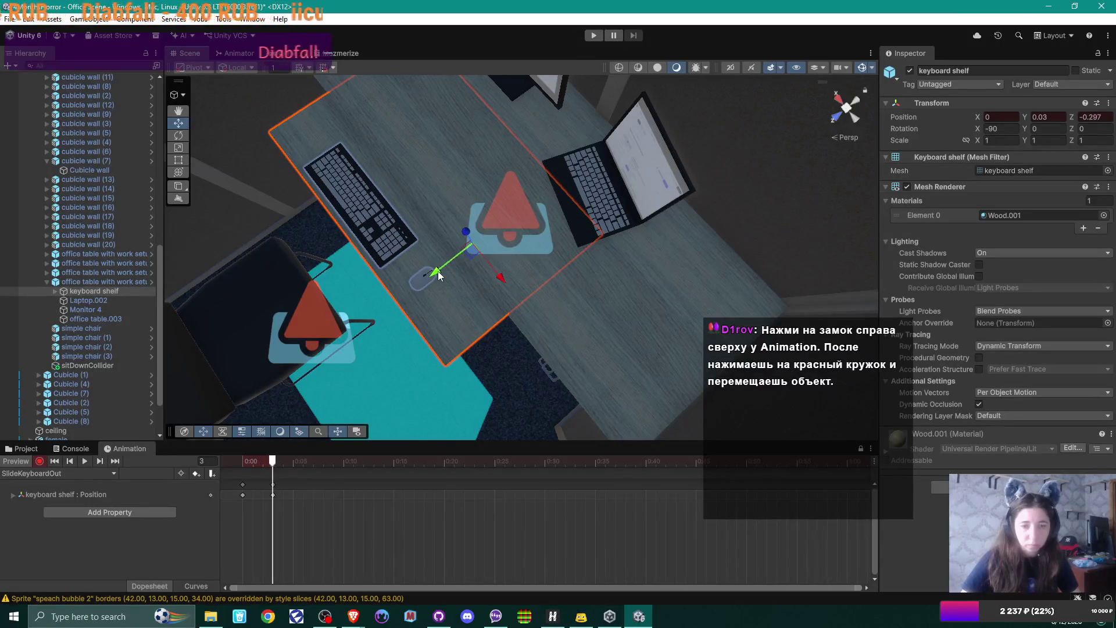
Orbit the Scene view around the keyboard shelf and toward the next cubicle
mouse_move(485, 332)
mouse_down()
mouse_move(712, 301)
mouse_move(466, 187)
mouse_up()
scroll(467, 188, down, 5)
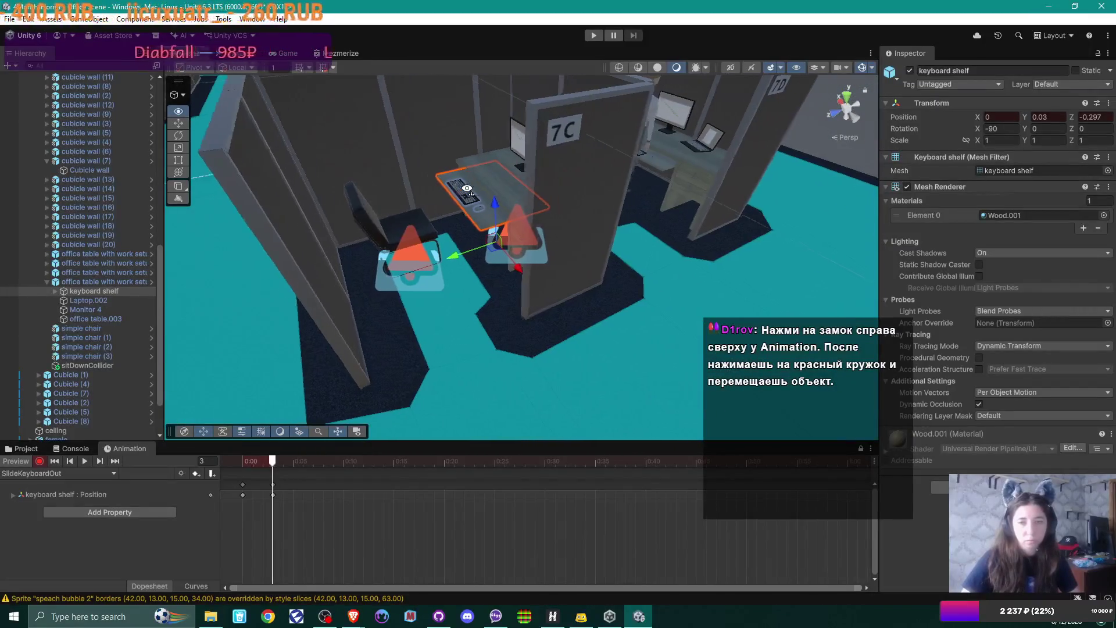
scroll(466, 187, up, 2)
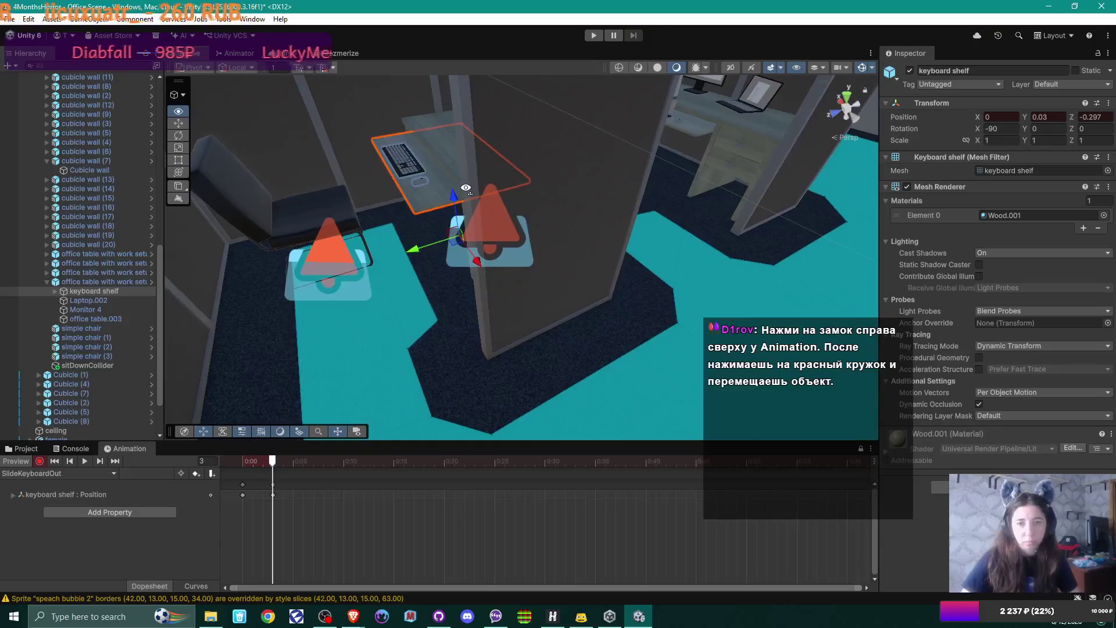
mouse_move(465, 188)
mouse_down()
mouse_move(403, 180)
mouse_move(460, 192)
mouse_move(517, 223)
mouse_up()
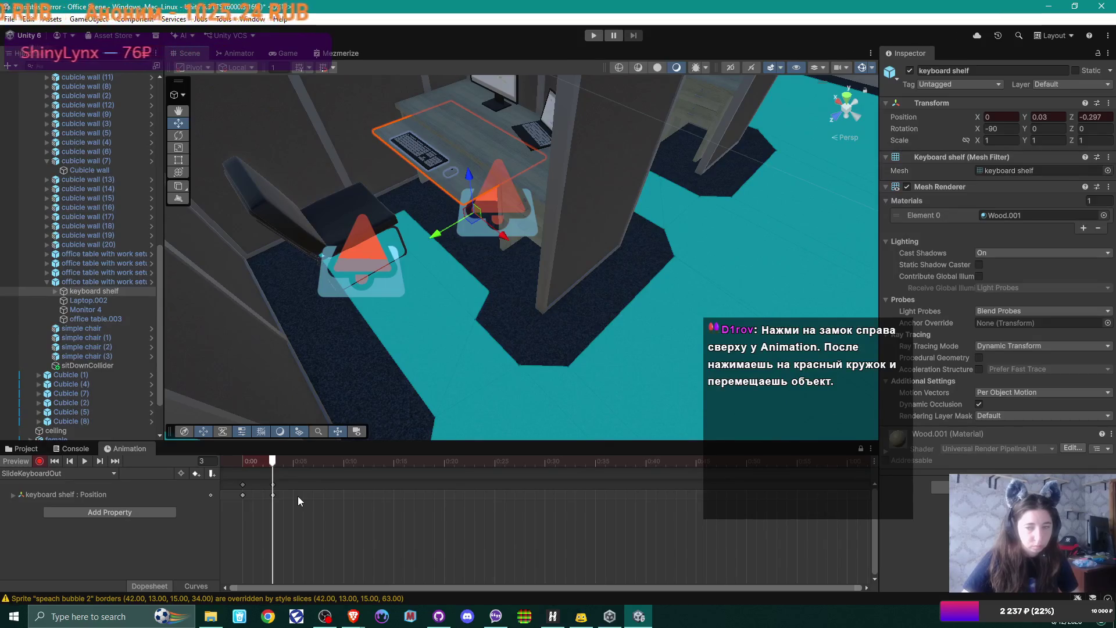
Scrub the SlideKeyboardOut timeline through frames 2 and 1, then back to frame 0
click(263, 461)
mouse_move(262, 460)
mouse_down()
mouse_move(243, 461)
mouse_move(272, 461)
mouse_up()
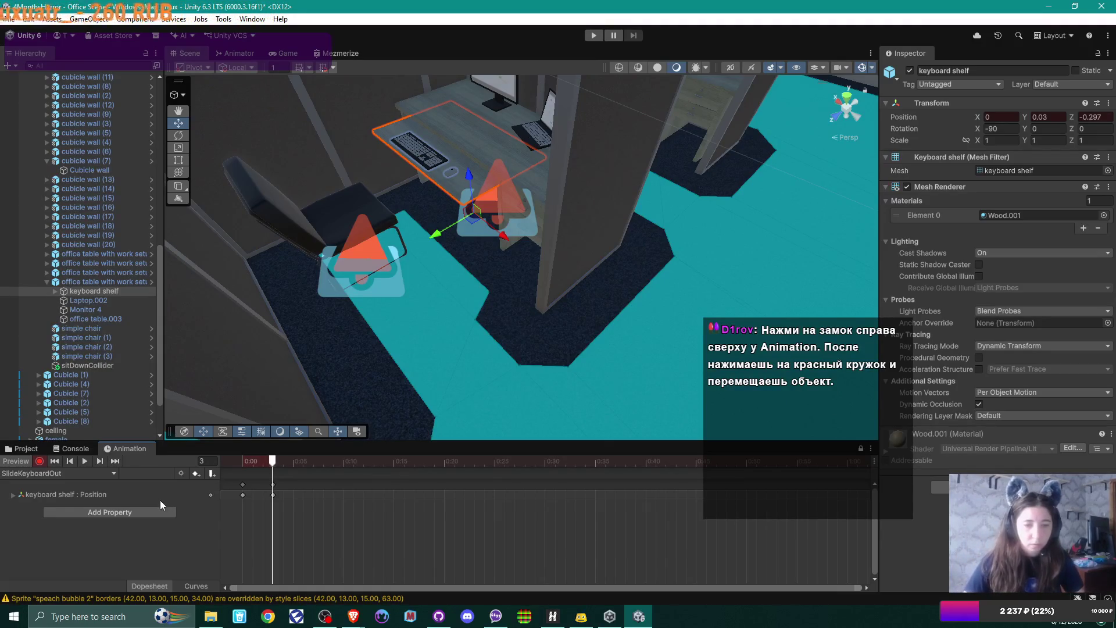
drag(272, 462, 244, 463)
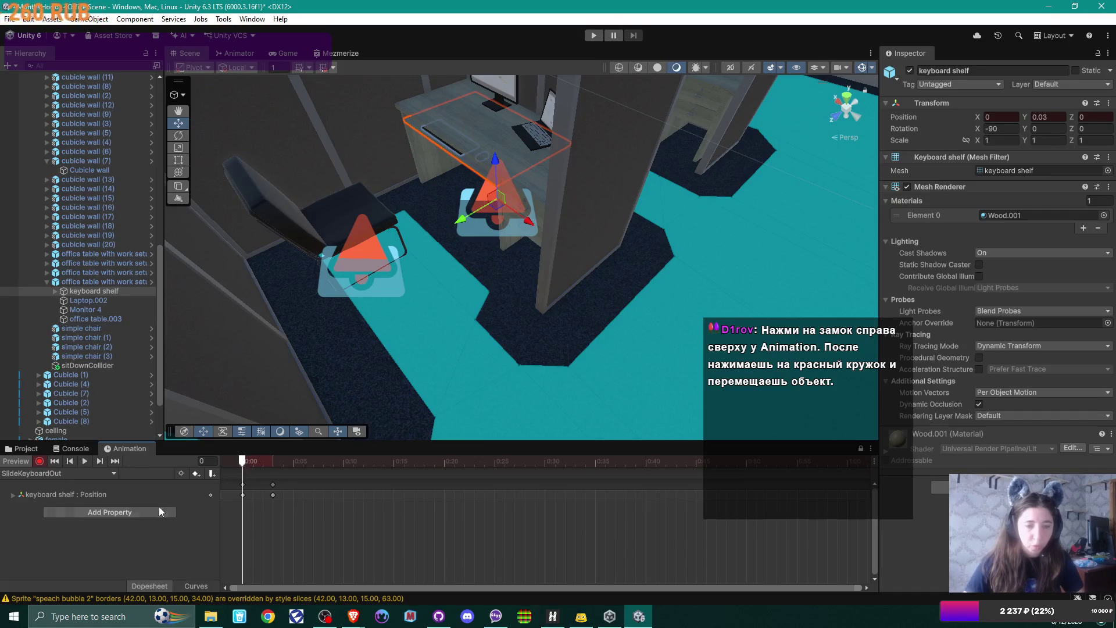
Select office table with work setup (3) and preview the animation at frame 3
click(142, 512)
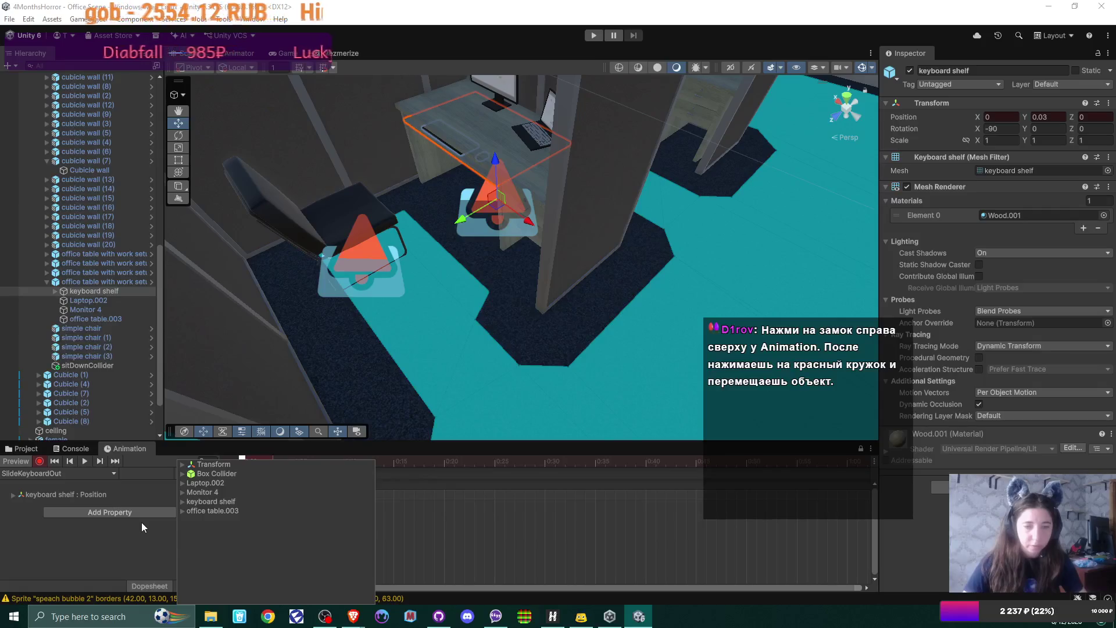
click(141, 526)
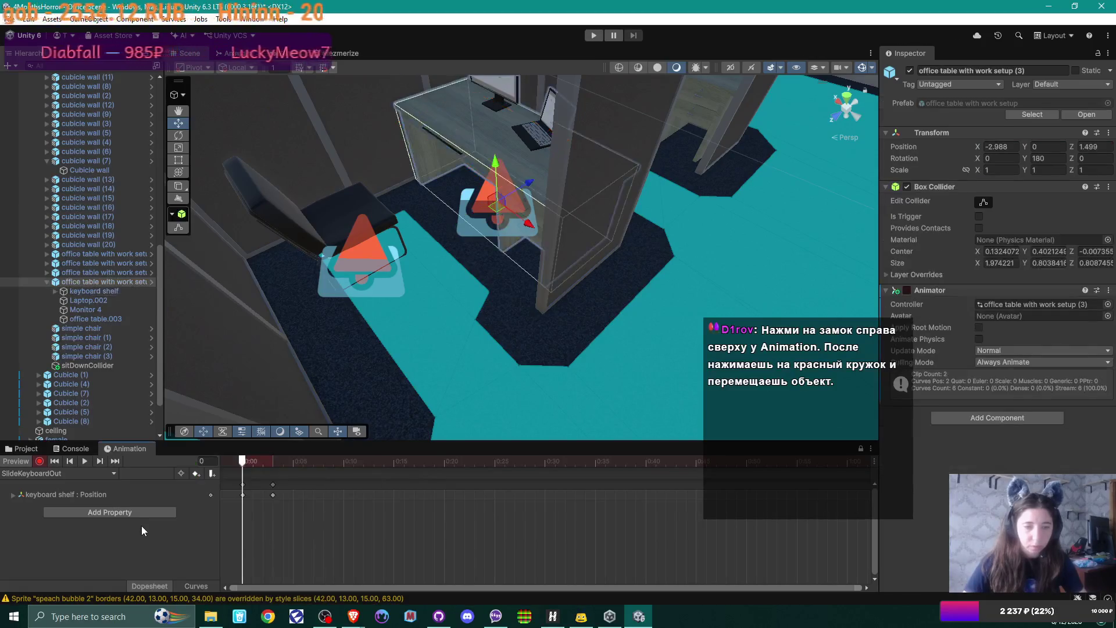
mouse_move(246, 459)
mouse_down()
mouse_move(273, 461)
mouse_move(246, 465)
mouse_up()
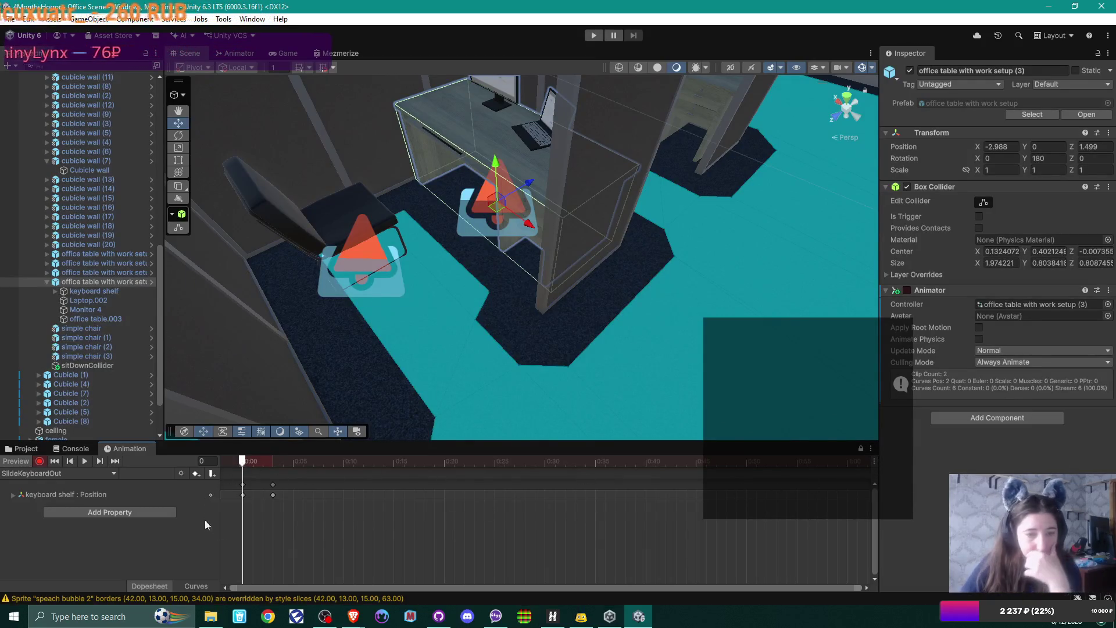
Bring the YouTube animation tutorial in the browser to the front
mouse_move(354, 616)
click(423, 566)
click(375, 367)
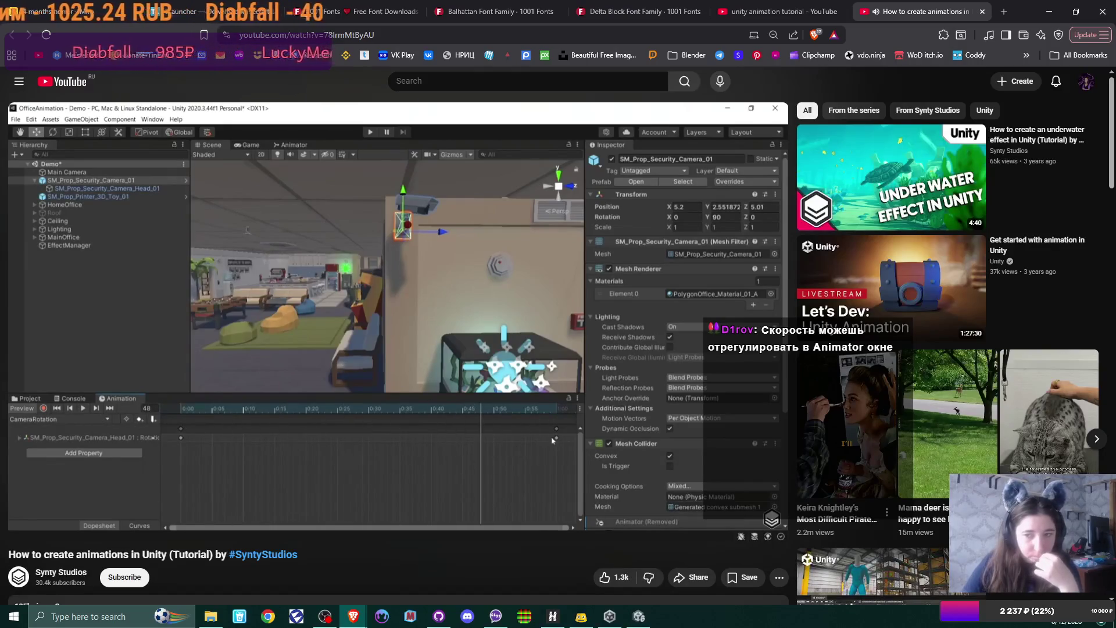
Watch the Synty Studios tutorial, pause it, and switch back to the Unity editor
mouse_move(362, 357)
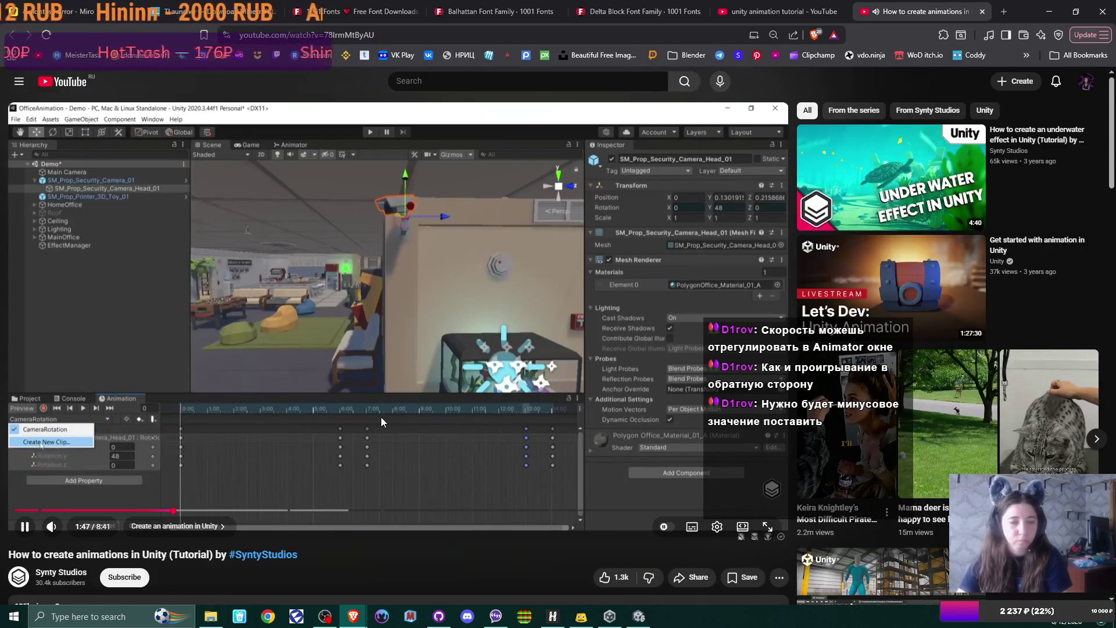
click(433, 450)
click(638, 616)
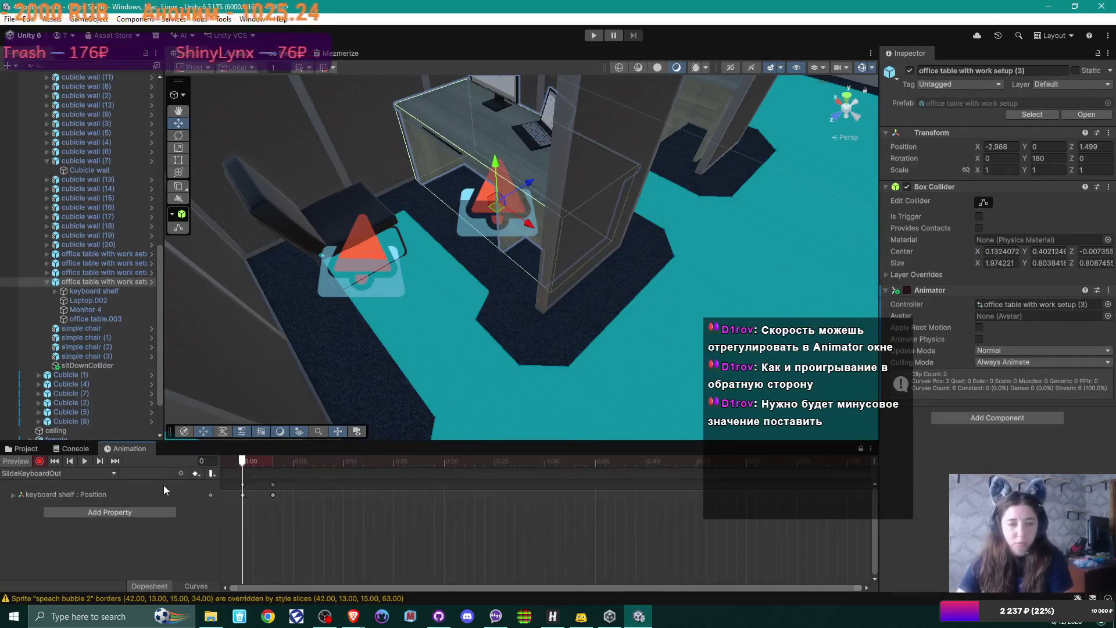
Create and save a new animation clip named 'Table Idle' from the clip dropdown
click(115, 471)
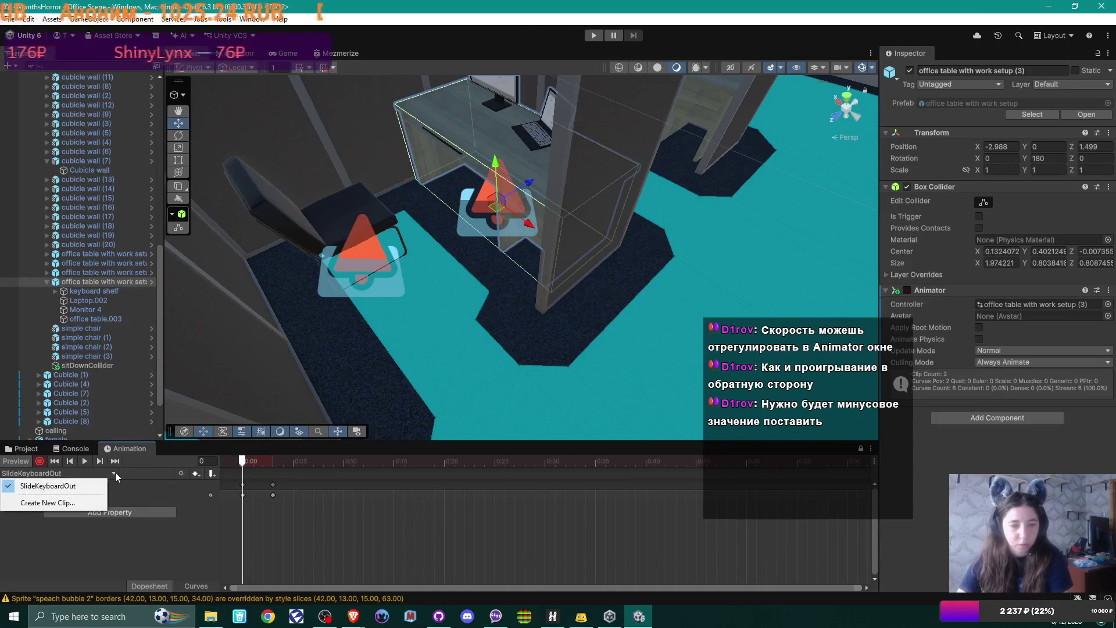
click(94, 502)
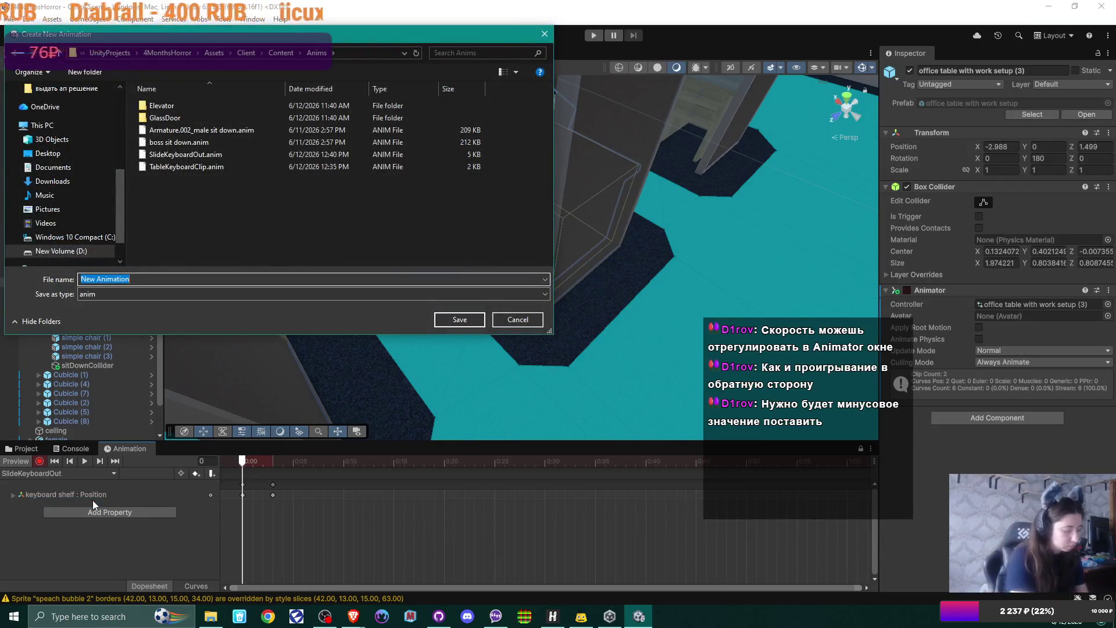
text(Table)
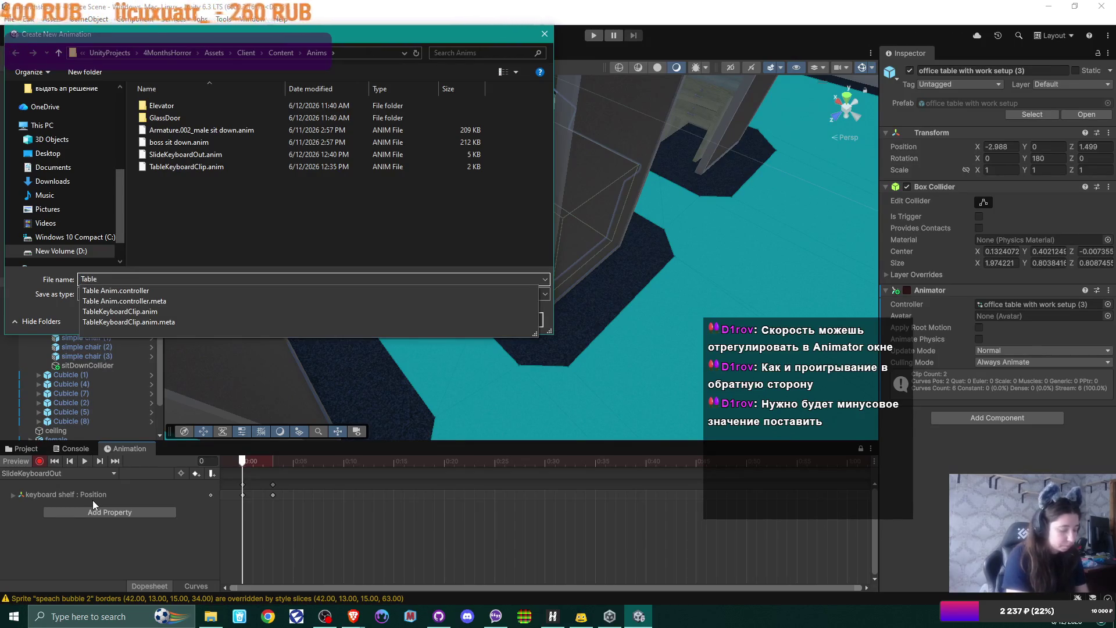
text( l)
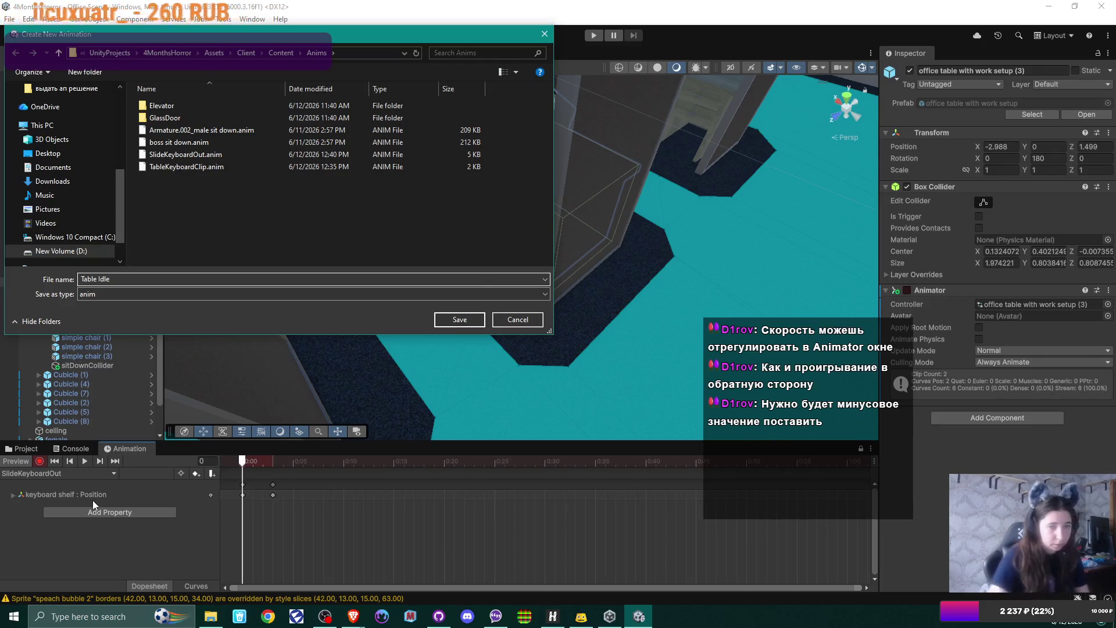
click(470, 320)
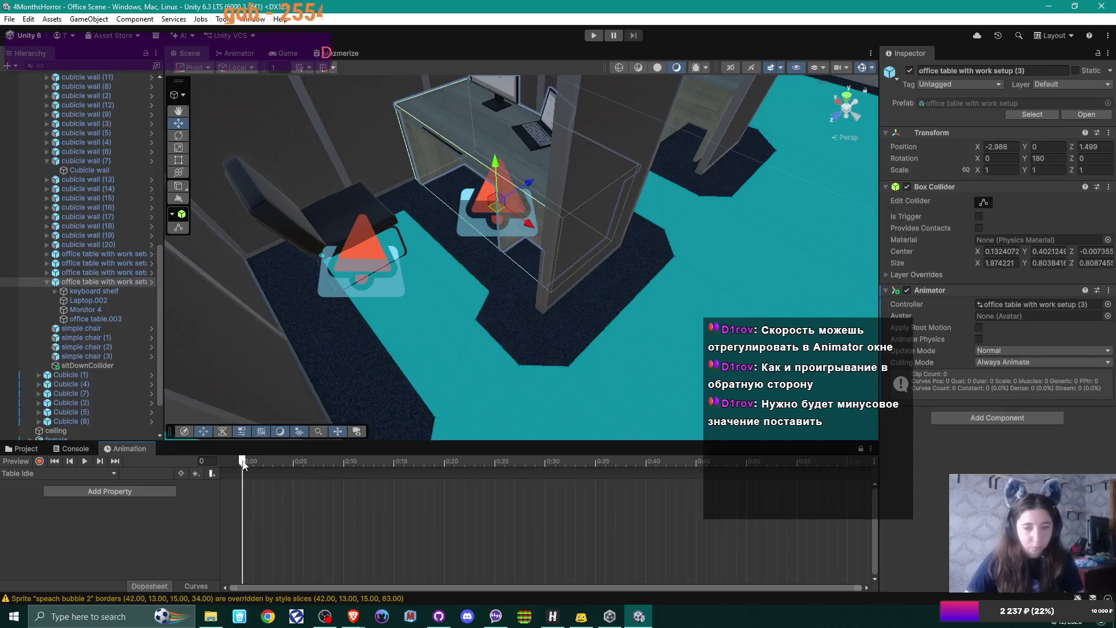
Add a Transform Position track for office table with work setup (3) to Table Idle
click(40, 462)
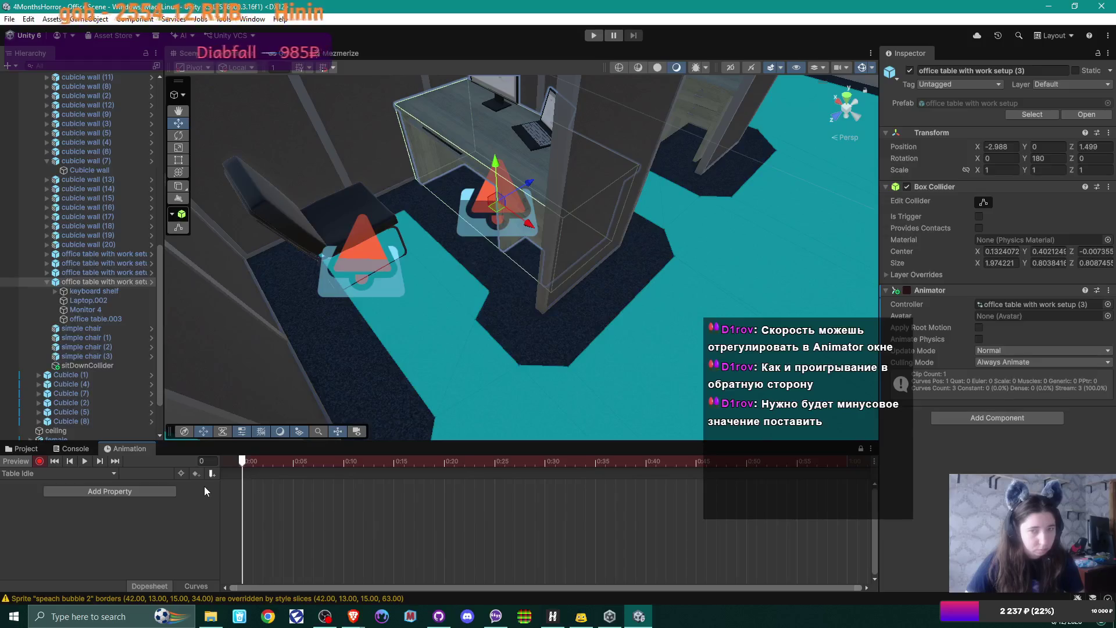
click(39, 461)
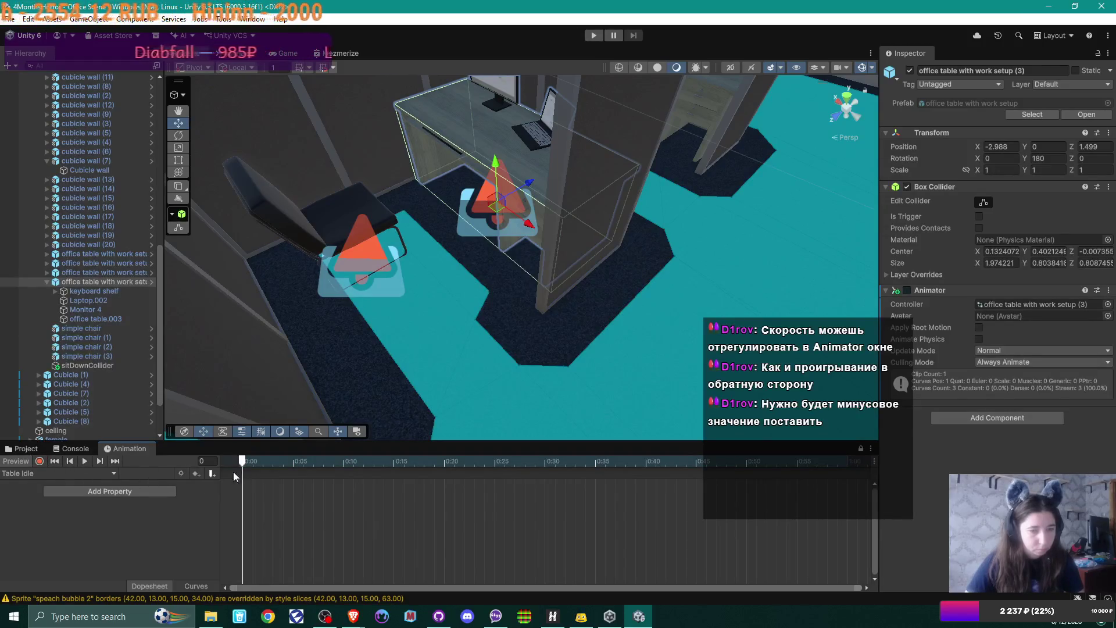
click(113, 491)
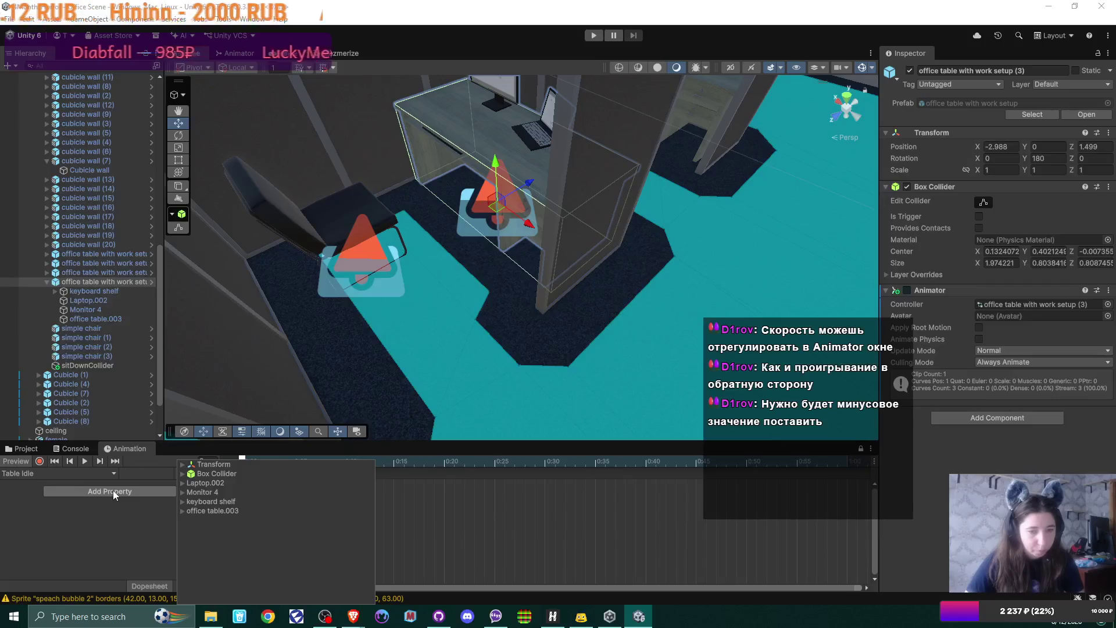
click(208, 464)
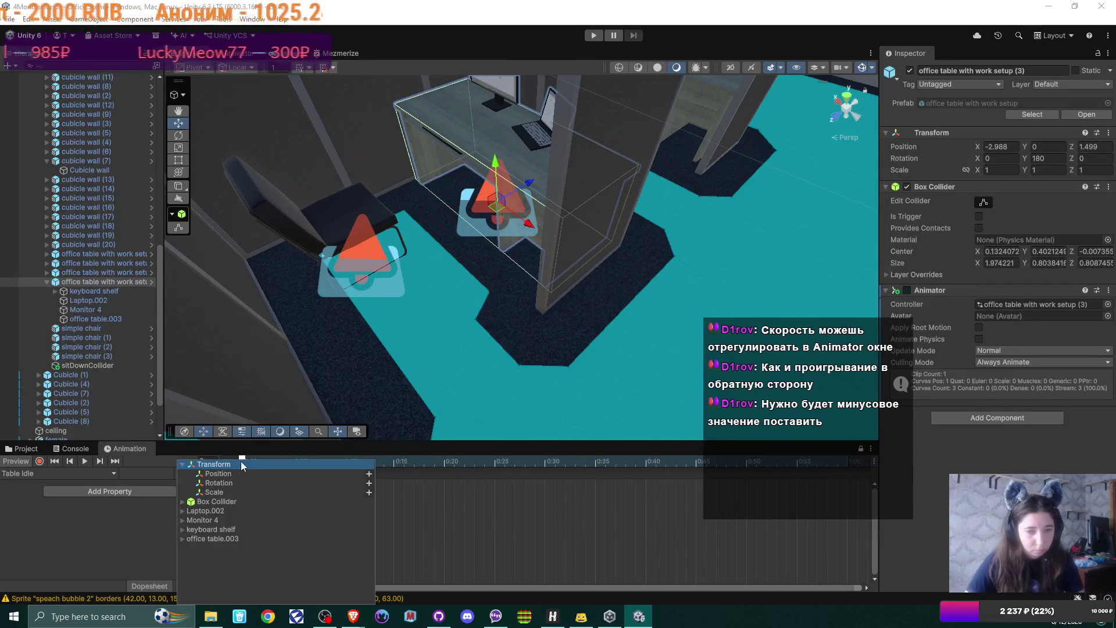
click(229, 476)
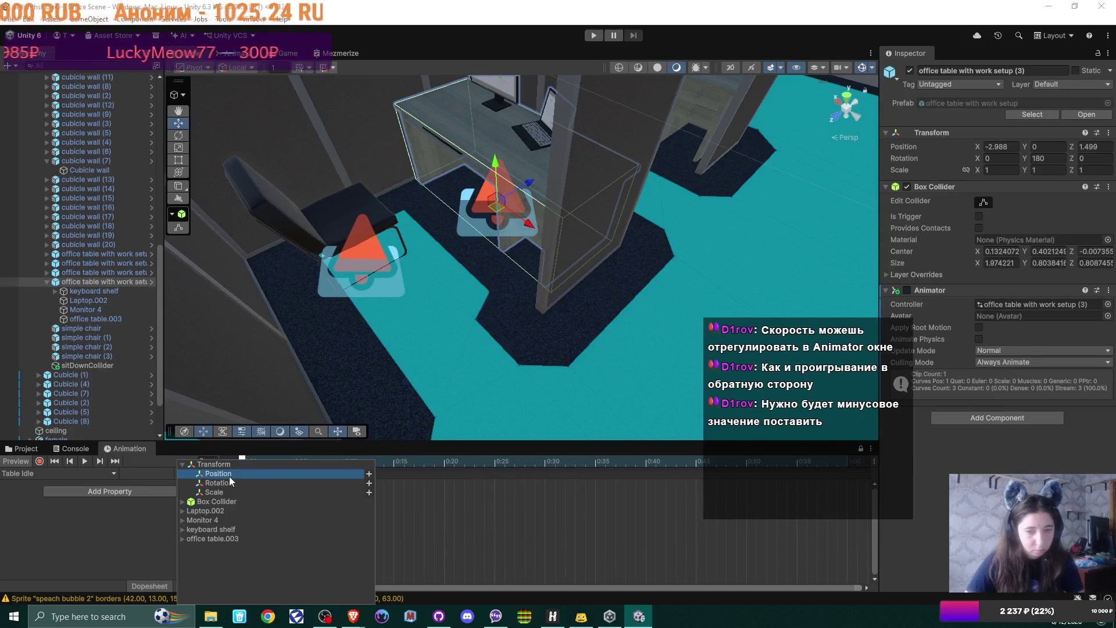
click(369, 473)
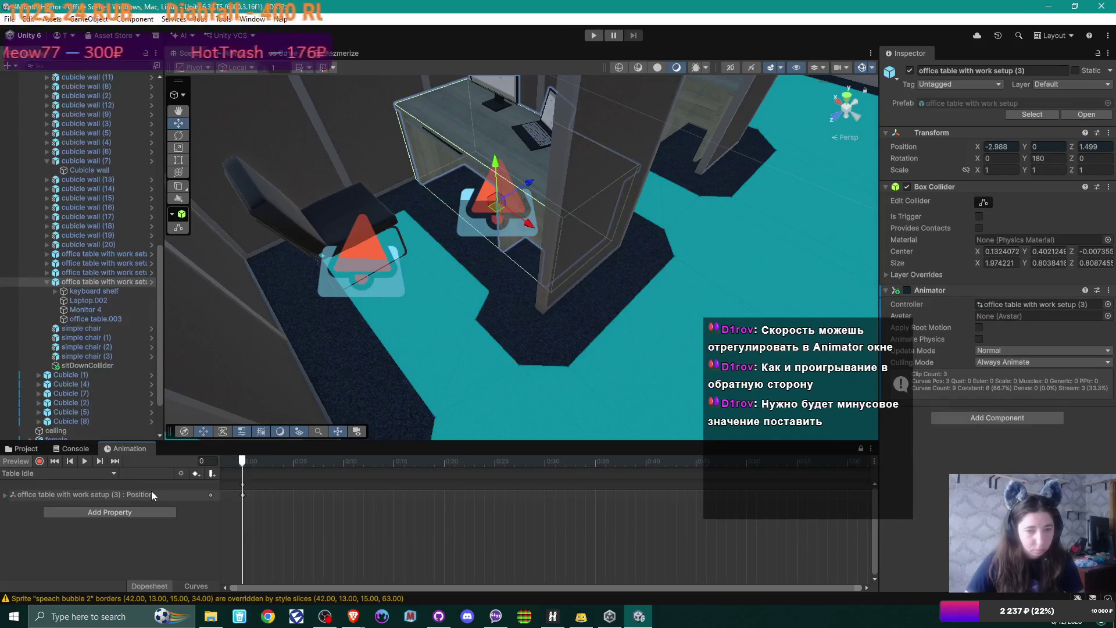
click(93, 291)
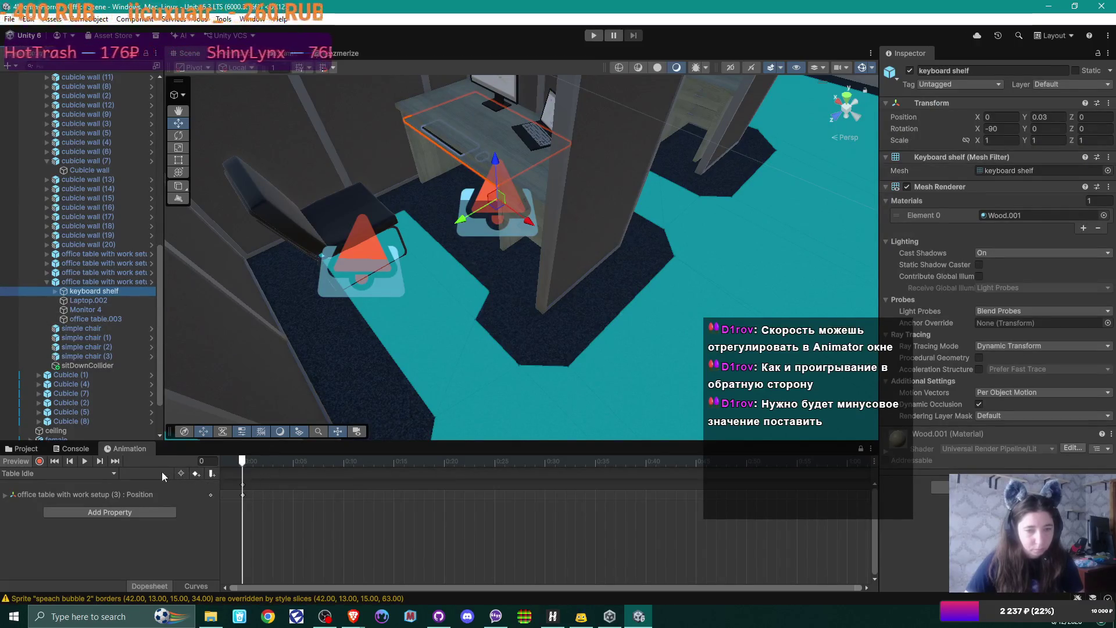
Add Position keyframes at frames 0 and 5 and preview between them
click(197, 472)
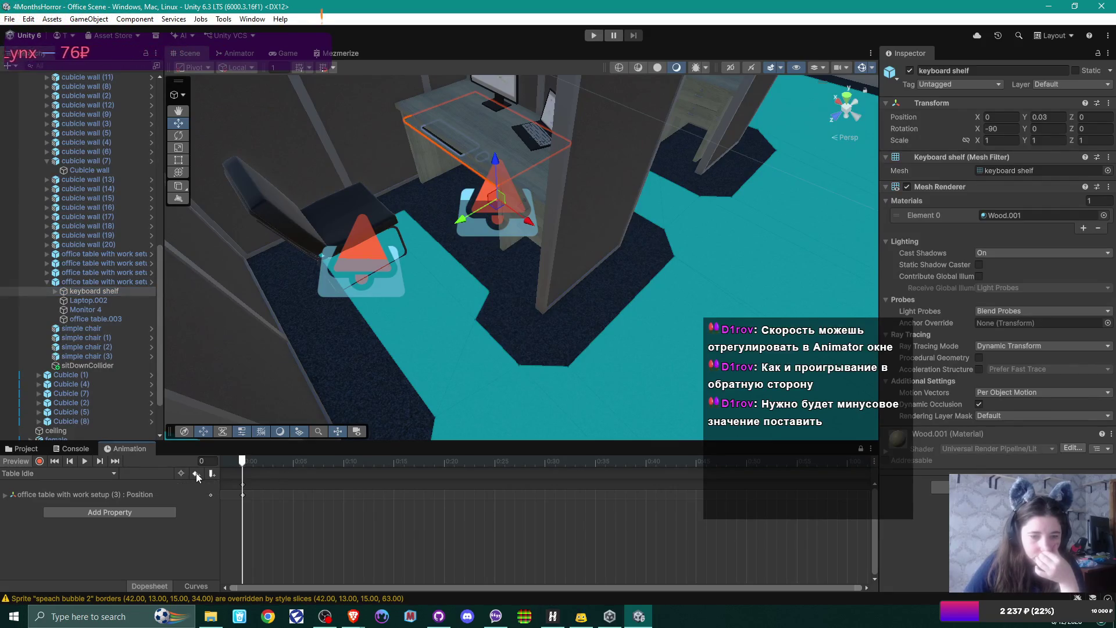
drag(246, 459, 296, 458)
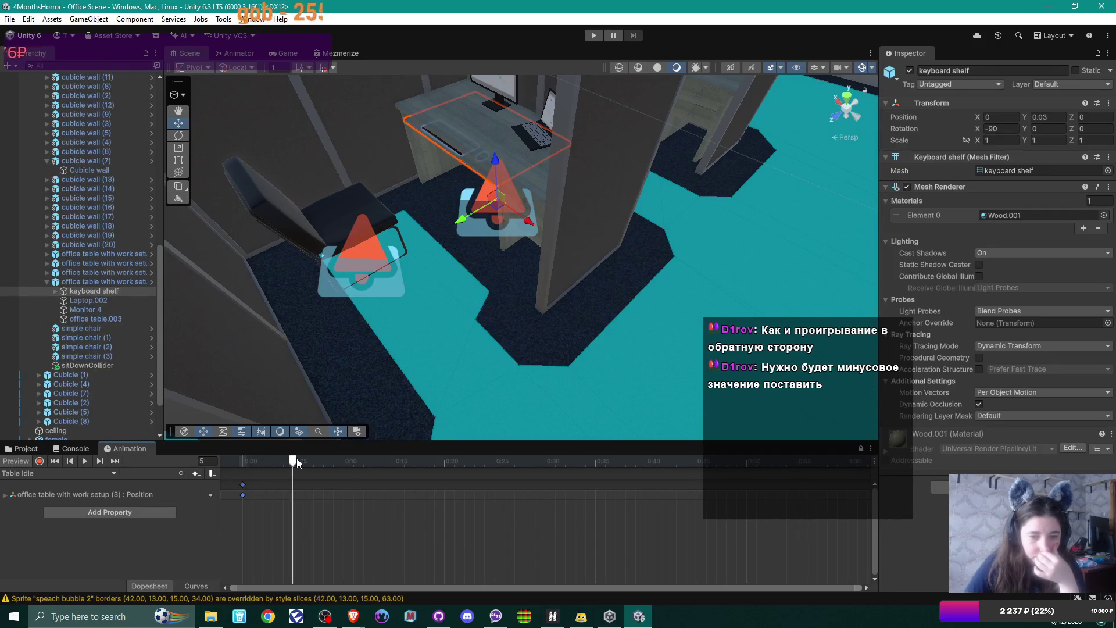
click(198, 472)
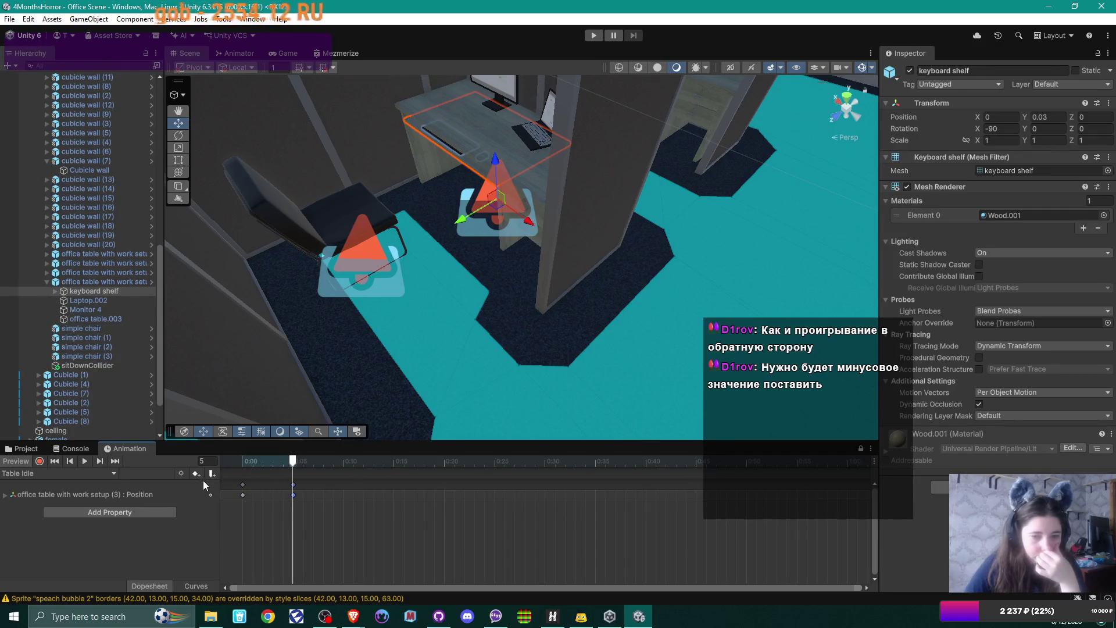
drag(298, 458, 242, 466)
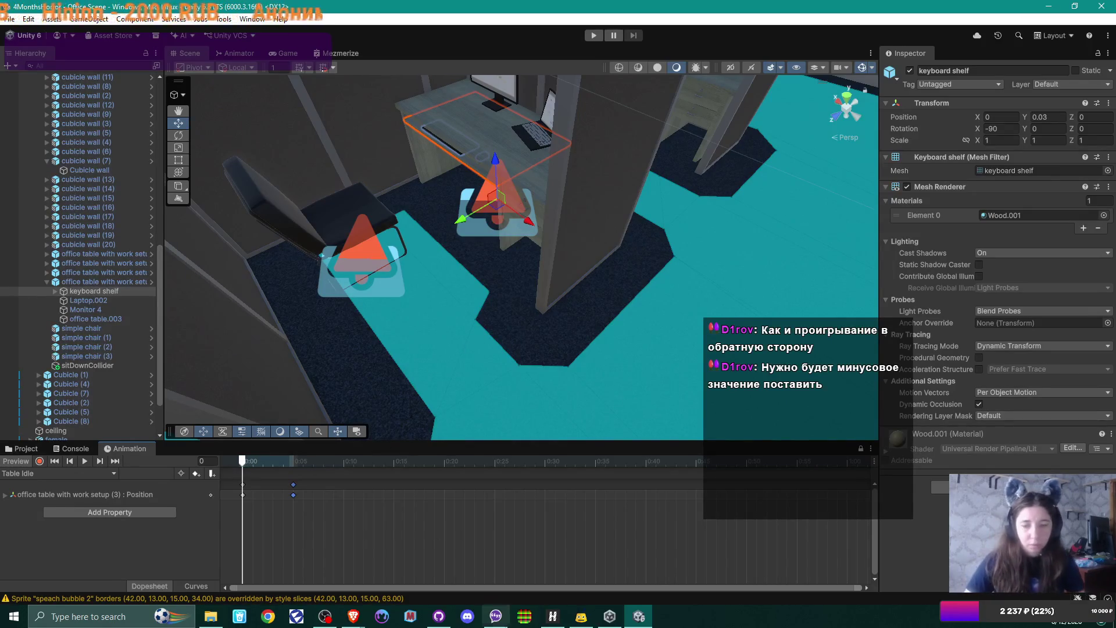
Bring the YouTube tutorial back up and resume playback
click(353, 616)
click(394, 567)
click(336, 182)
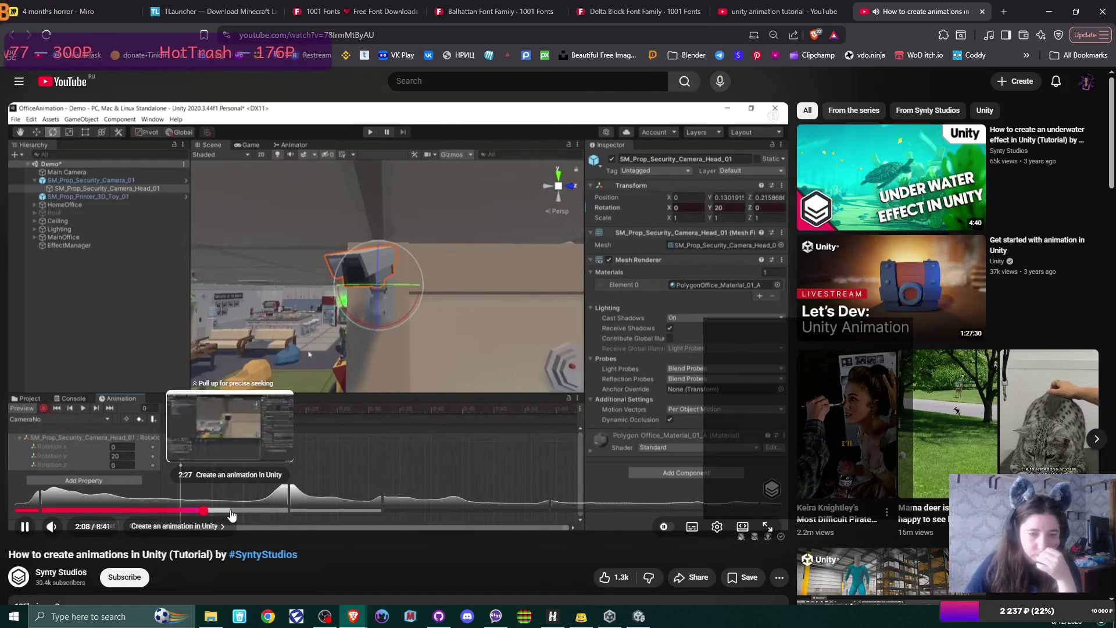
Skip the tutorial ahead past 2:59, pause it, and return to Unity
click(231, 511)
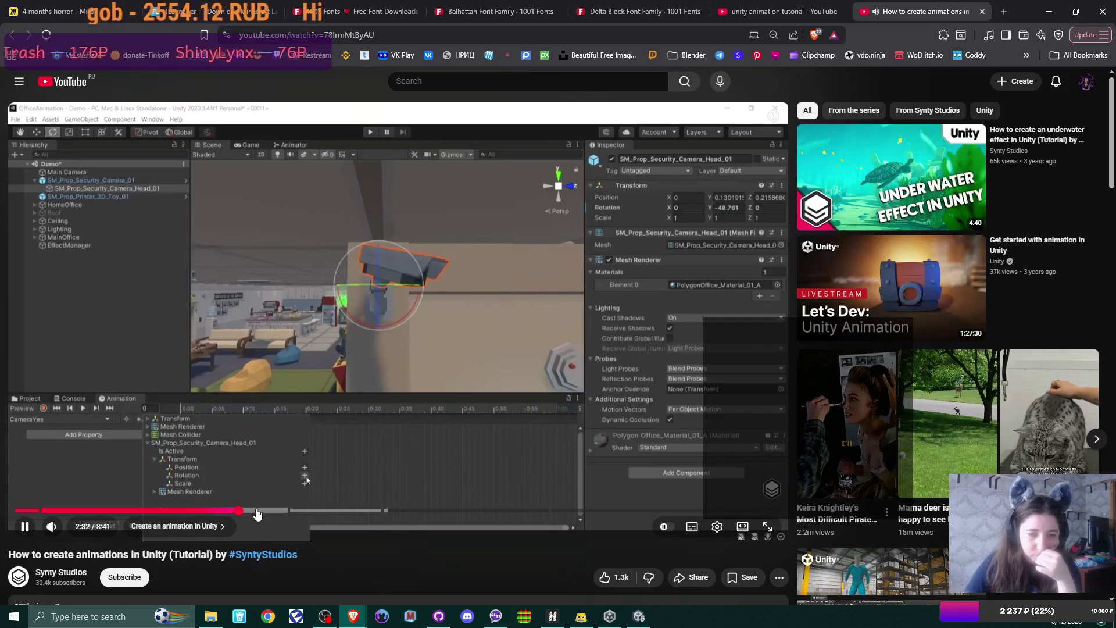
click(258, 514)
drag(273, 514, 279, 514)
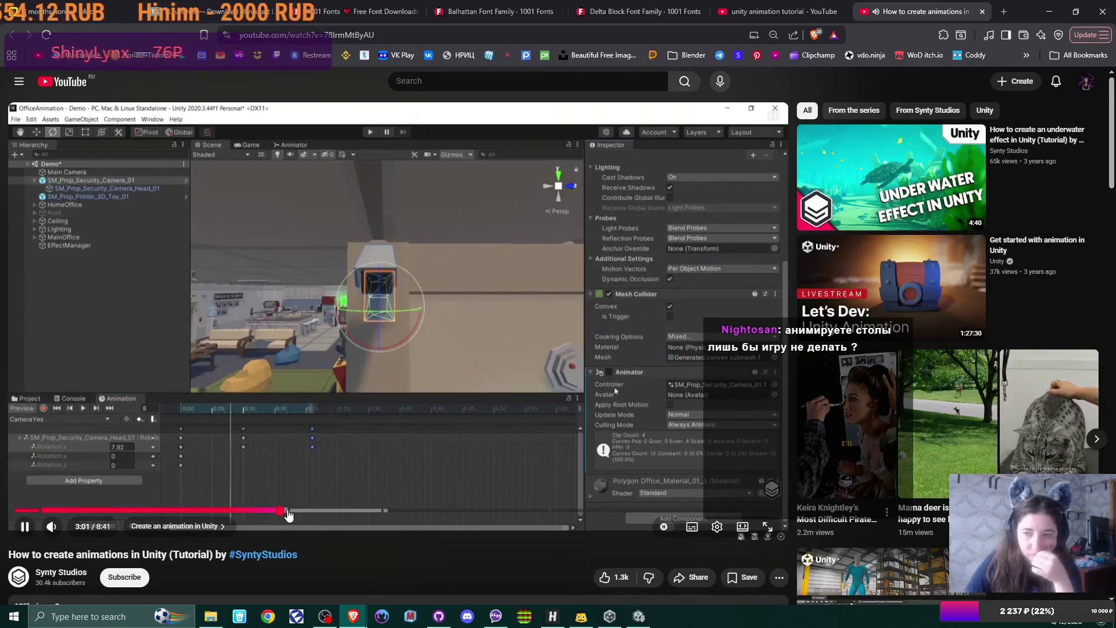
drag(287, 514, 286, 514)
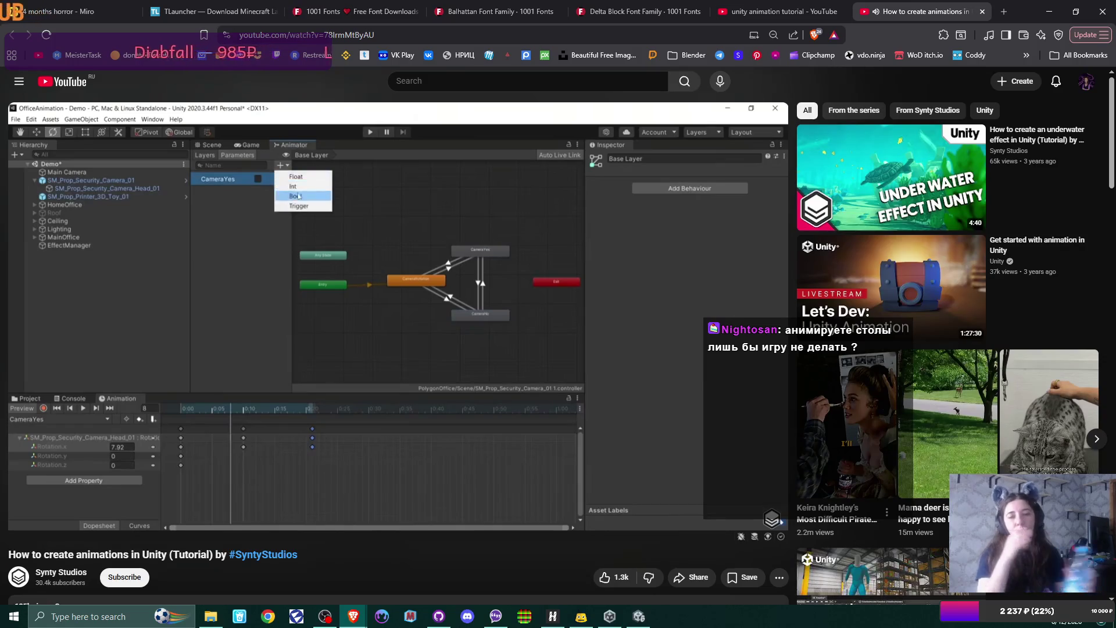
click(472, 423)
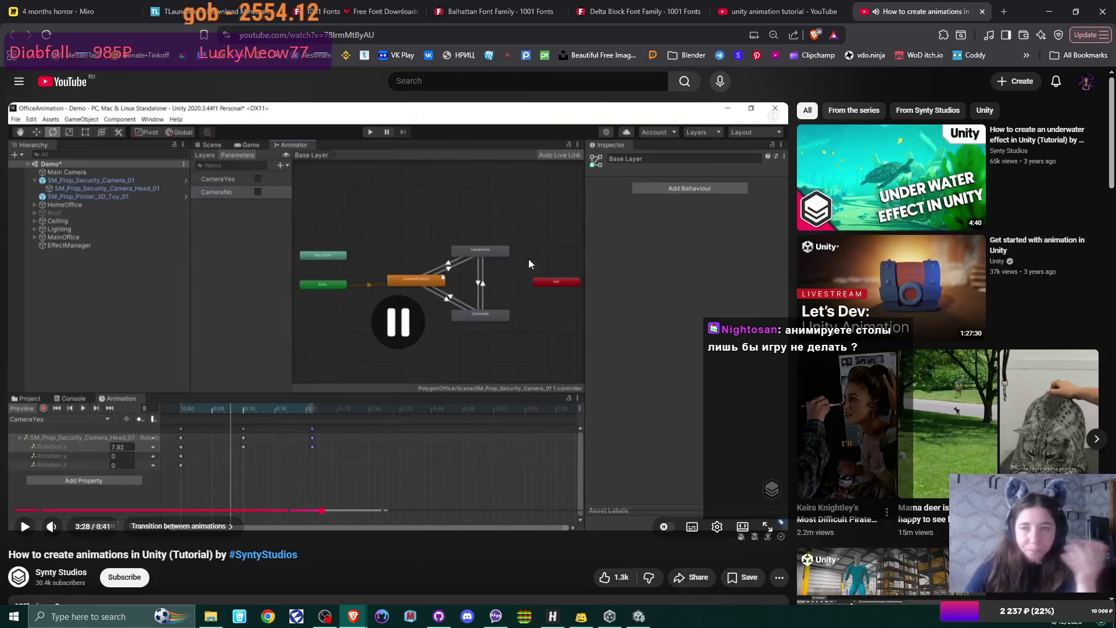
click(638, 616)
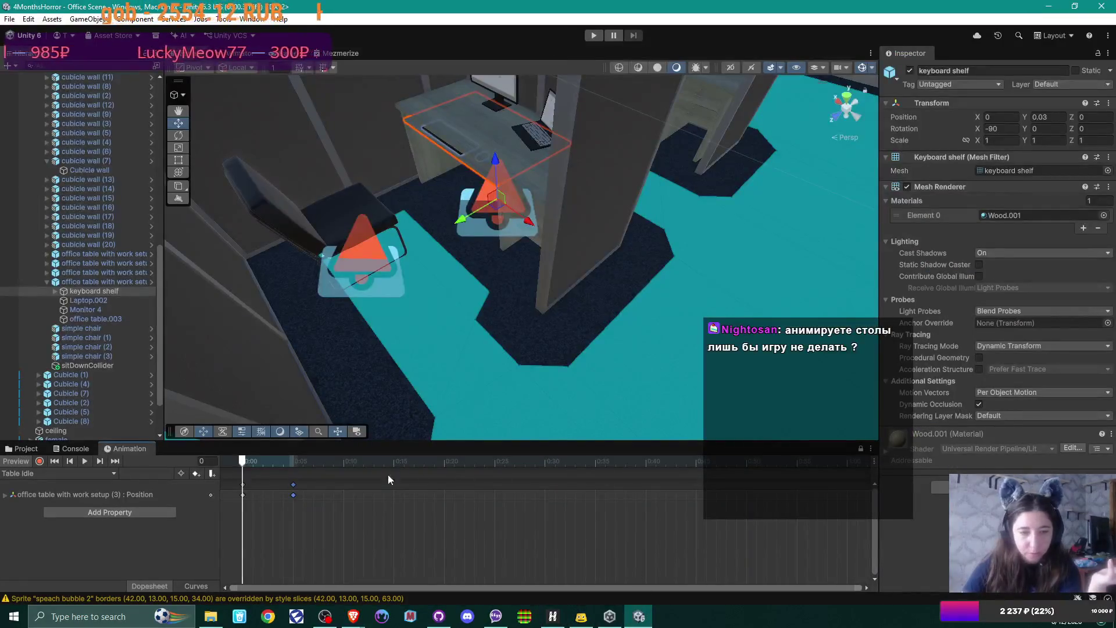
Open the office table controller from Anims, delete the SlideKeyboardOut state, and reposition Table Idle
click(22, 451)
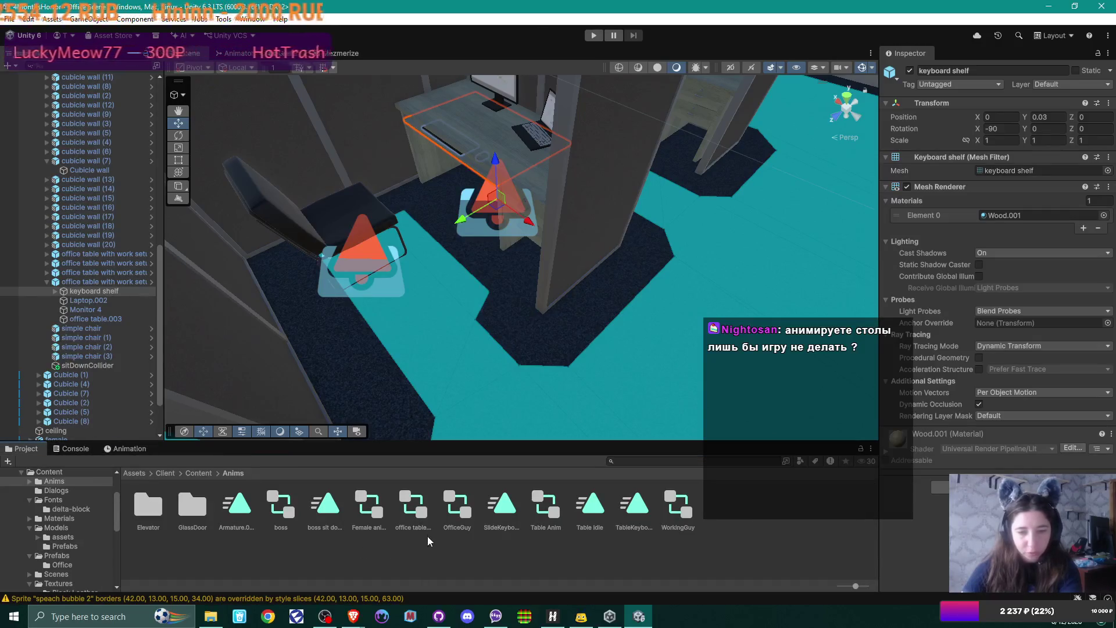
click(418, 505)
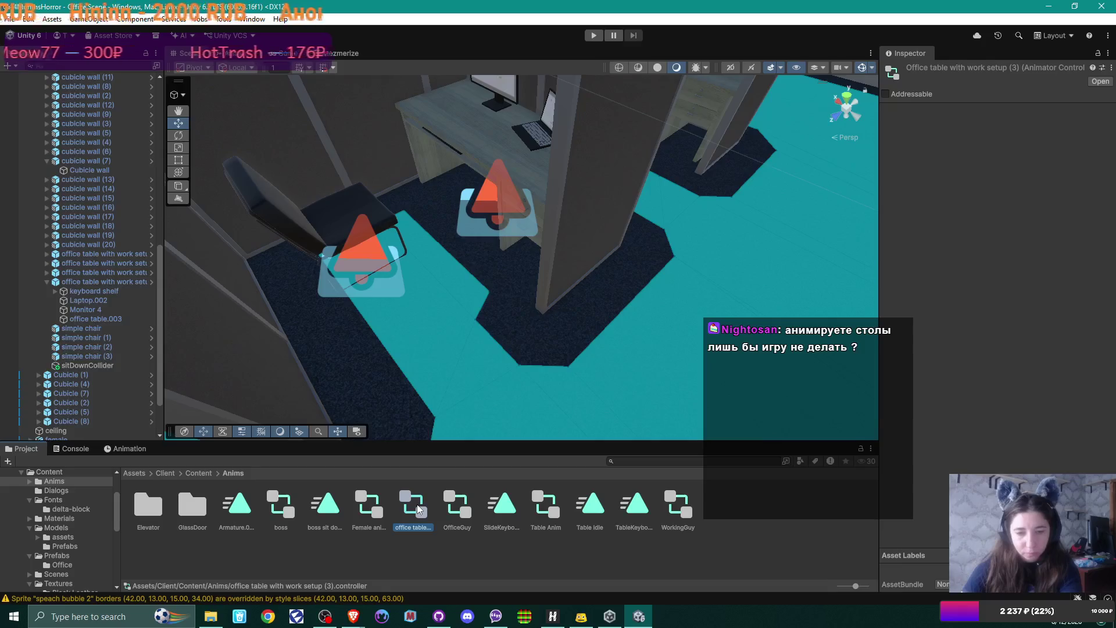
double_click(417, 504)
drag(483, 217, 543, 339)
key(Delete)
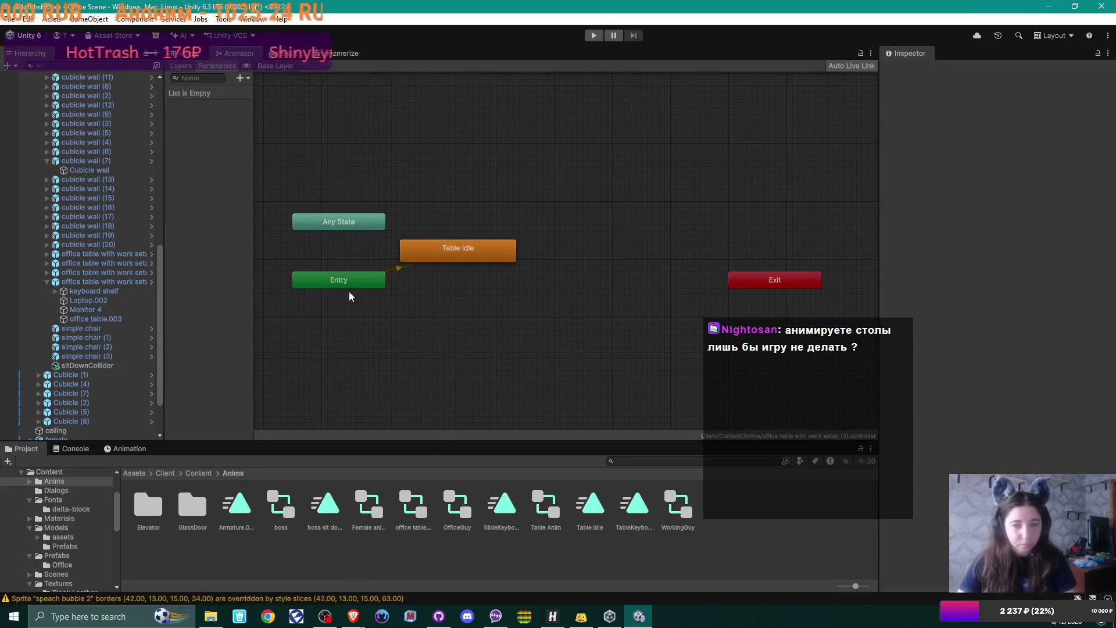
mouse_move(450, 251)
mouse_down()
mouse_move(488, 265)
mouse_move(434, 334)
mouse_up()
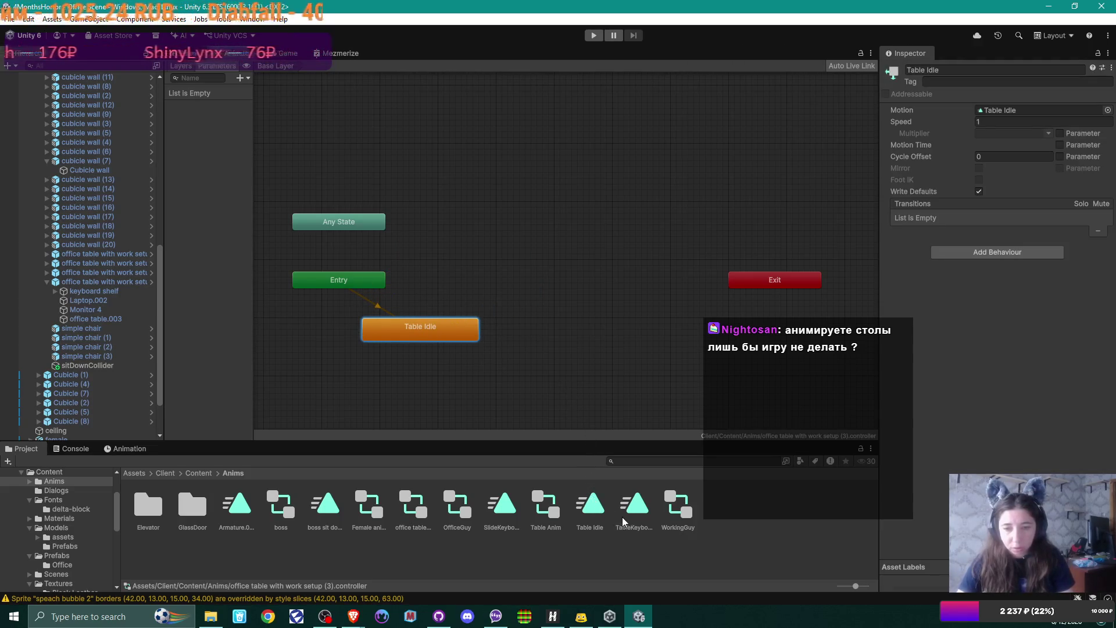
Add a TableKeyboardClip state to the Animator graph and inspect both animation clips
click(632, 504)
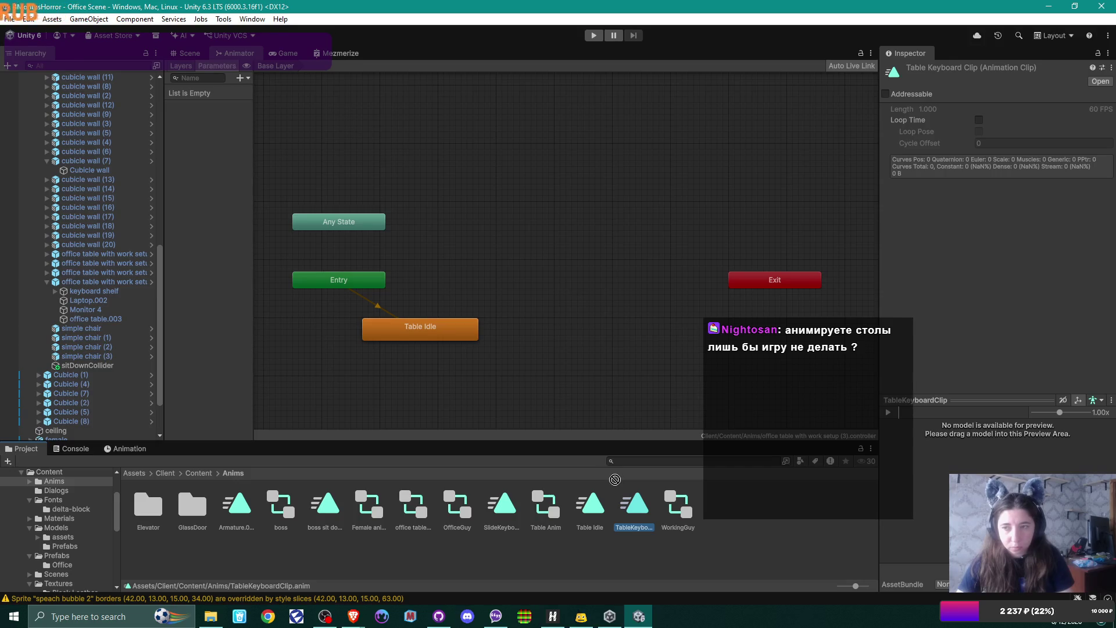
drag(615, 479, 575, 271)
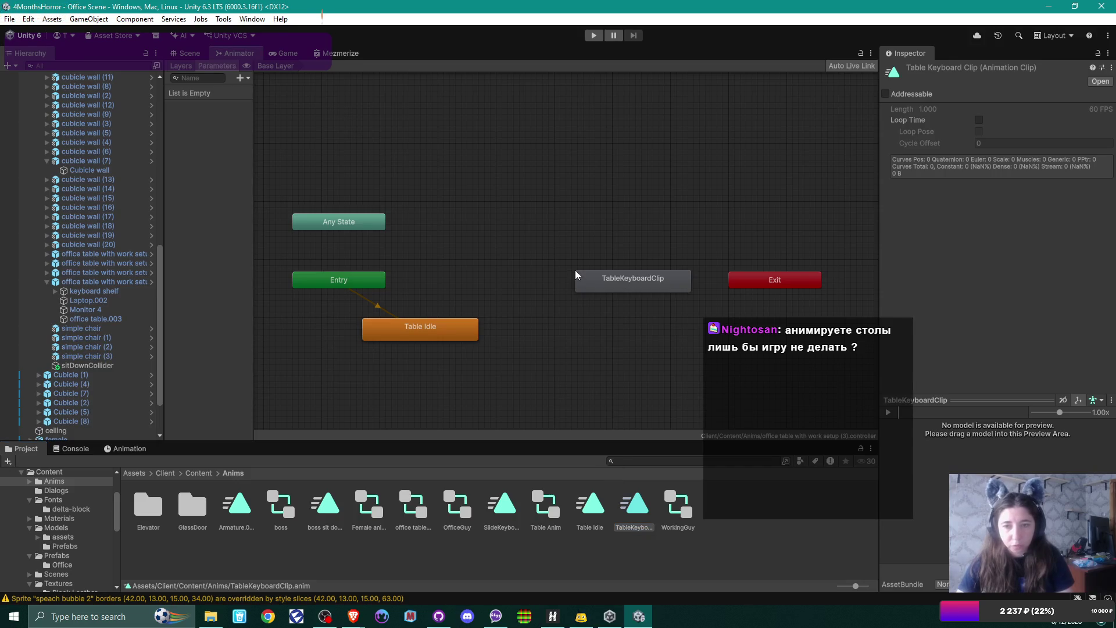
click(503, 512)
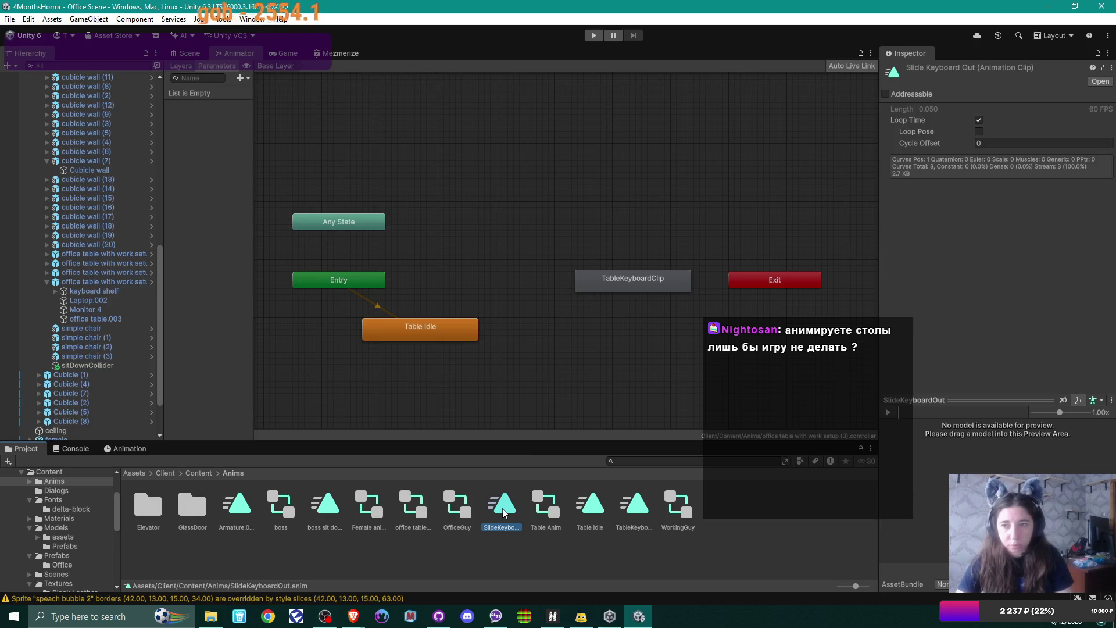
click(634, 510)
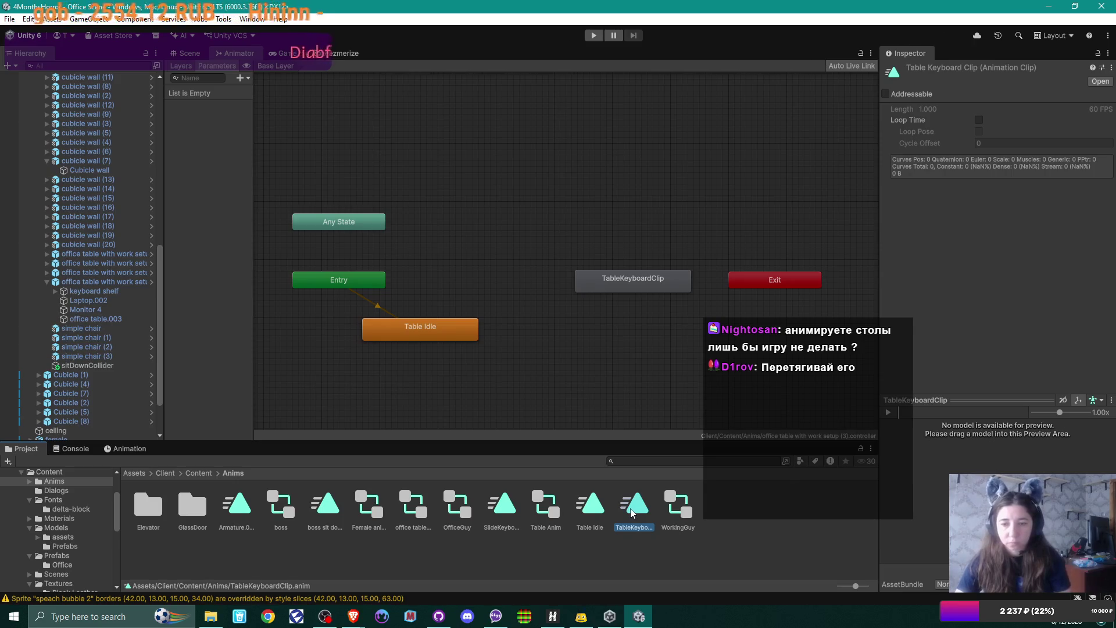
click(497, 509)
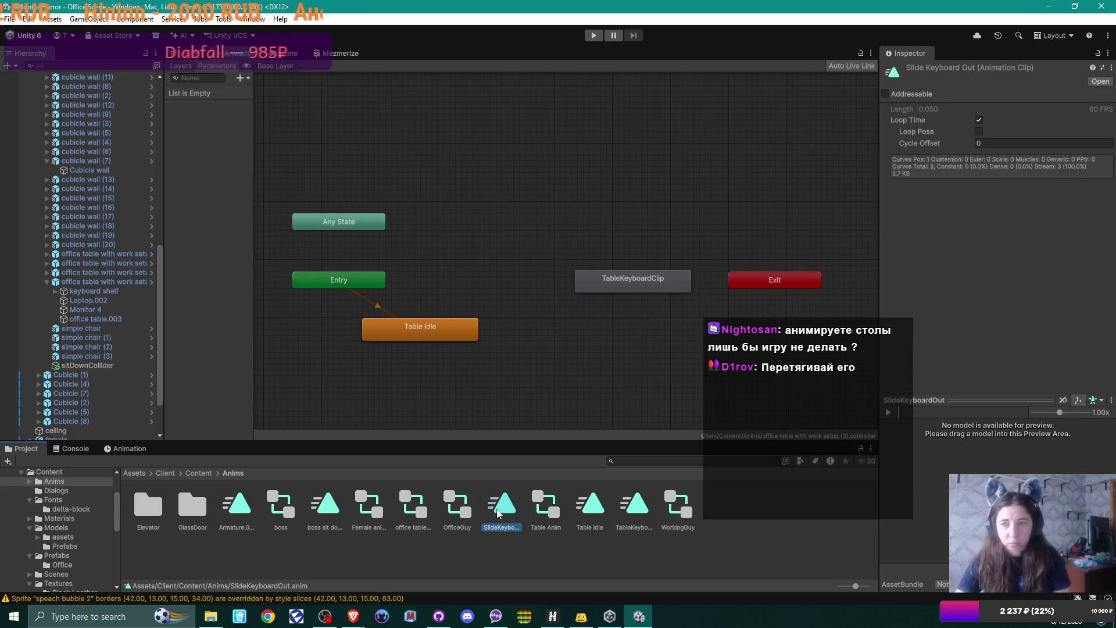
Add a SlideKeyboardOut state, rearrange the nodes, then undo the graph changes three times
drag(496, 510, 542, 243)
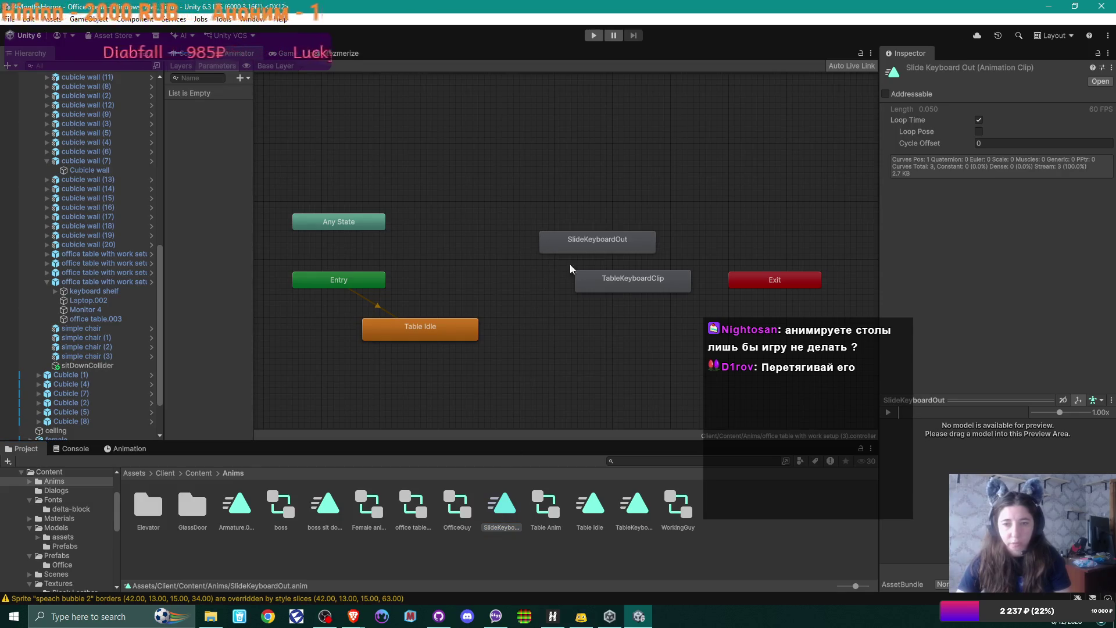
drag(621, 286, 600, 381)
drag(619, 238, 585, 293)
click(610, 377)
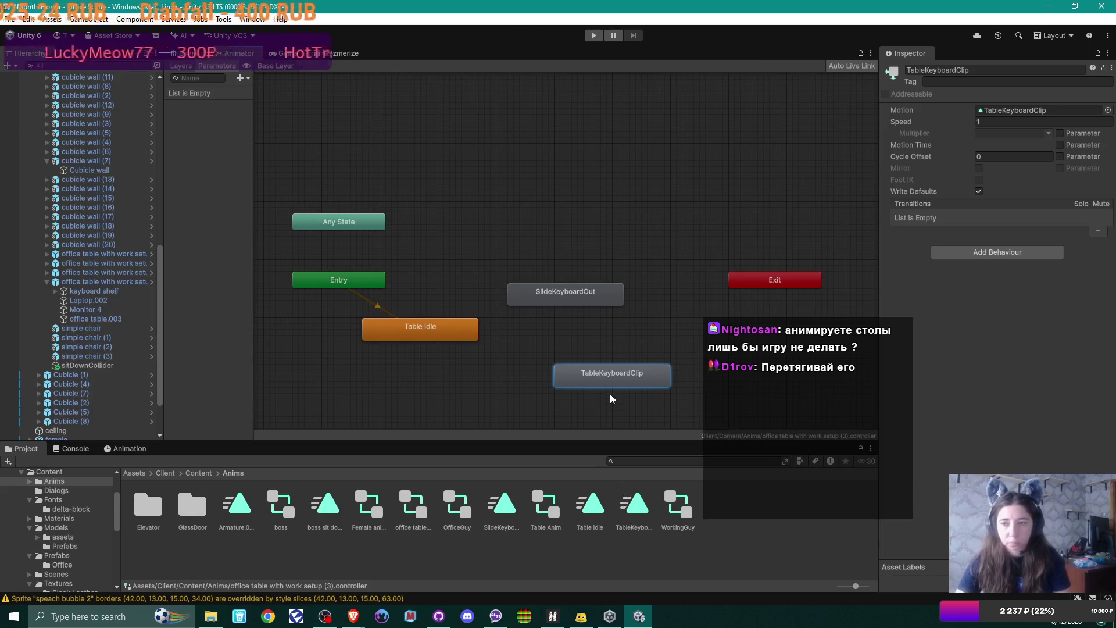
click(608, 300)
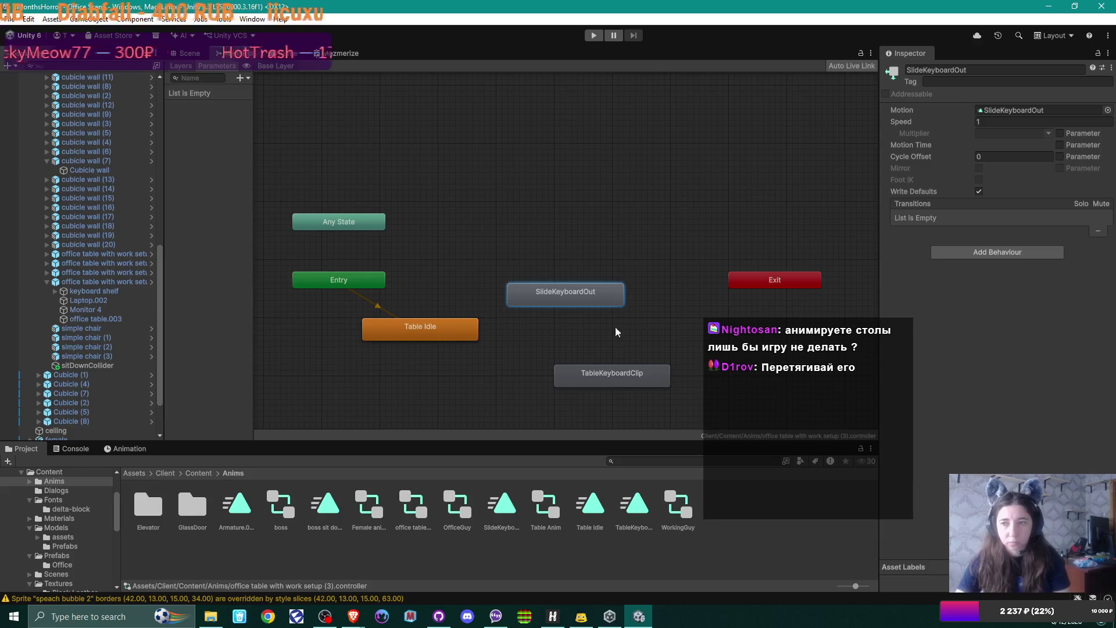
click(630, 375)
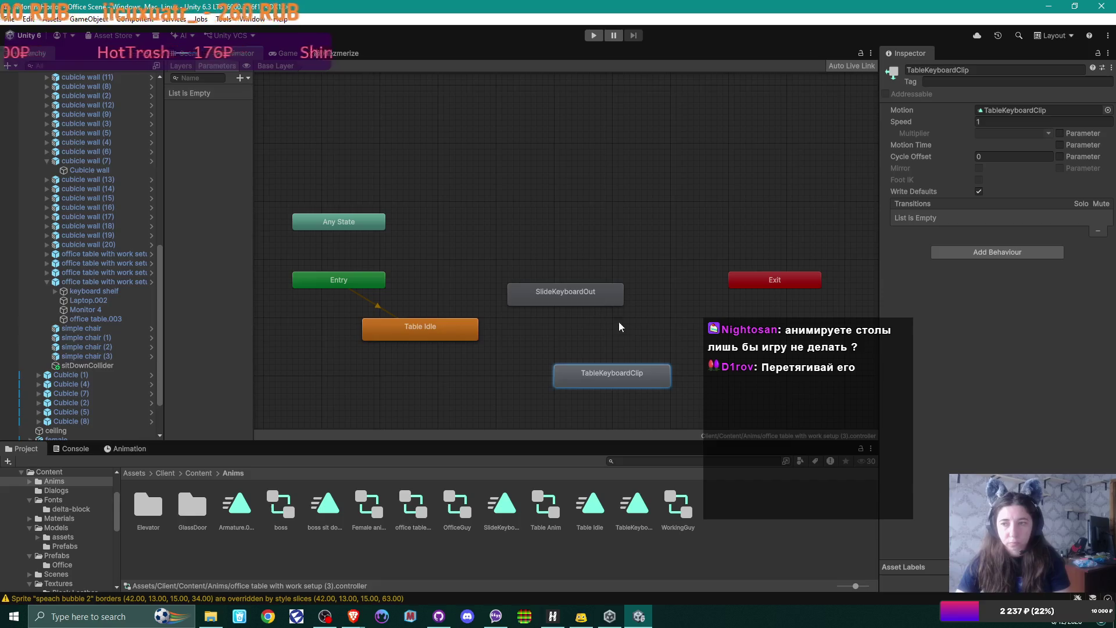
key(ctrl+z)
key(ctrl+z)
key(ctrl+z)
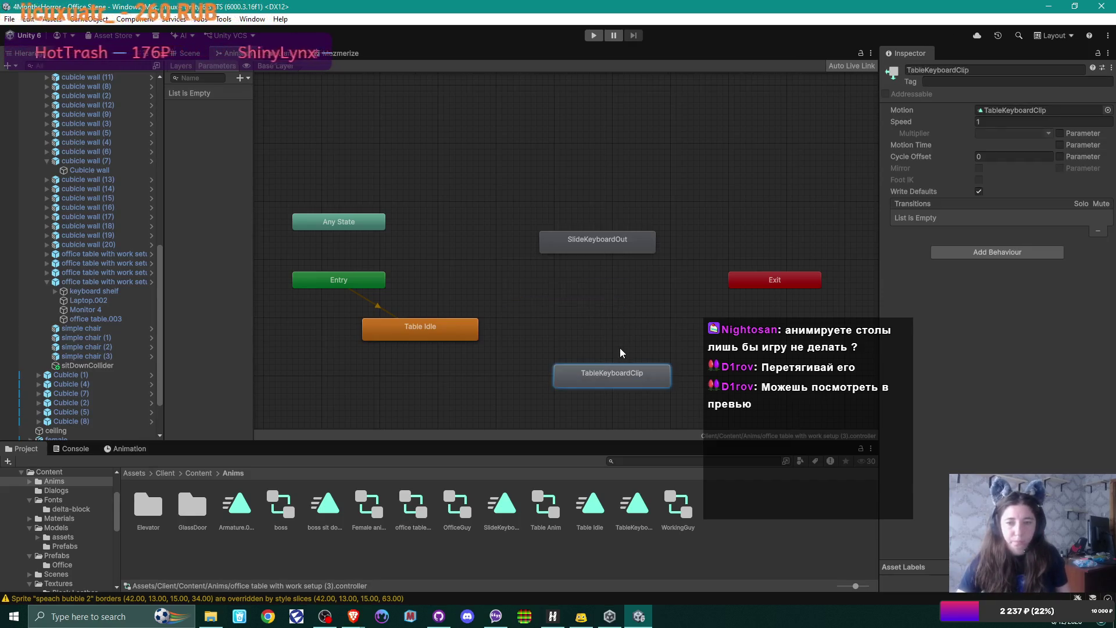
key(ctrl+z)
key(ctrl+z)
key(ctrl+z)
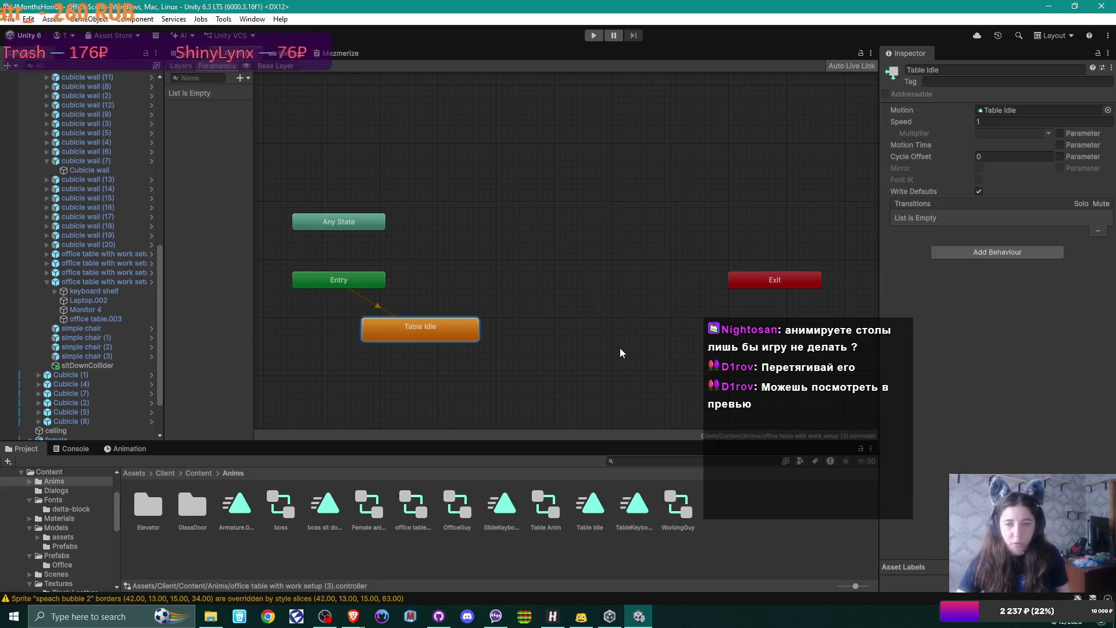
key(ctrl+z)
key(ctrl+z)
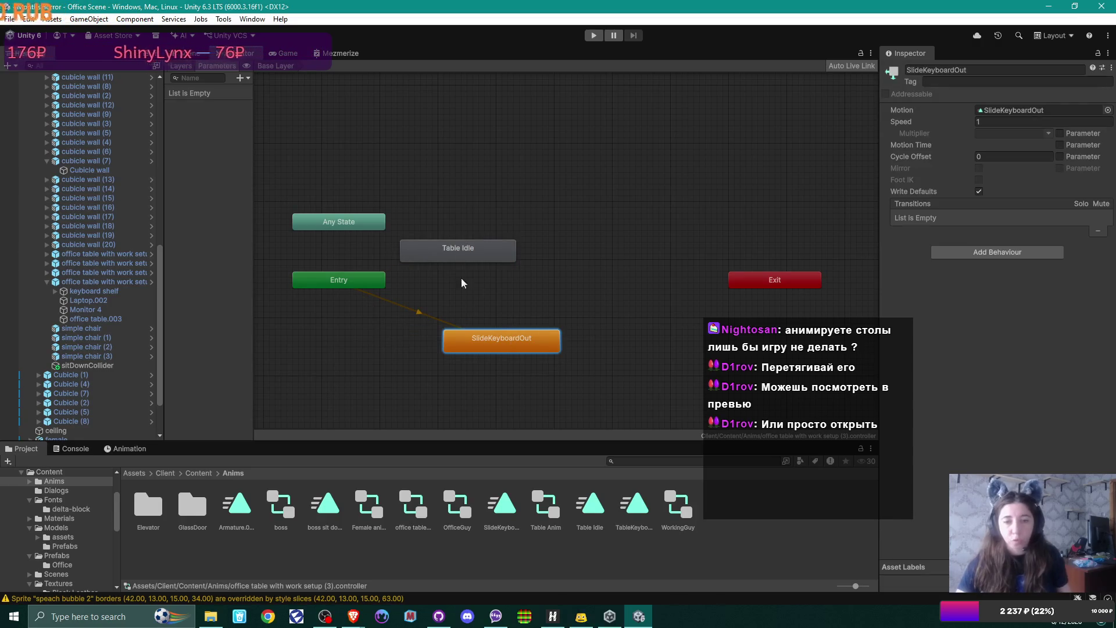
Replace the SlideKeyboardOut state with a fresh one placed beside Table Idle
drag(481, 347, 597, 347)
mouse_move(459, 256)
mouse_down()
mouse_move(440, 311)
mouse_move(414, 339)
mouse_up()
click(626, 348)
key(Delete)
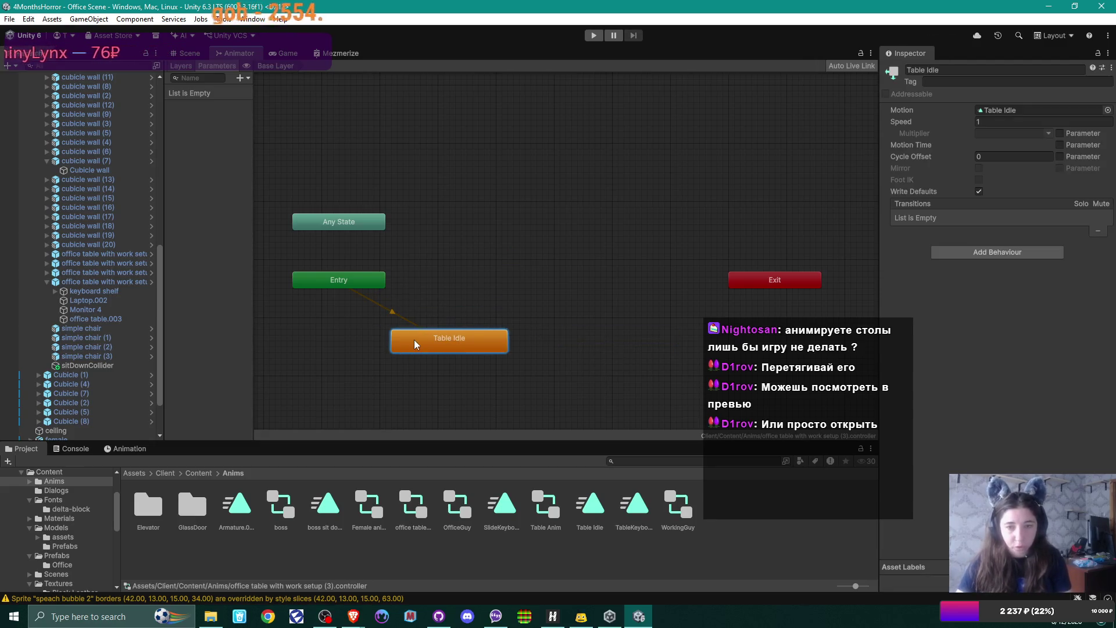
mouse_move(499, 508)
mouse_down()
mouse_move(562, 278)
mouse_move(580, 261)
mouse_move(622, 273)
mouse_move(588, 294)
mouse_up()
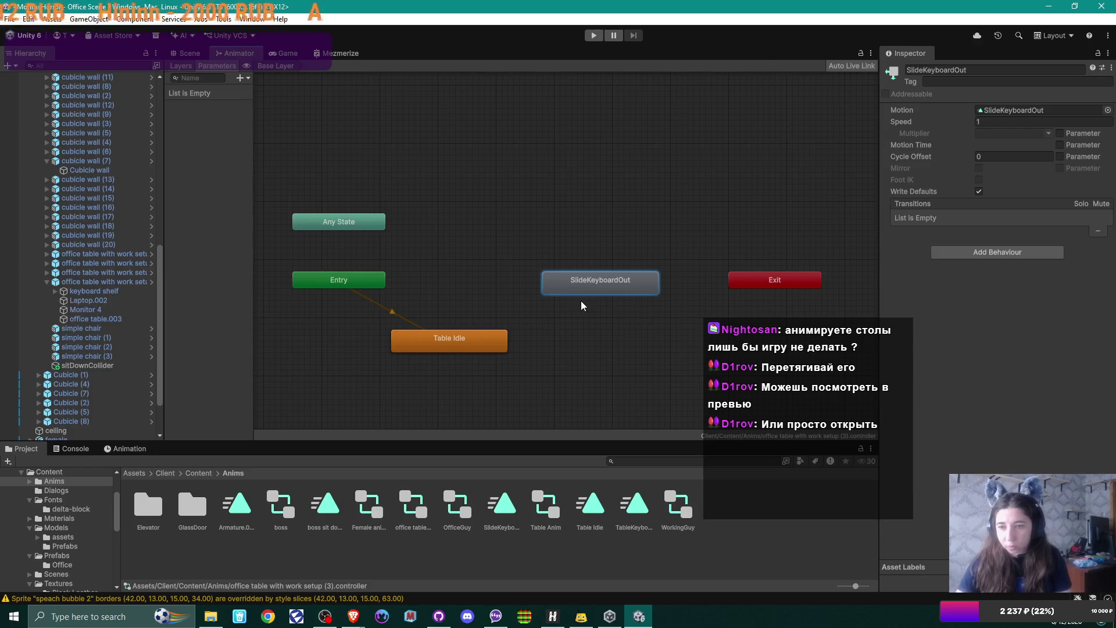
drag(487, 343, 431, 345)
right_click(452, 344)
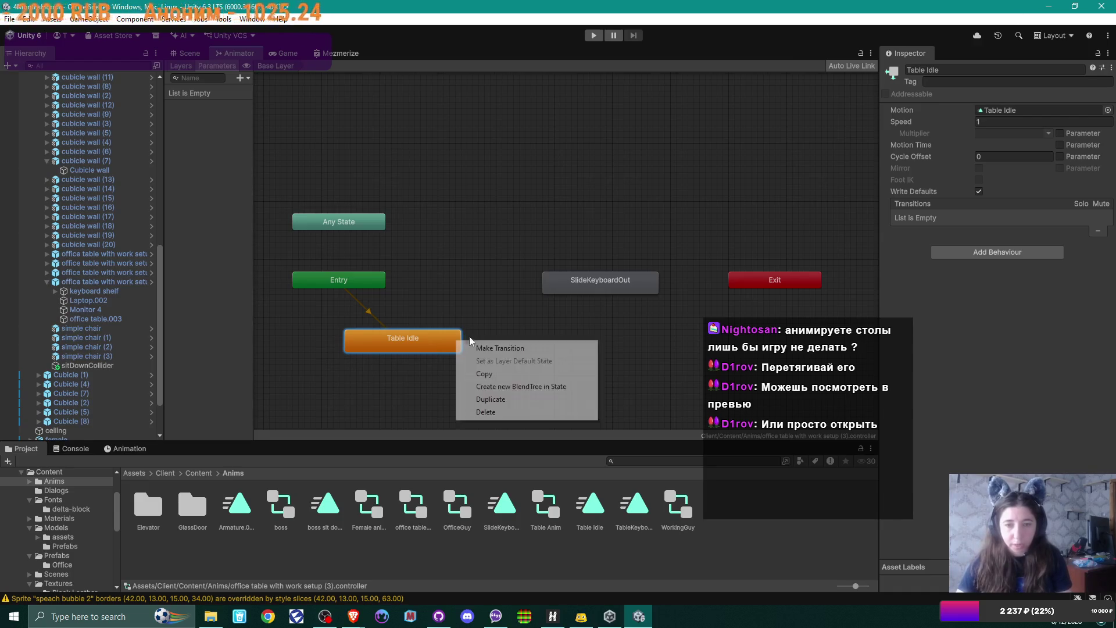
Create a transition from Table Idle to SlideKeyboardOut and place the states side by side
click(503, 348)
click(587, 271)
mouse_move(598, 284)
mouse_down()
mouse_move(617, 315)
mouse_move(611, 337)
mouse_move(578, 339)
mouse_up()
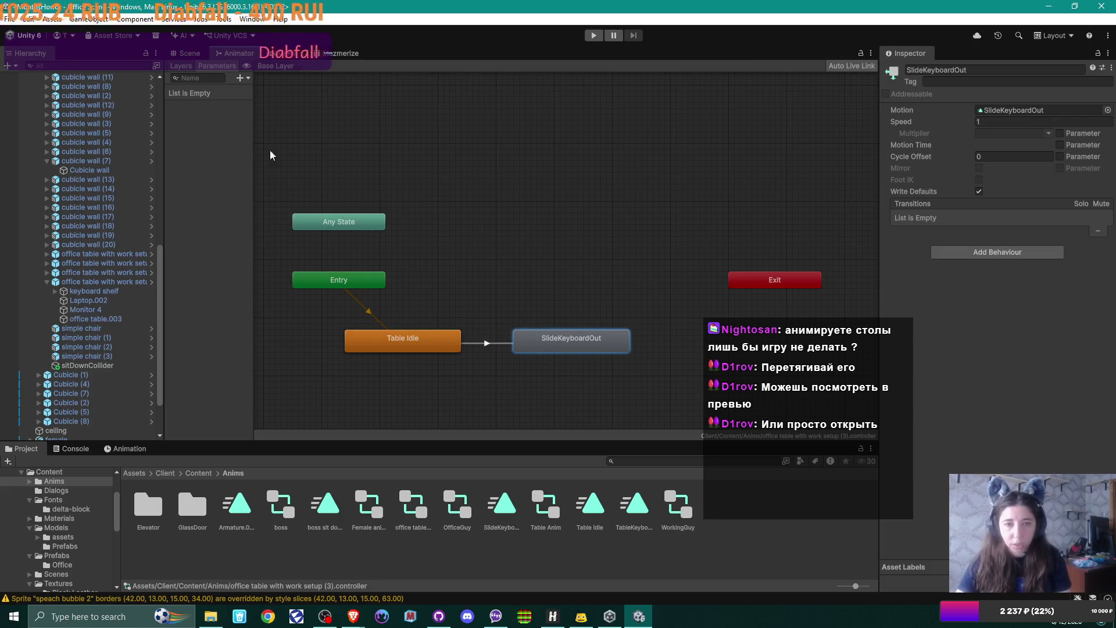
Add a Bool parameter named isOut to the Animator
click(246, 79)
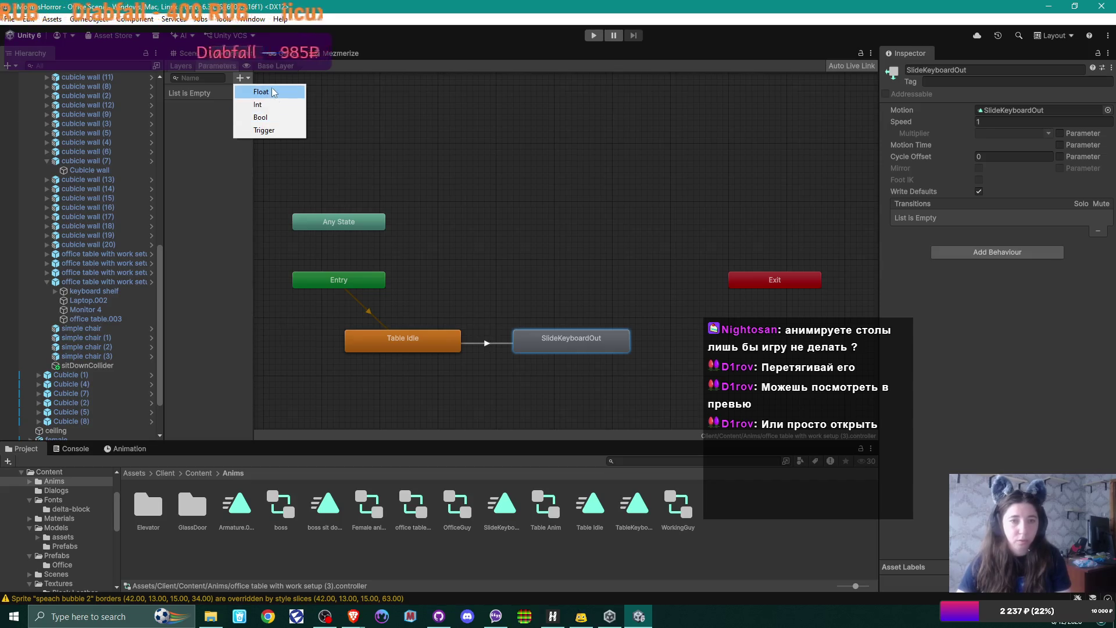
click(277, 117)
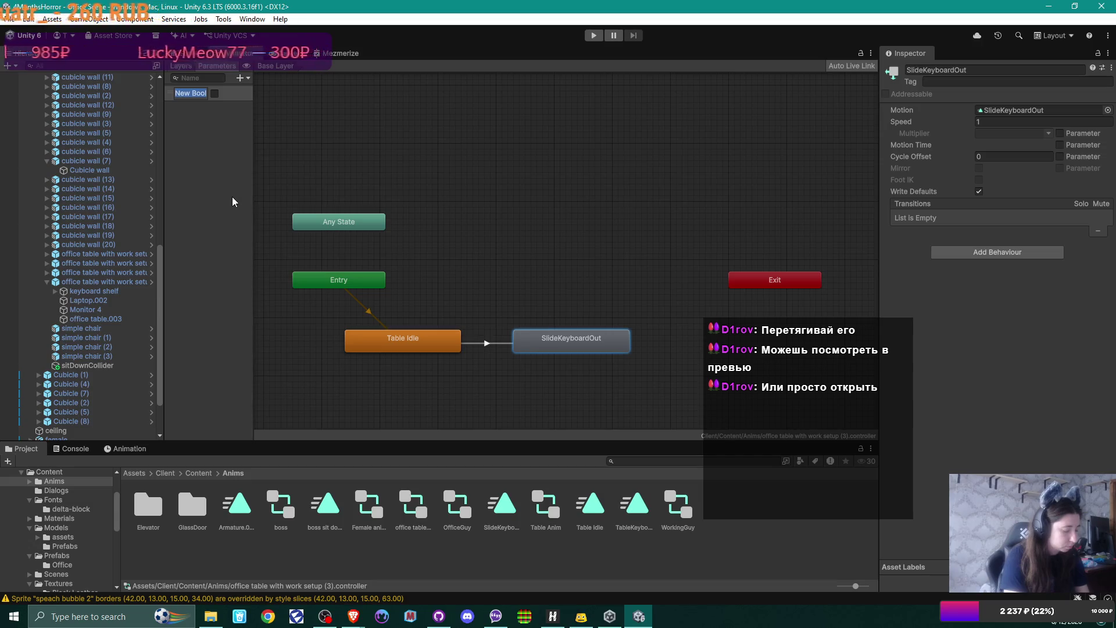
text(isOut)
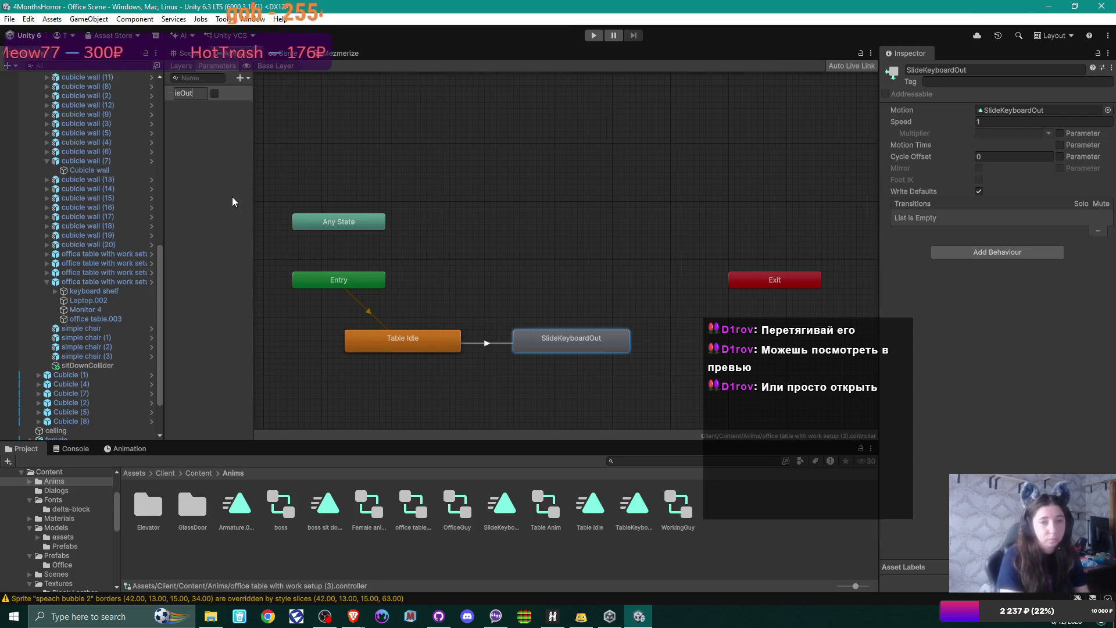
key(Return)
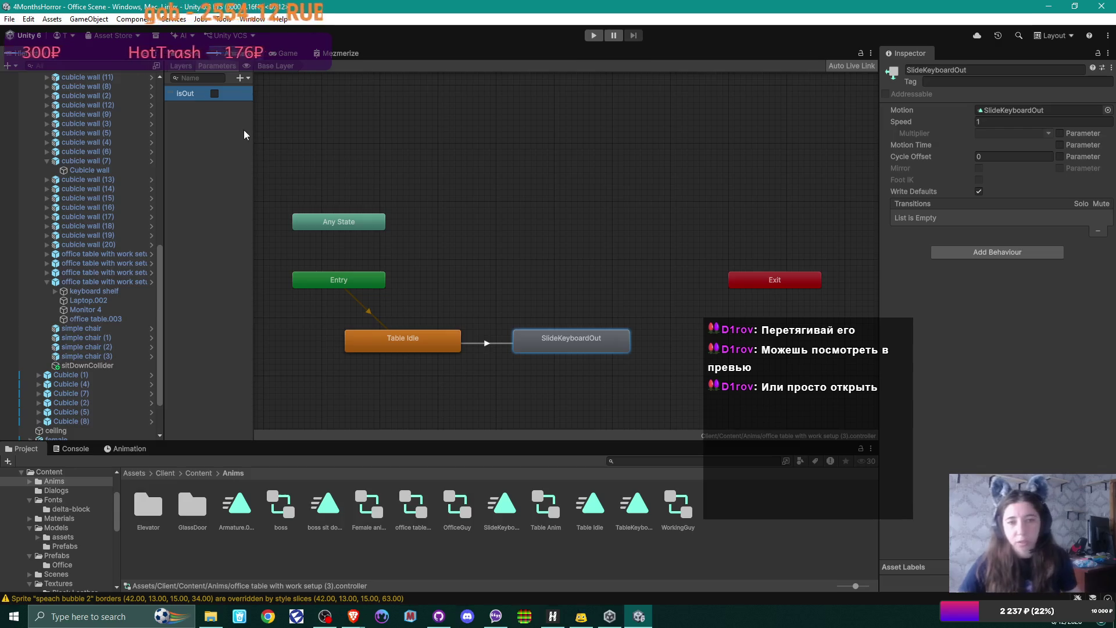
Give the transition an isOut true condition, then select the SlideKeyboardOut state
click(481, 343)
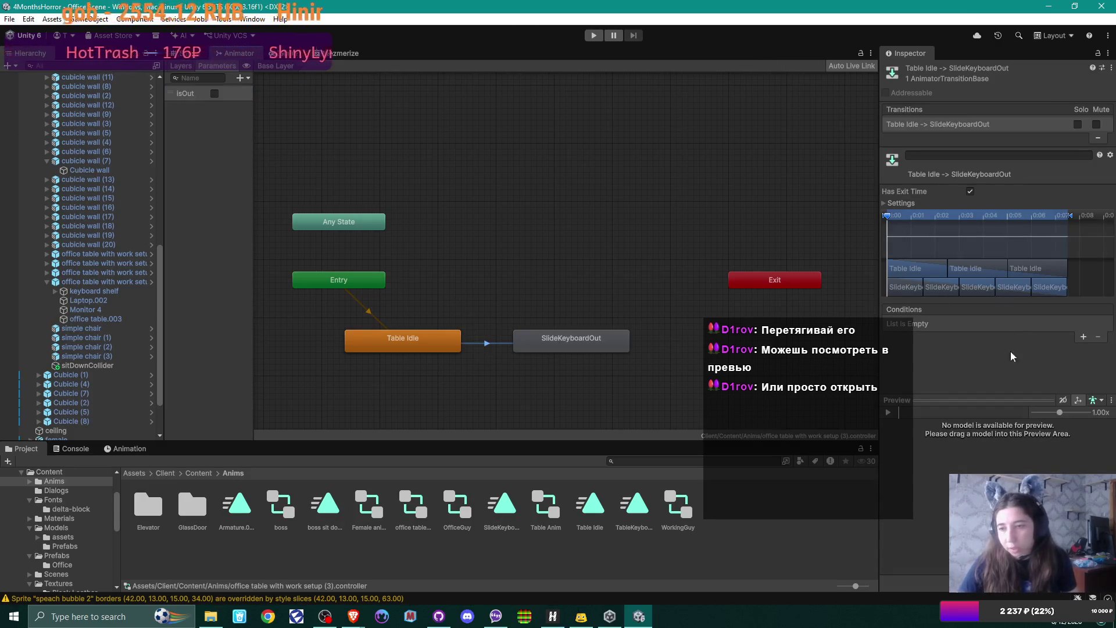
click(1083, 338)
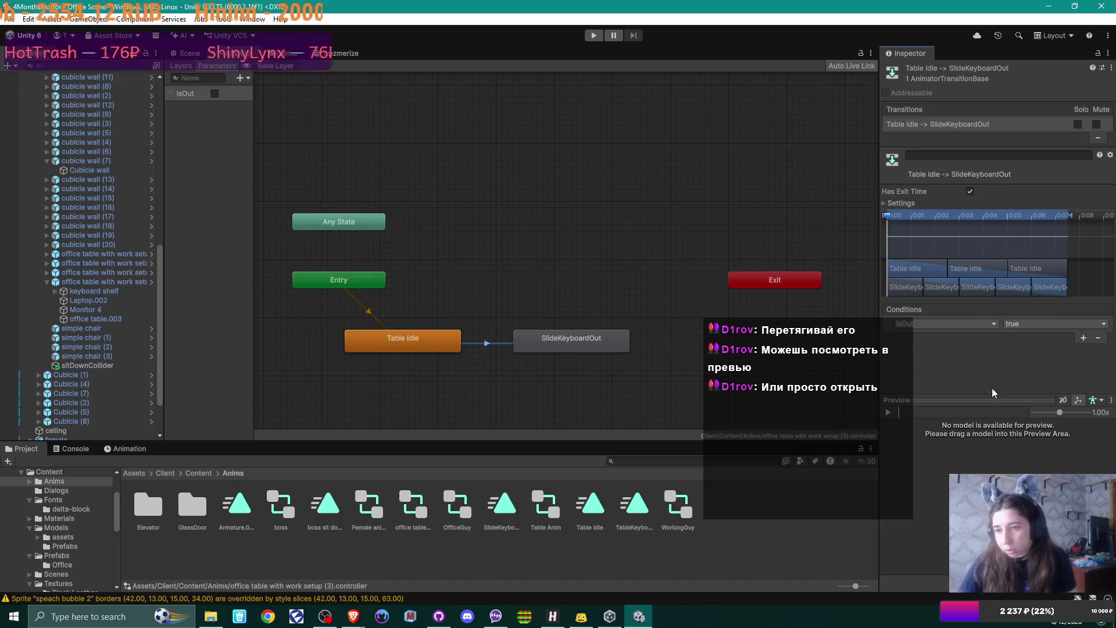
click(512, 386)
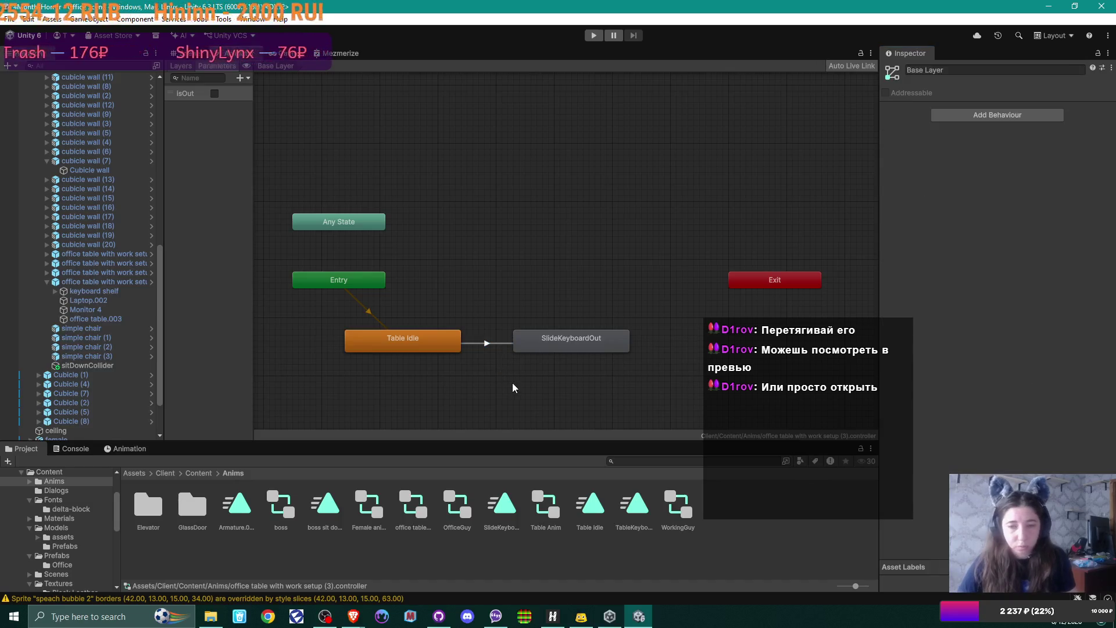
click(595, 342)
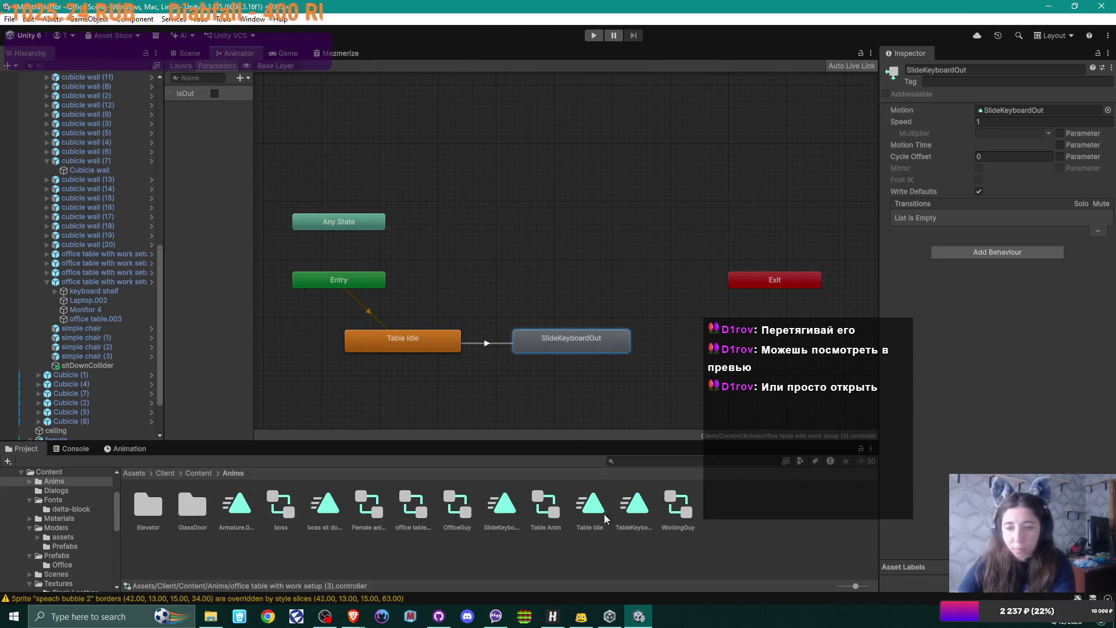
Turn off Loop Time on the SlideKeyboardOut clip, compare Table Idle's loop setting, and reselect SlideKeyboardOut
click(495, 506)
click(979, 120)
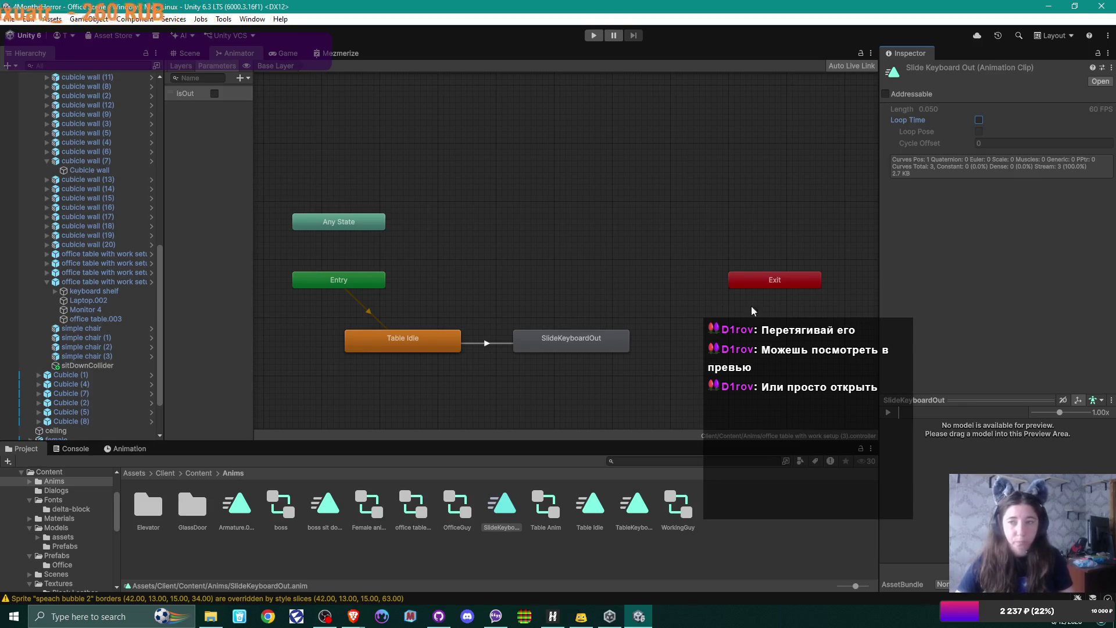
click(437, 341)
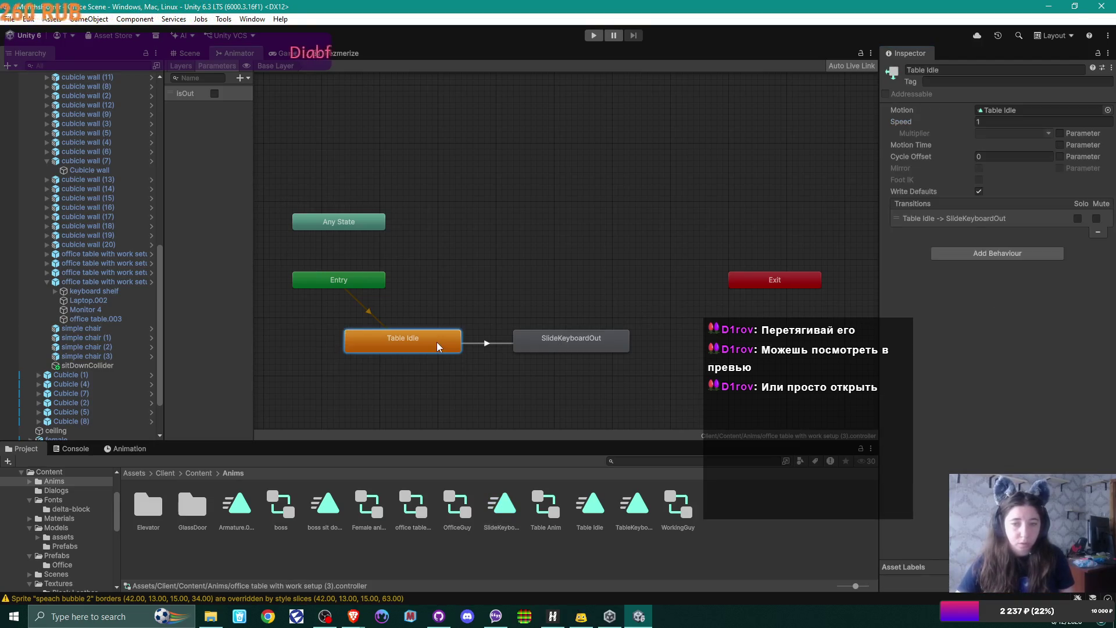
click(598, 510)
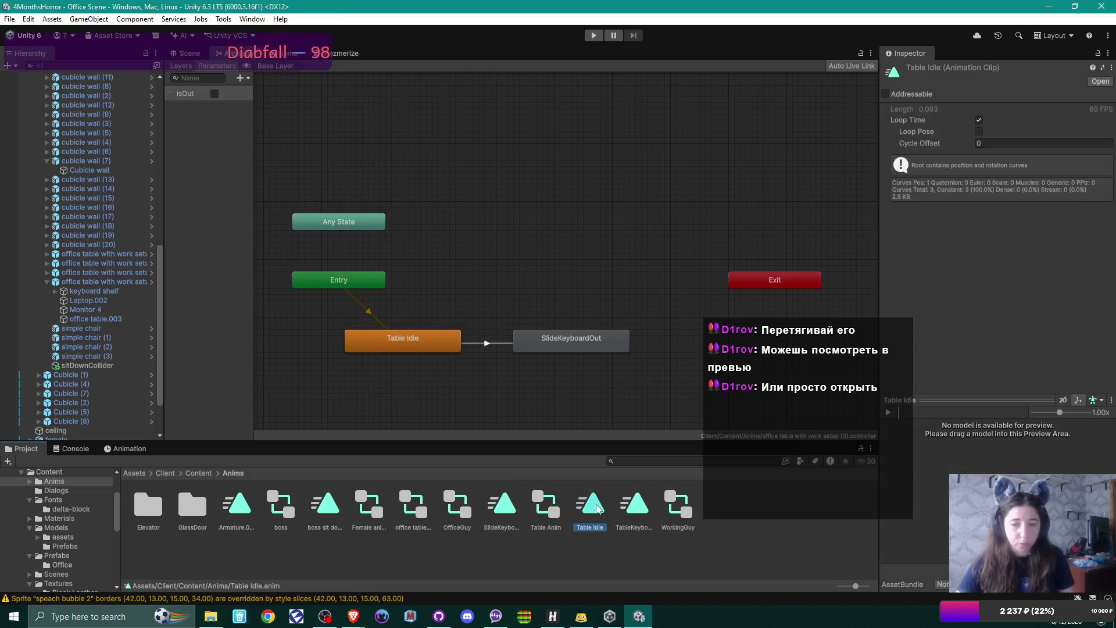
click(587, 348)
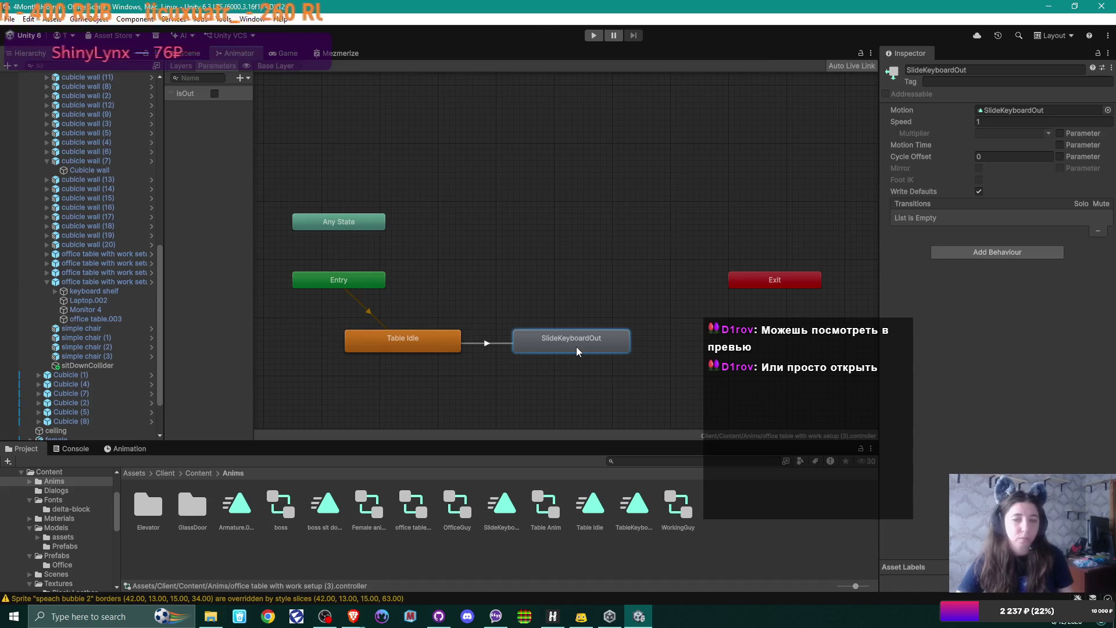
Add a Bool parameter named IsIn to the table controller
click(241, 78)
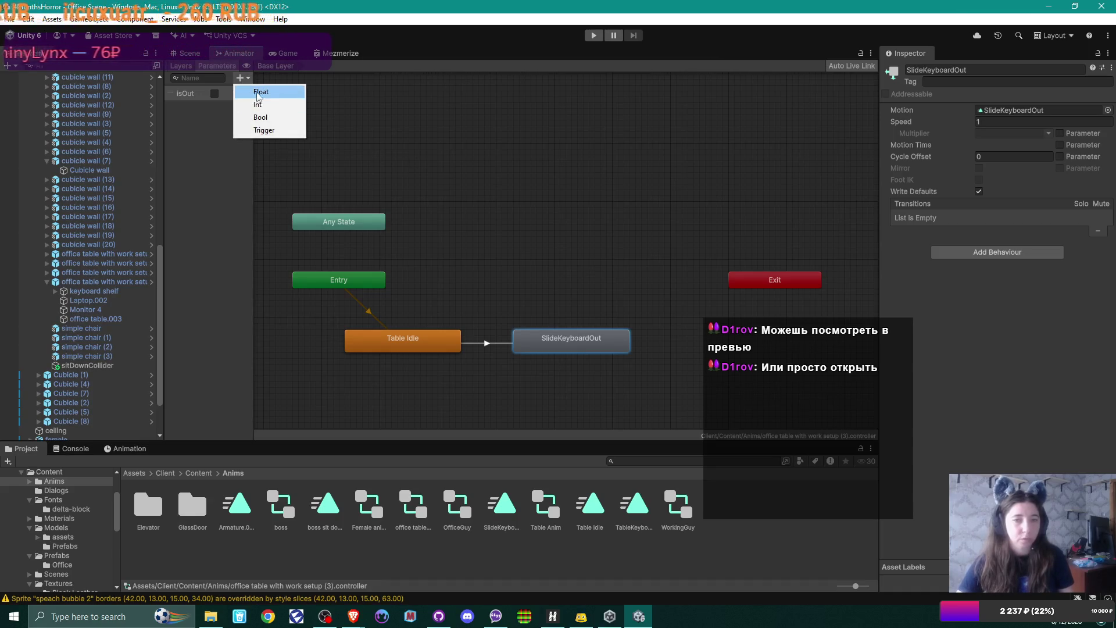
click(248, 117)
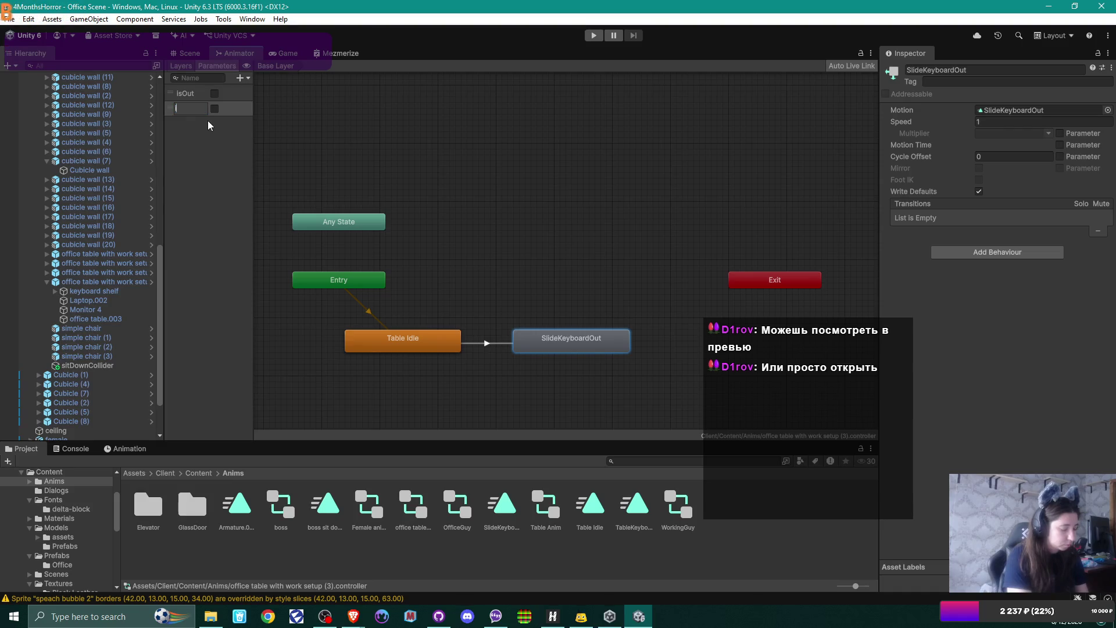
text(In)
key(Return)
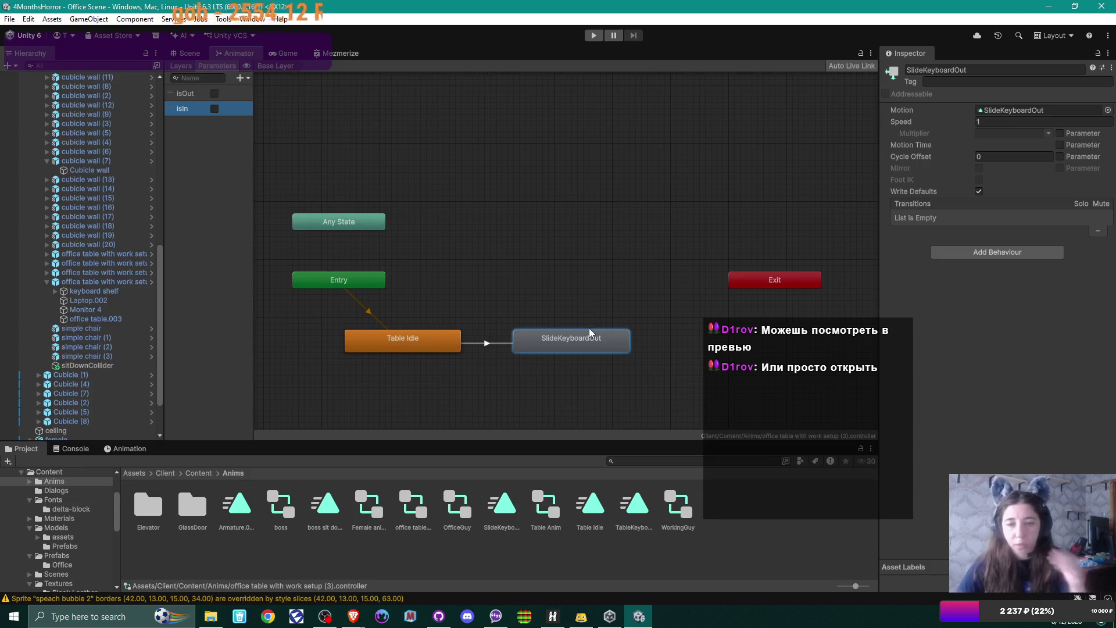
Duplicate the SlideKeyboardOut state as SlideKeyboardOut 0 and set its Speed to -1
drag(589, 340, 563, 344)
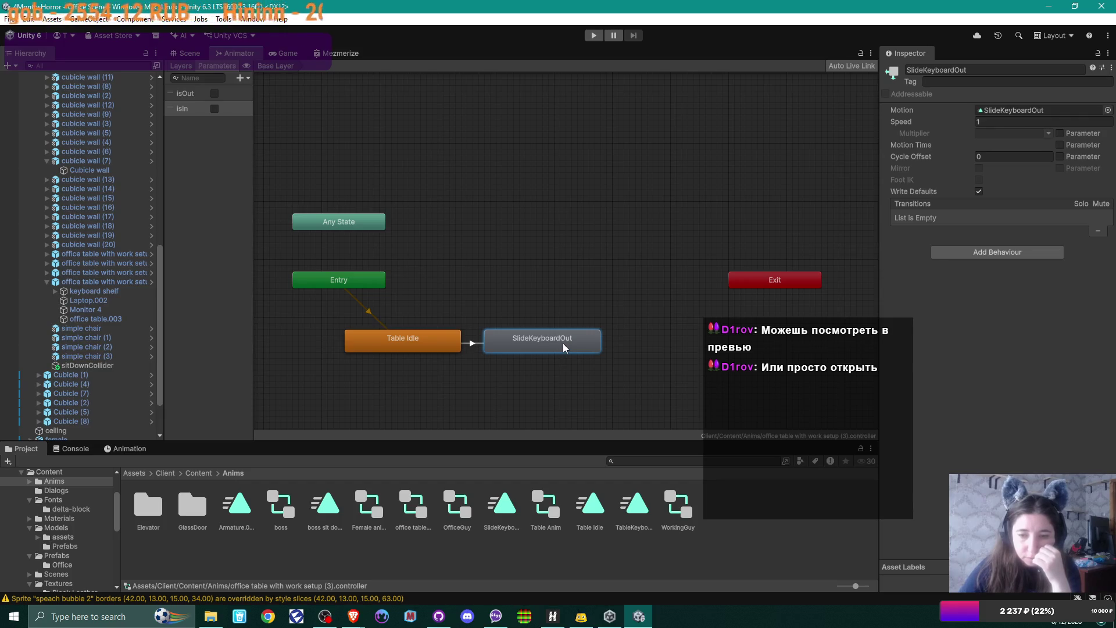
key(ctrl+d)
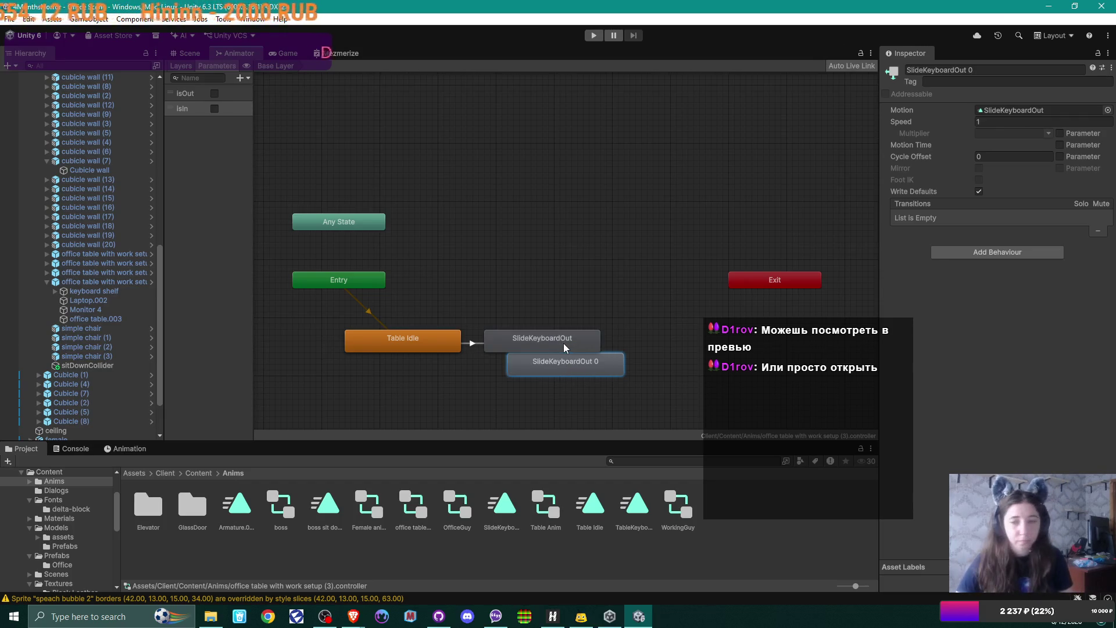
mouse_move(604, 361)
mouse_down()
mouse_move(691, 229)
mouse_move(668, 273)
mouse_up()
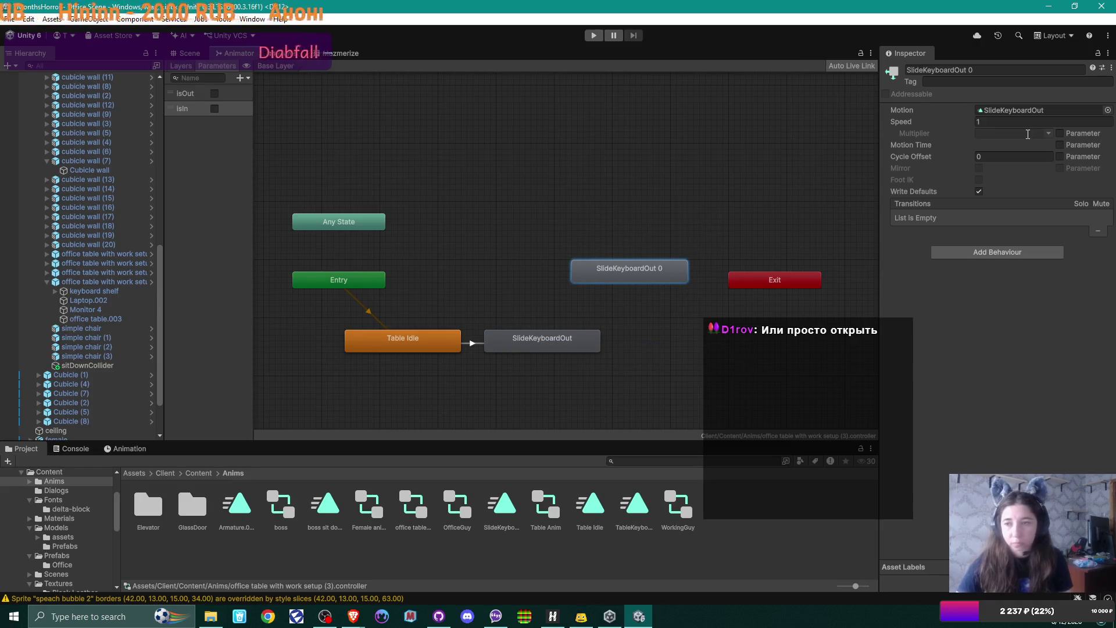
click(999, 120)
text(-1)
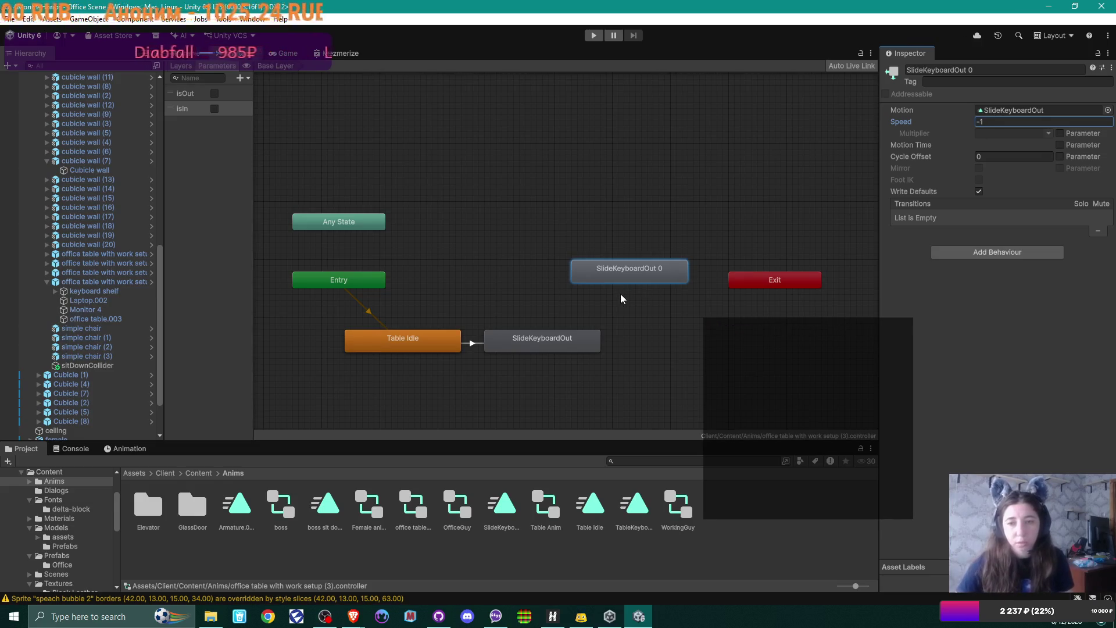
Make a transition from SlideKeyboardOut to SlideKeyboardOut 0
right_click(546, 340)
click(607, 326)
right_click(565, 338)
click(595, 345)
click(618, 270)
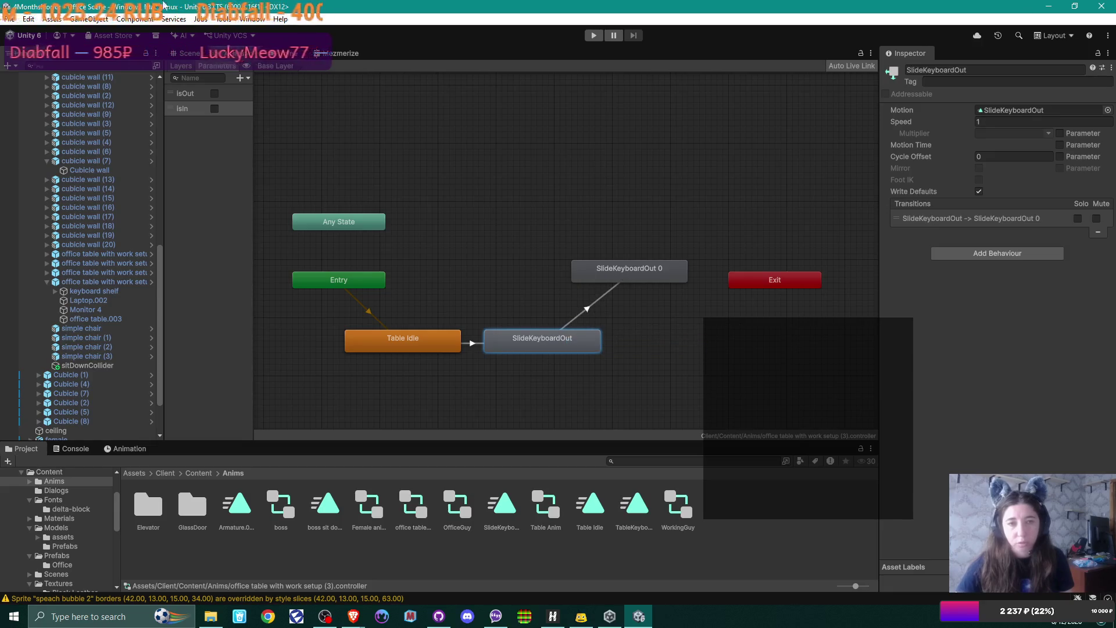
click(588, 309)
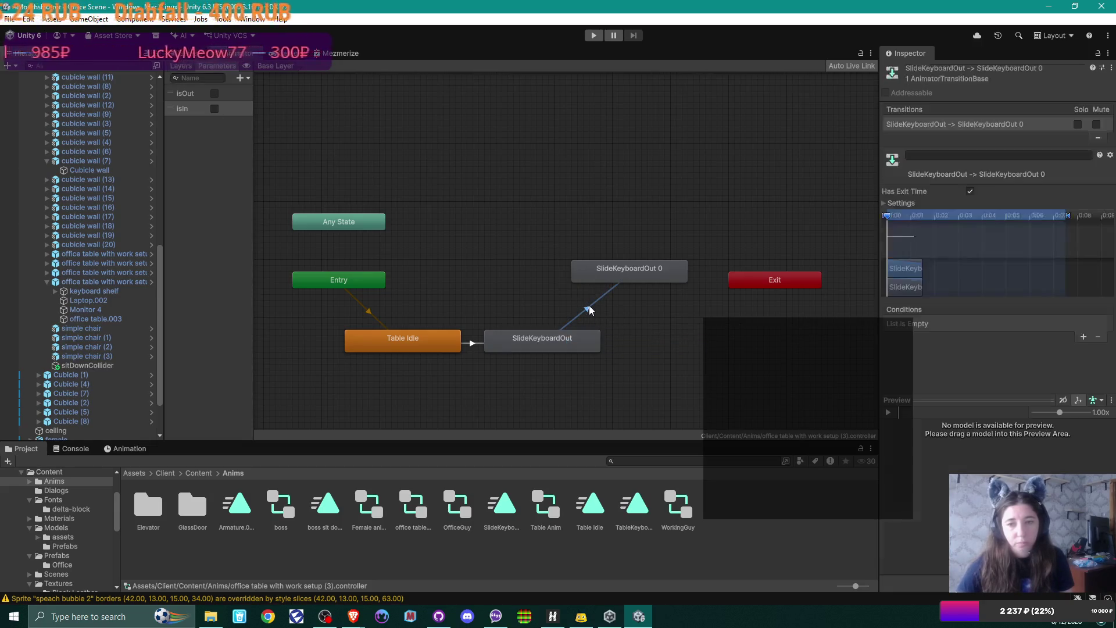
Try an IsIn condition on the new transition, then remove it again
click(1083, 337)
click(1028, 324)
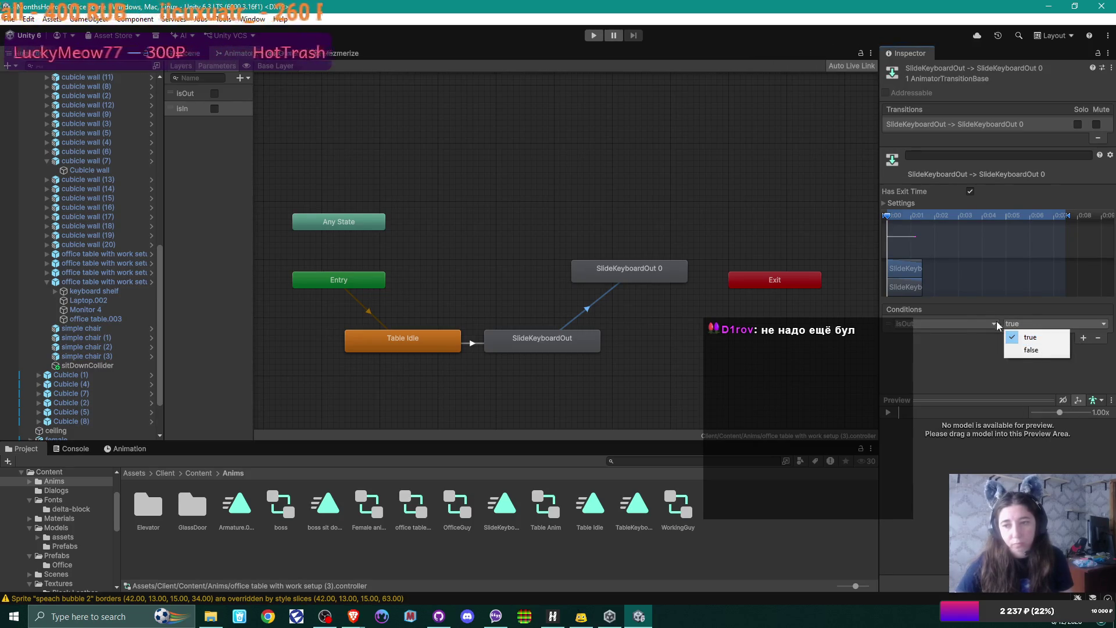
click(970, 322)
click(954, 370)
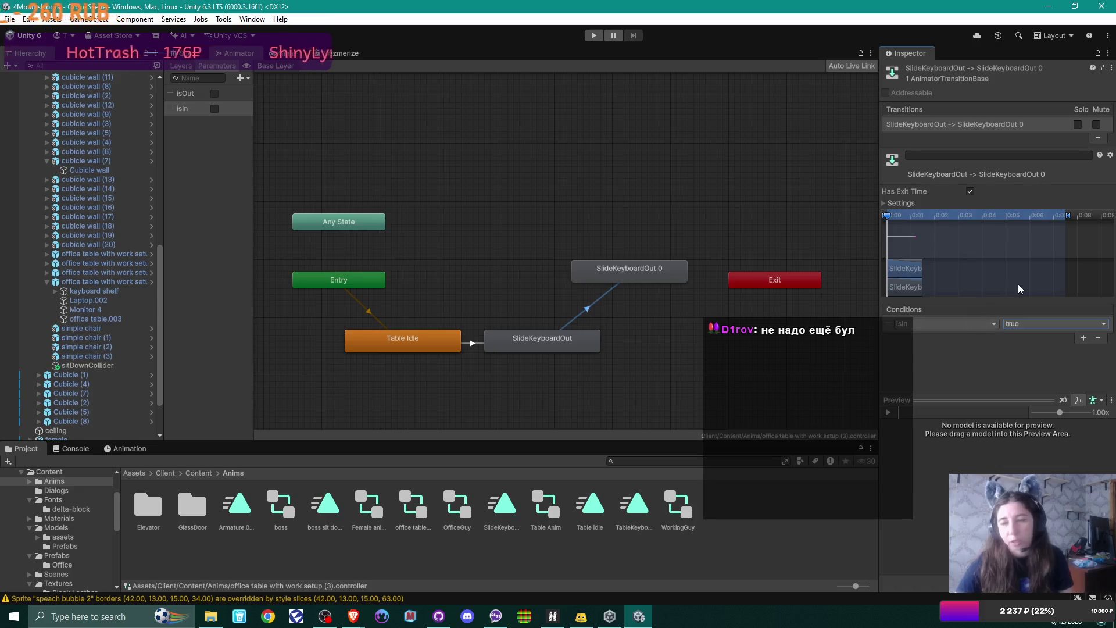
click(1097, 337)
right_click(184, 108)
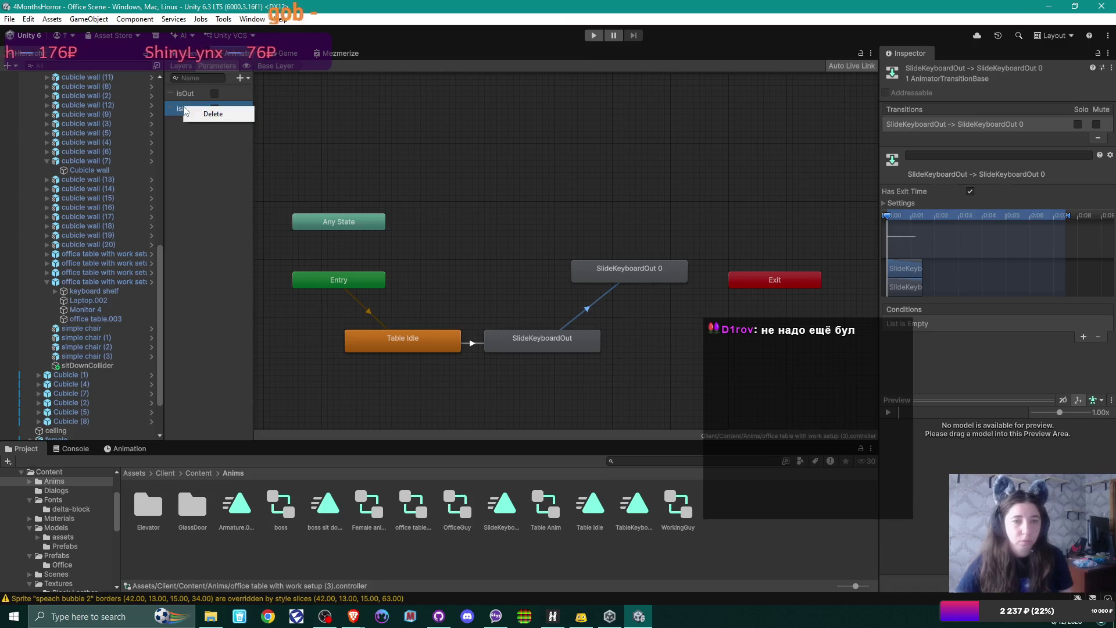
Delete the IsIn parameter and give the transition an IsOut false condition
click(209, 114)
click(1082, 337)
click(1045, 325)
click(1030, 349)
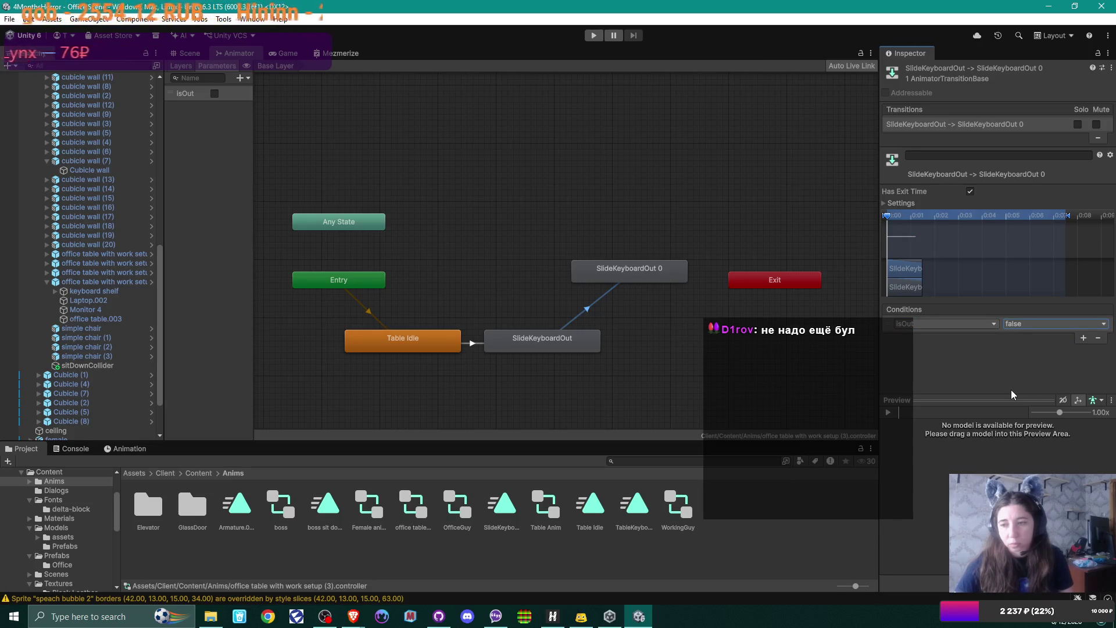
Resize the animation preview area and check the Entry node's default state
click(885, 404)
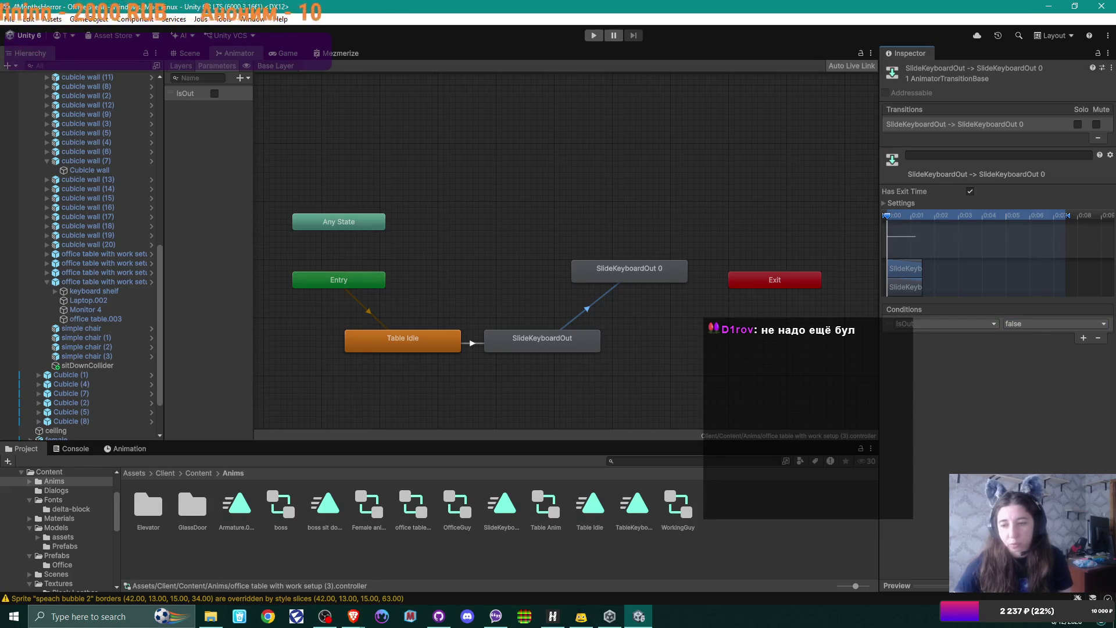
drag(1001, 585, 1001, 419)
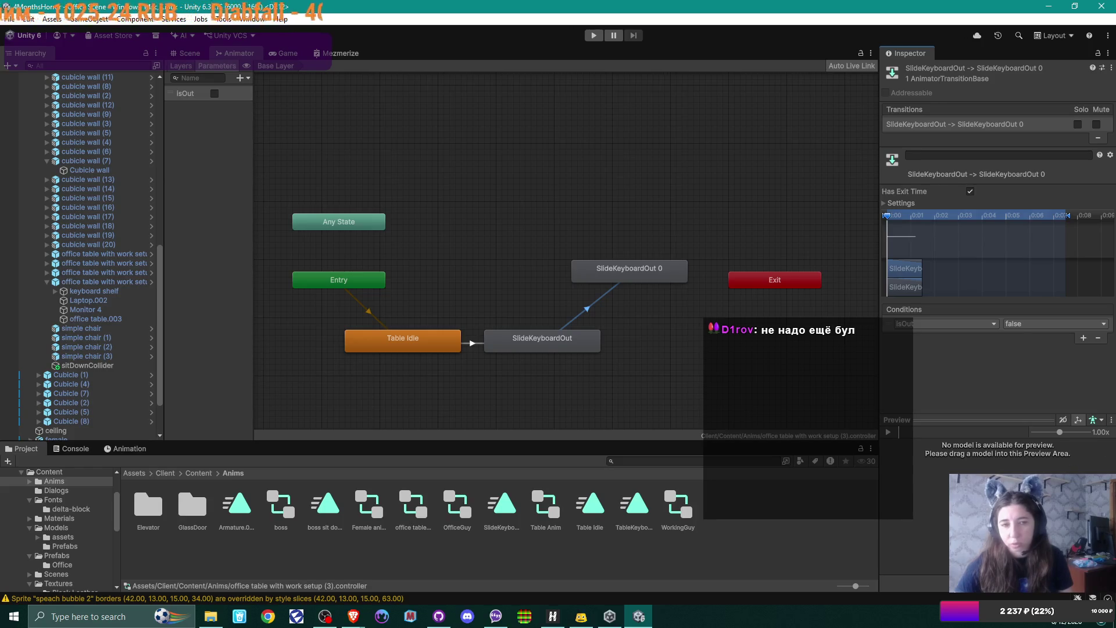
mouse_move(86, 281)
mouse_down()
mouse_move(1095, 467)
mouse_move(1075, 471)
mouse_up()
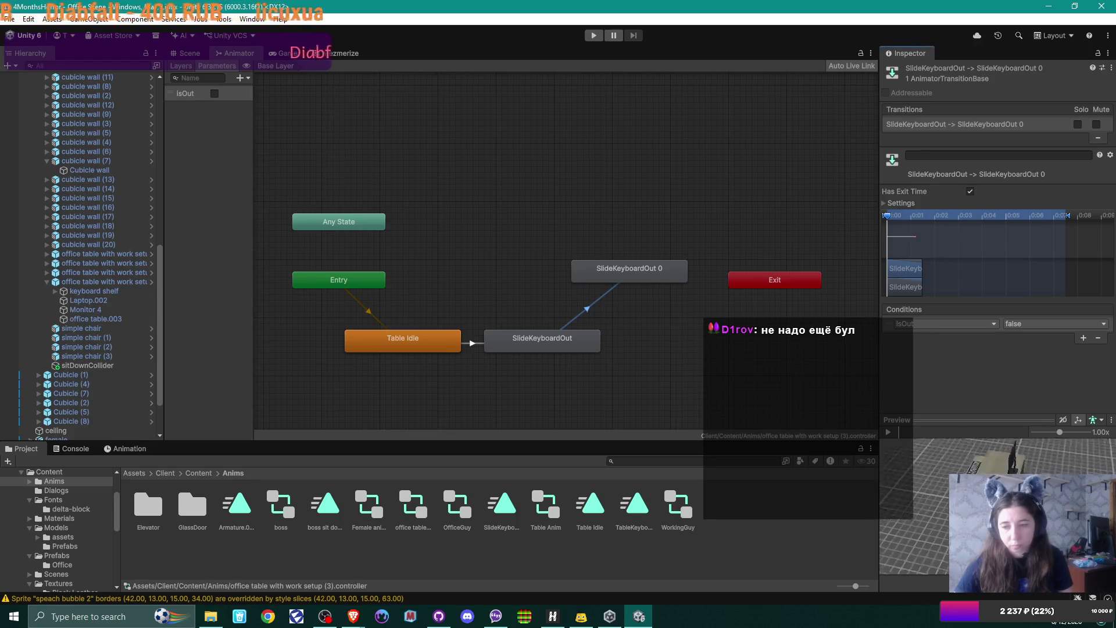
click(363, 278)
click(110, 283)
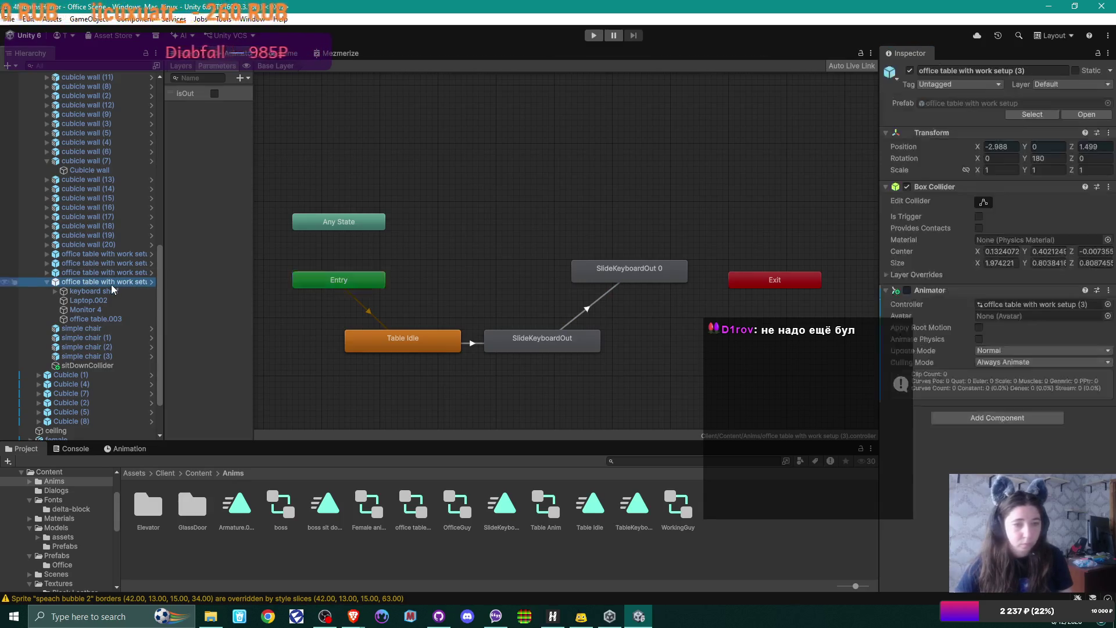
click(354, 281)
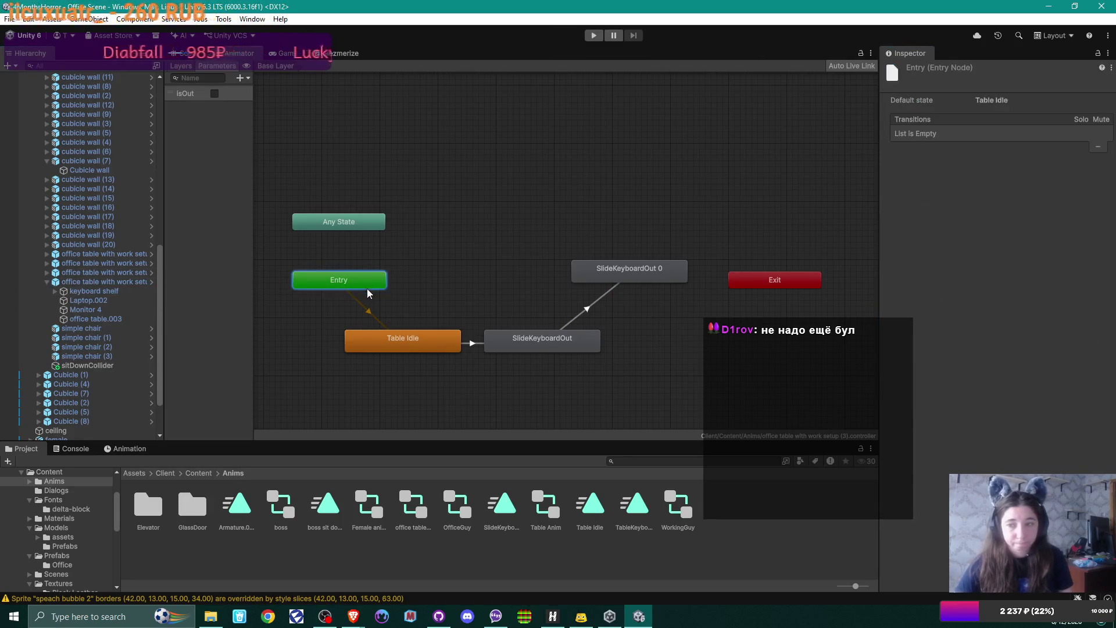
click(535, 202)
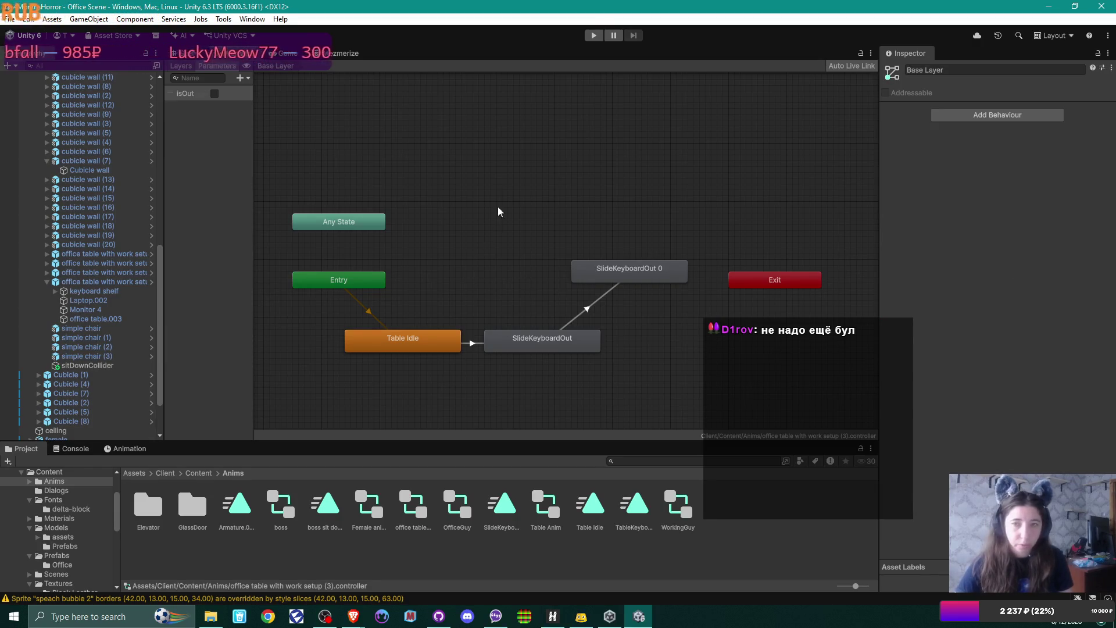
Rearrange the SlideKeyboardOut and SlideKeyboardOut 0 states and review each node in the graph
drag(668, 278, 681, 303)
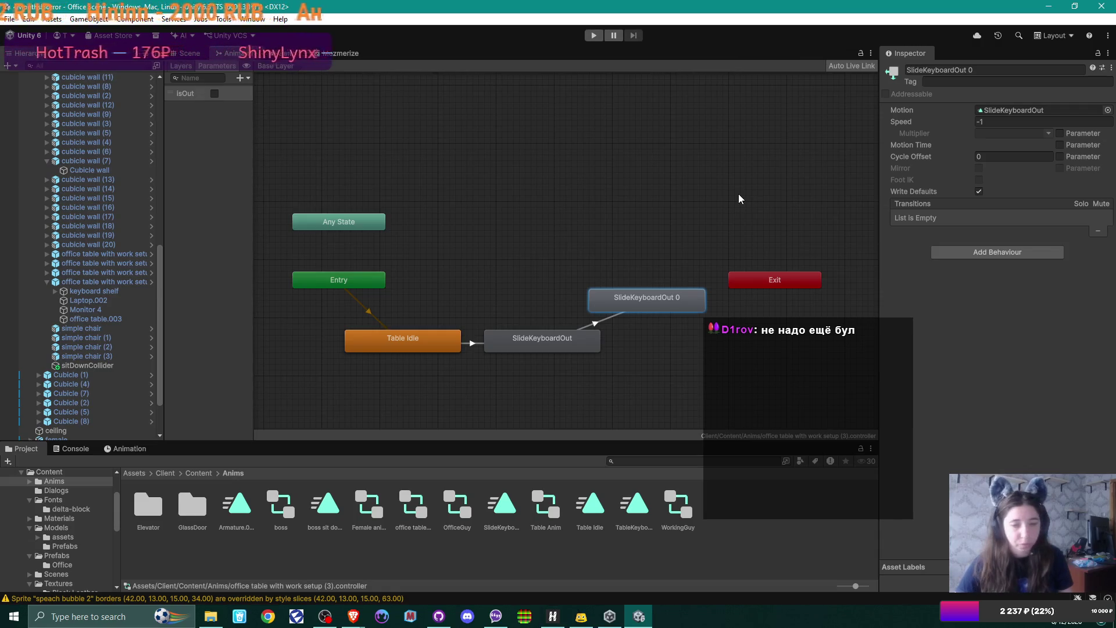
click(392, 348)
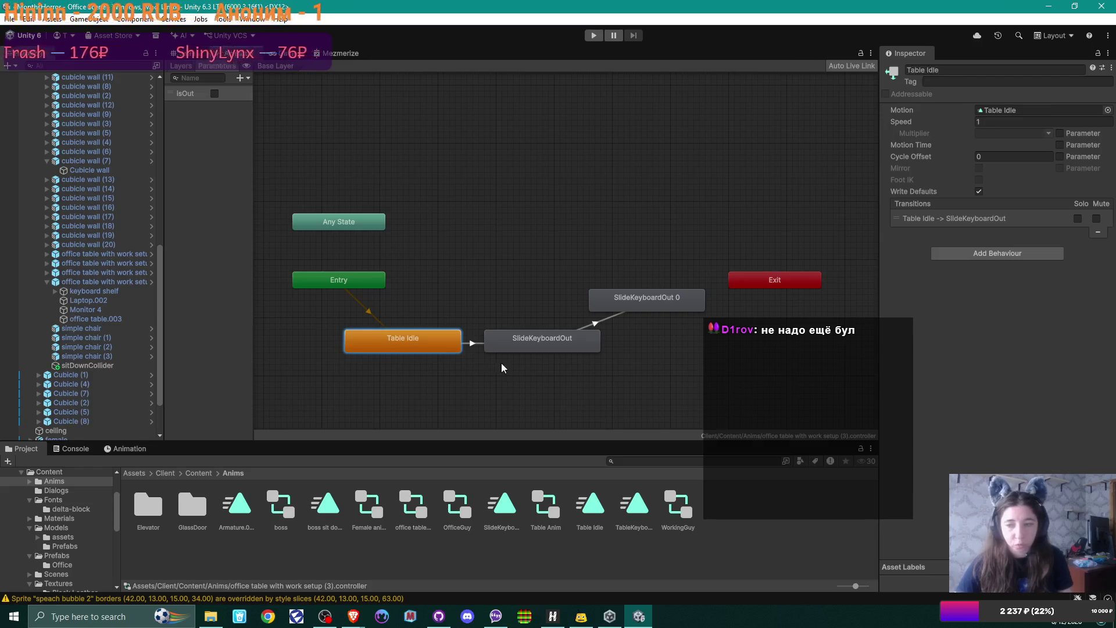
drag(535, 342, 546, 355)
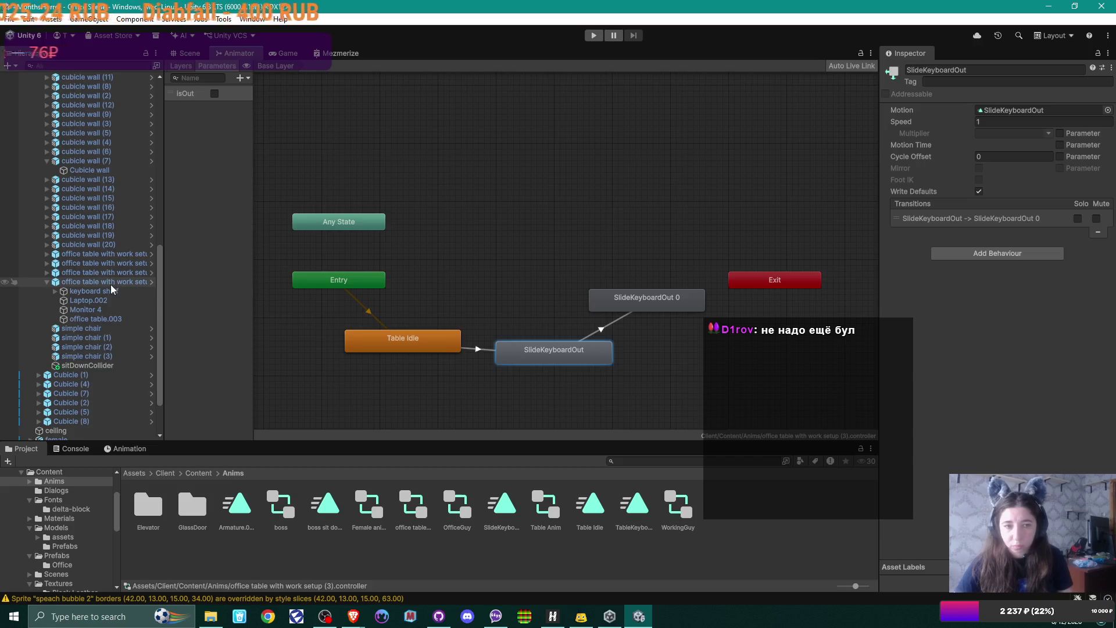
click(362, 280)
click(395, 341)
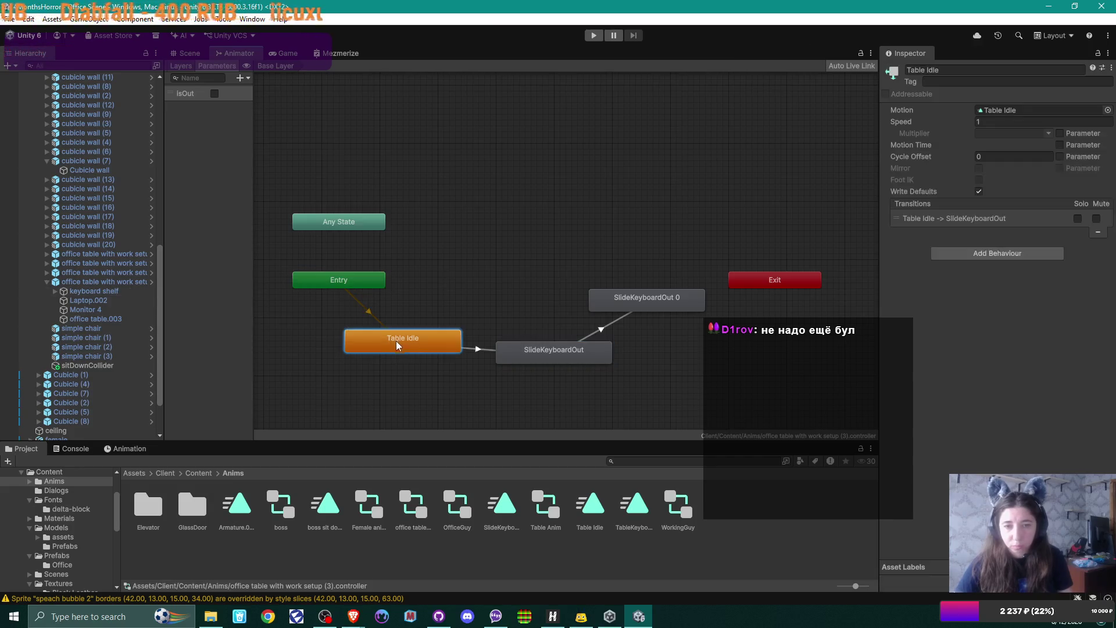
click(542, 352)
click(625, 297)
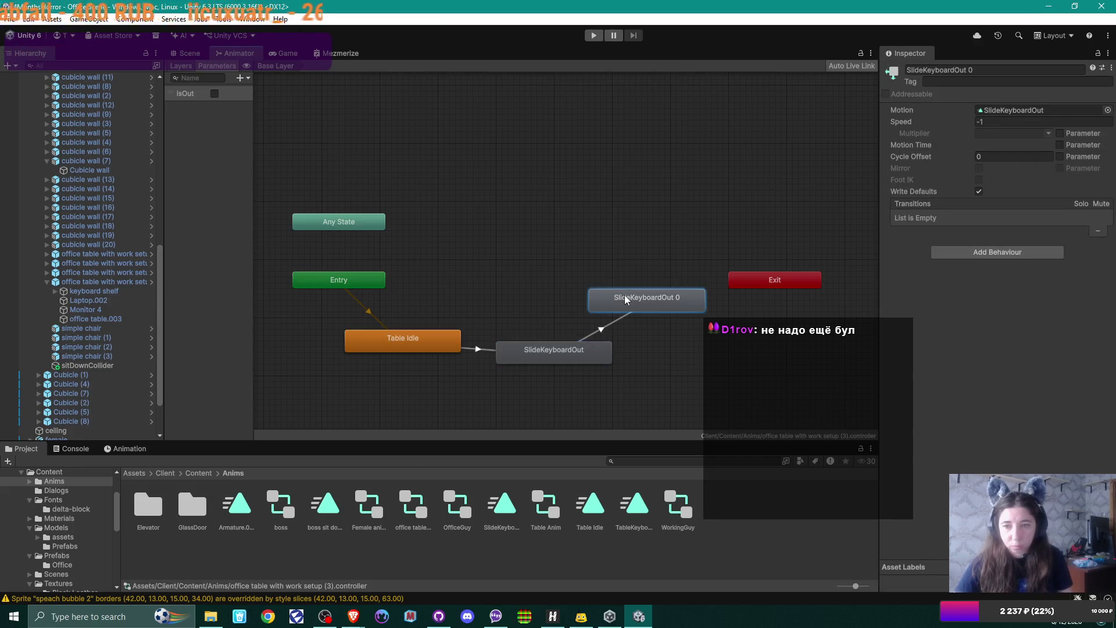
Inspect the Table Idle to SlideKeyboardOut transition, rewind its preview to 0, and frame the office table
click(479, 349)
click(607, 326)
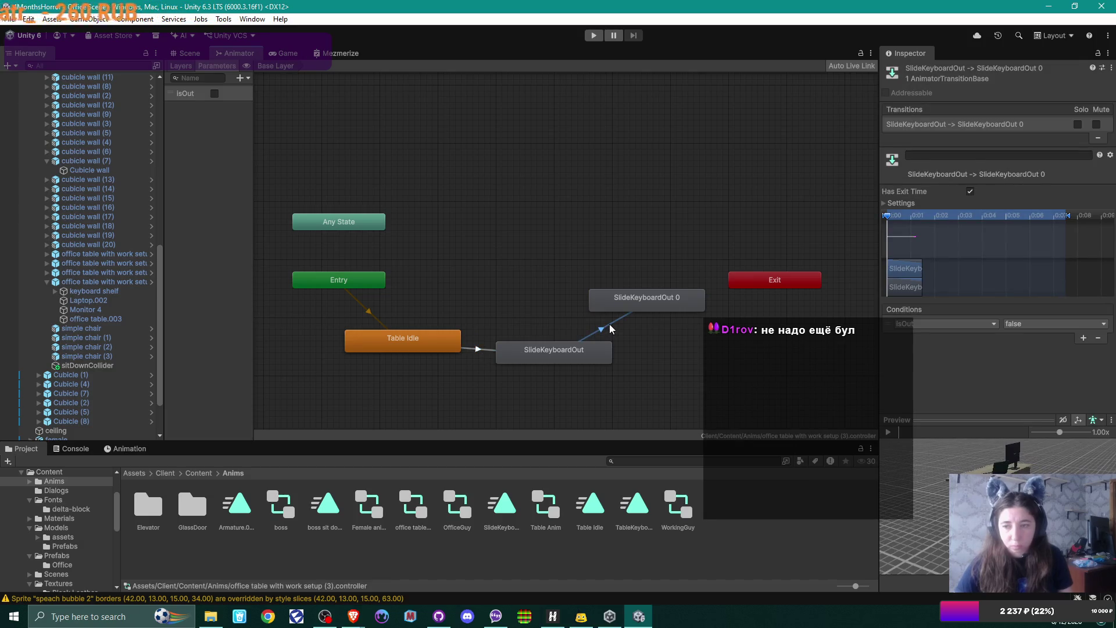
click(475, 350)
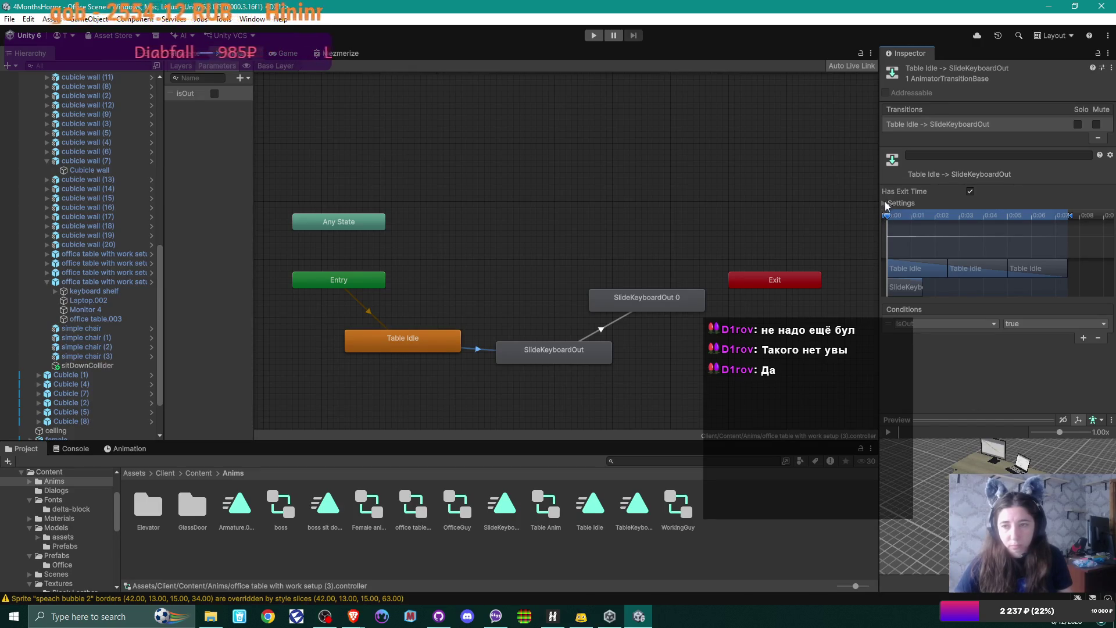
drag(947, 207, 884, 211)
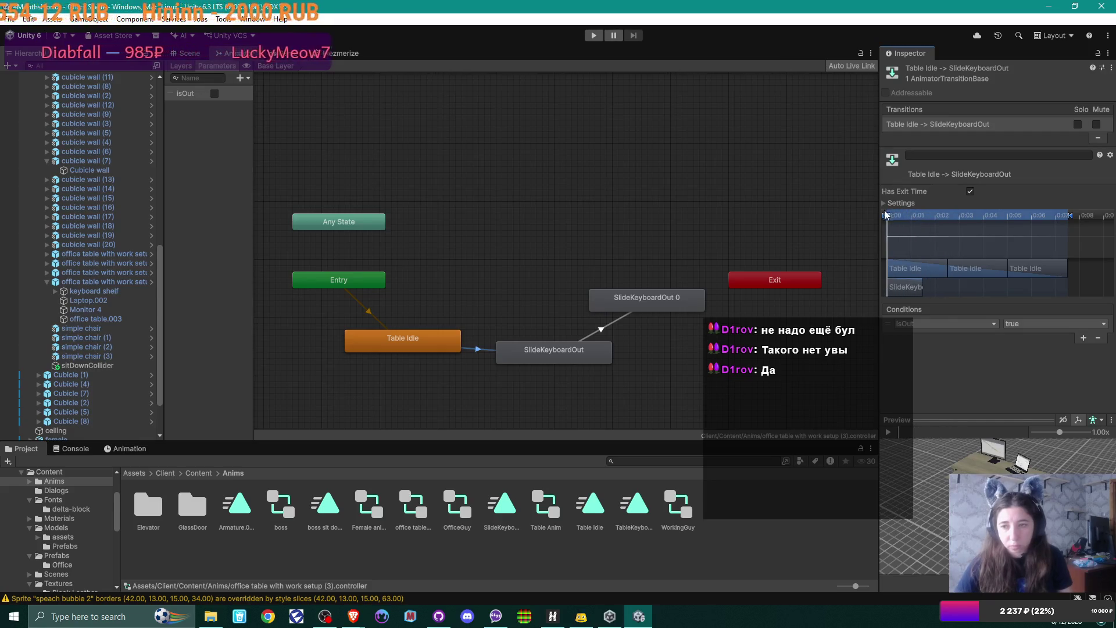
double_click(101, 281)
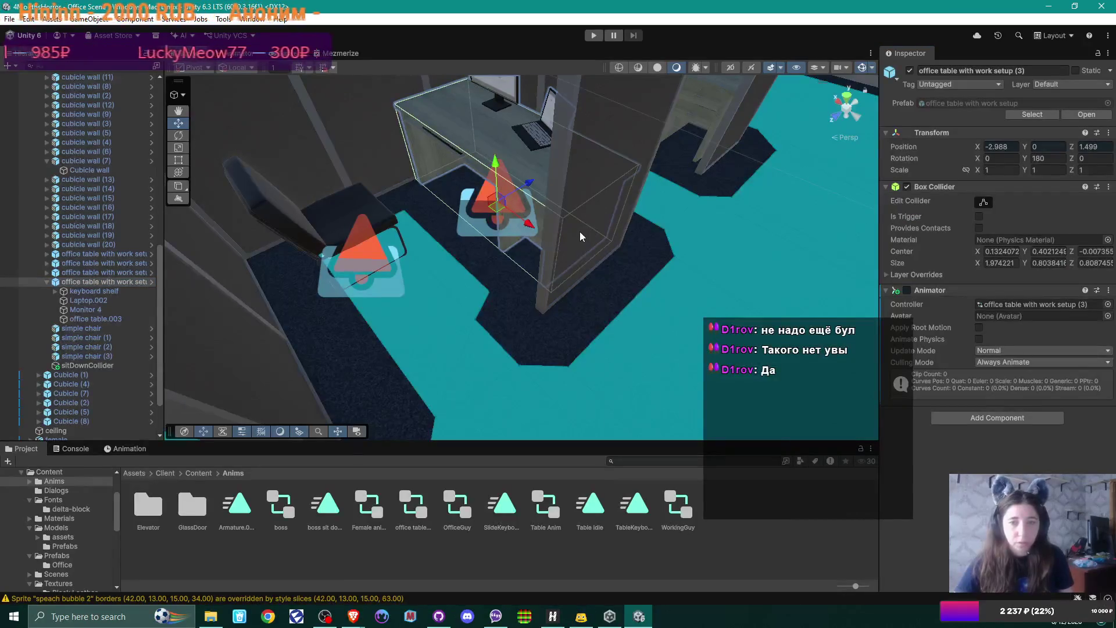
click(93, 291)
mouse_move(569, 298)
mouse_down()
mouse_move(521, 247)
mouse_move(514, 269)
mouse_up()
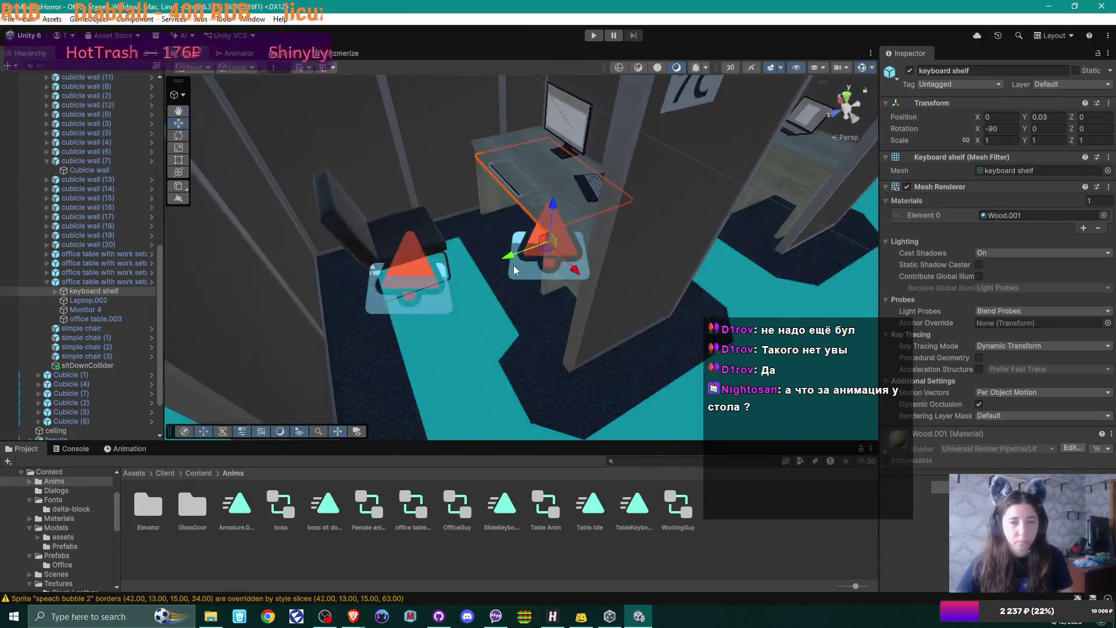
click(247, 54)
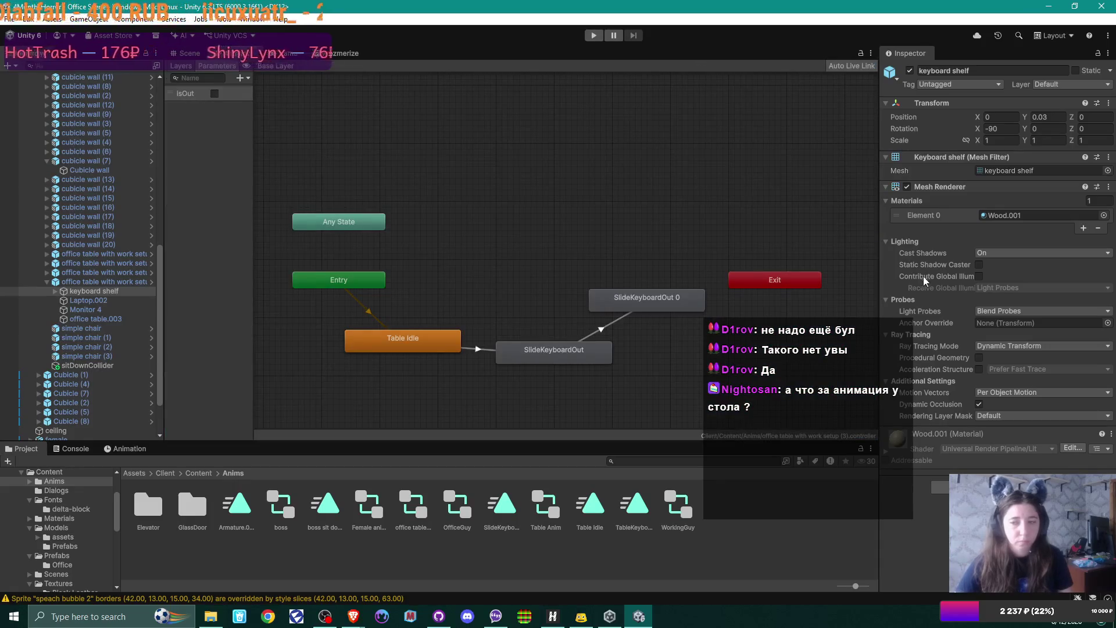
click(360, 306)
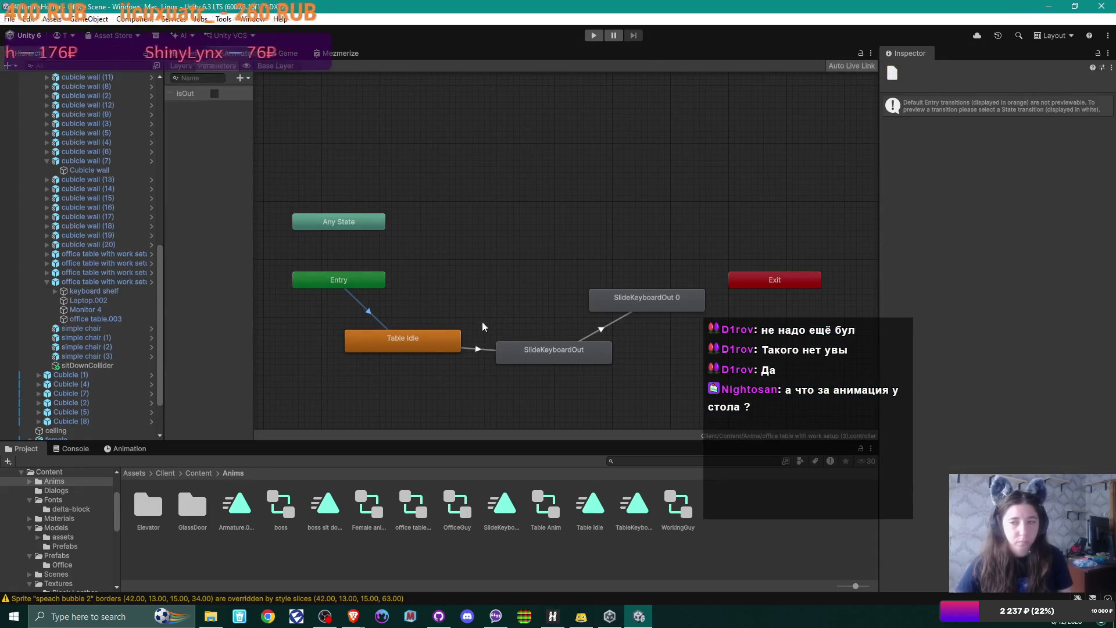
Scrub the Table Idle to SlideKeyboardOut transition preview and open the Table Idle clip
click(478, 349)
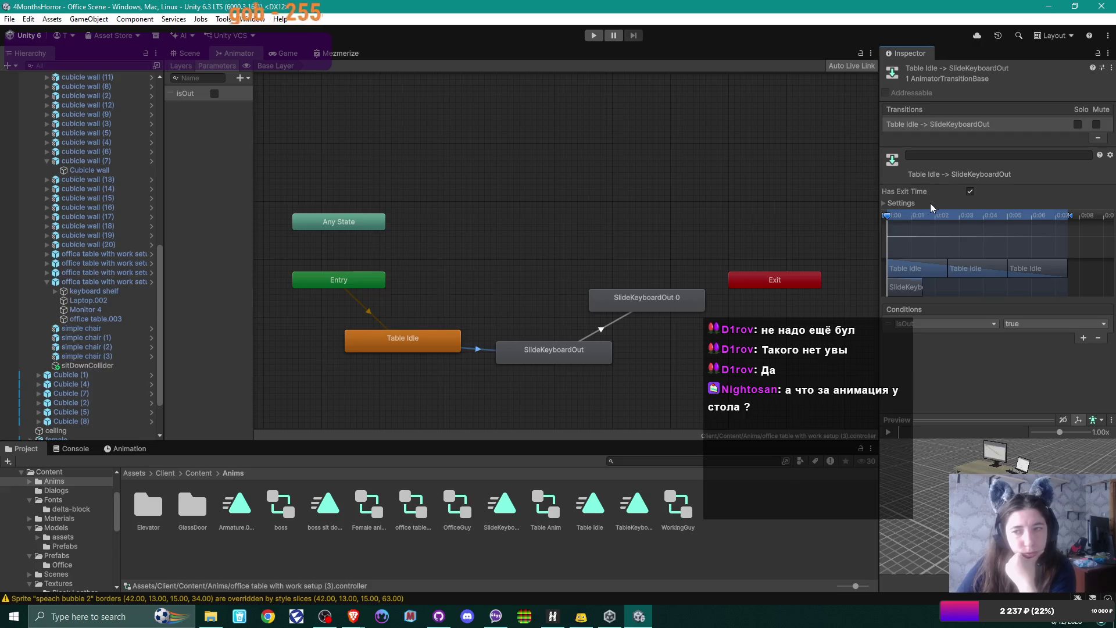
mouse_move(887, 215)
mouse_down()
mouse_move(1070, 218)
mouse_move(877, 222)
mouse_up()
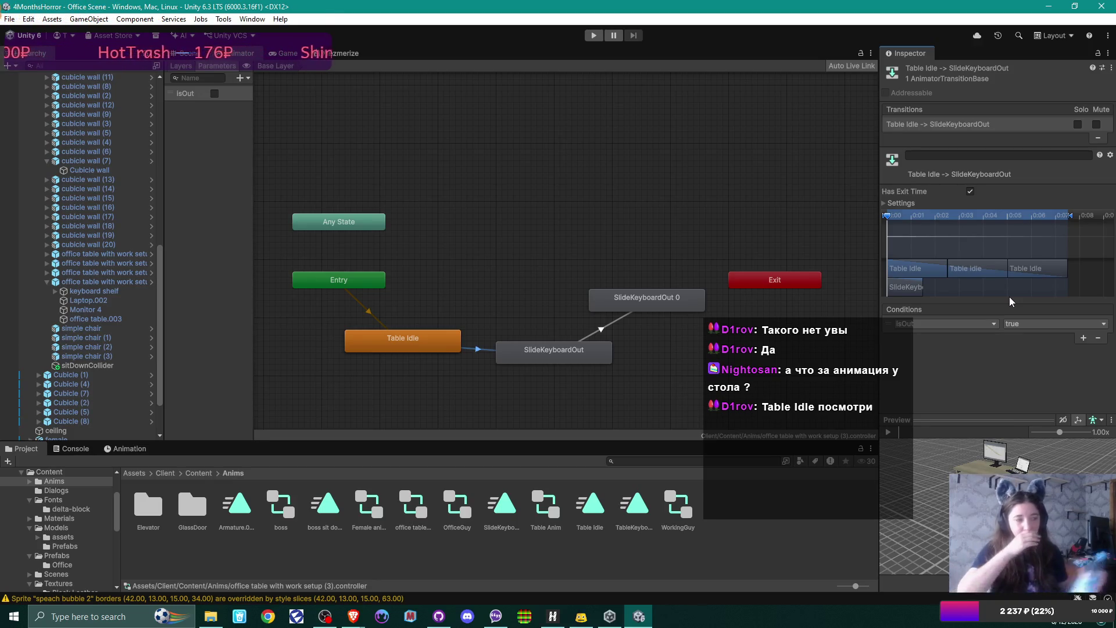
click(374, 344)
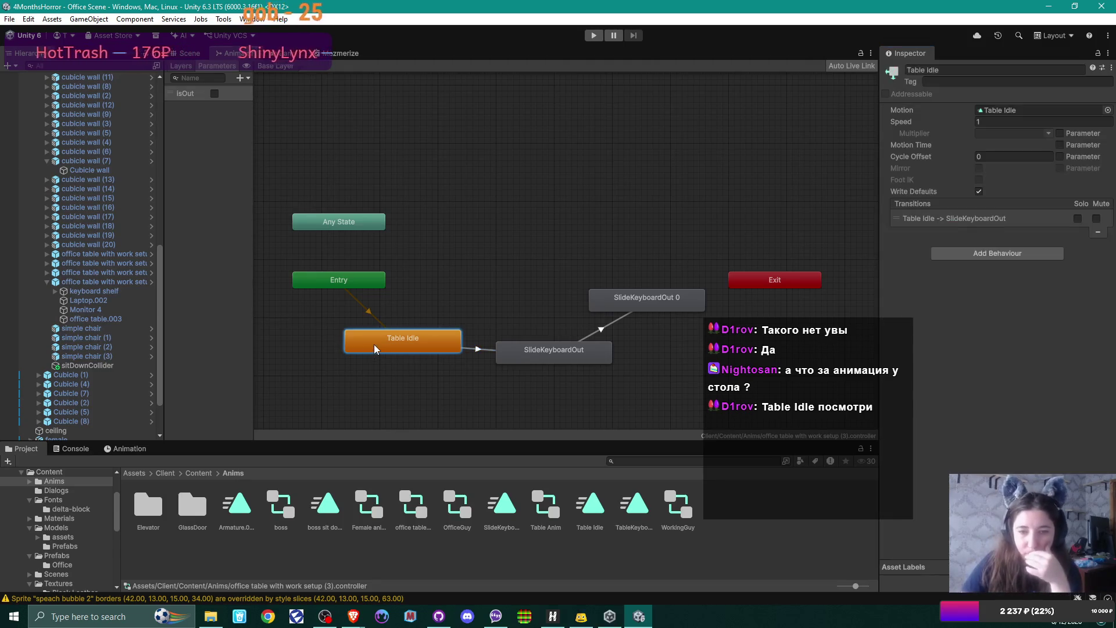
double_click(406, 340)
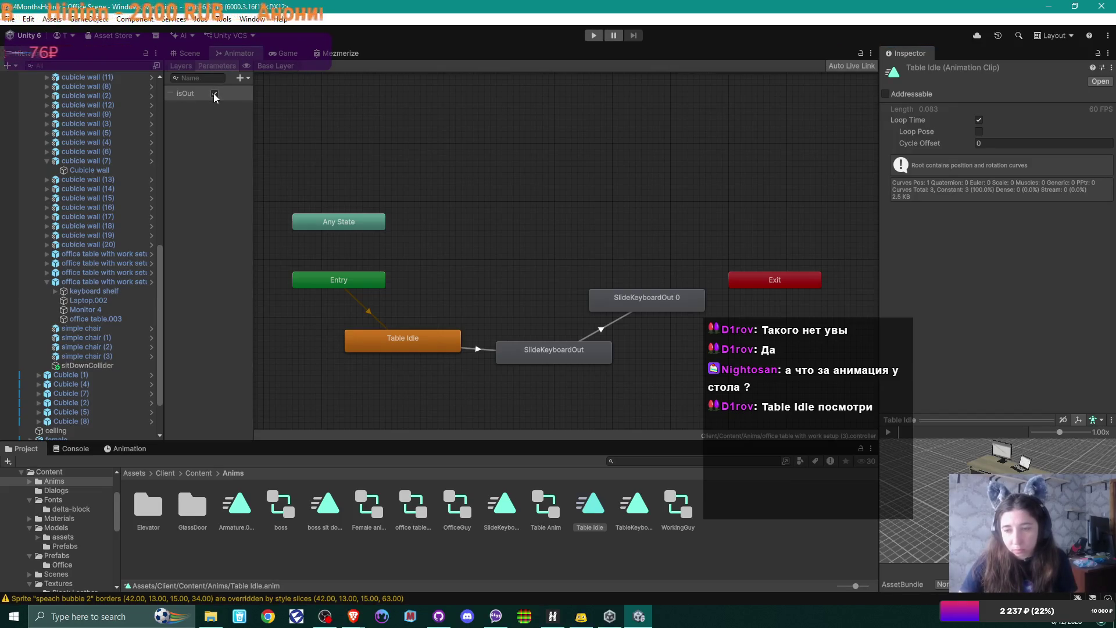
Recheck the transition preview and toggle IsOut on, then back off
click(480, 350)
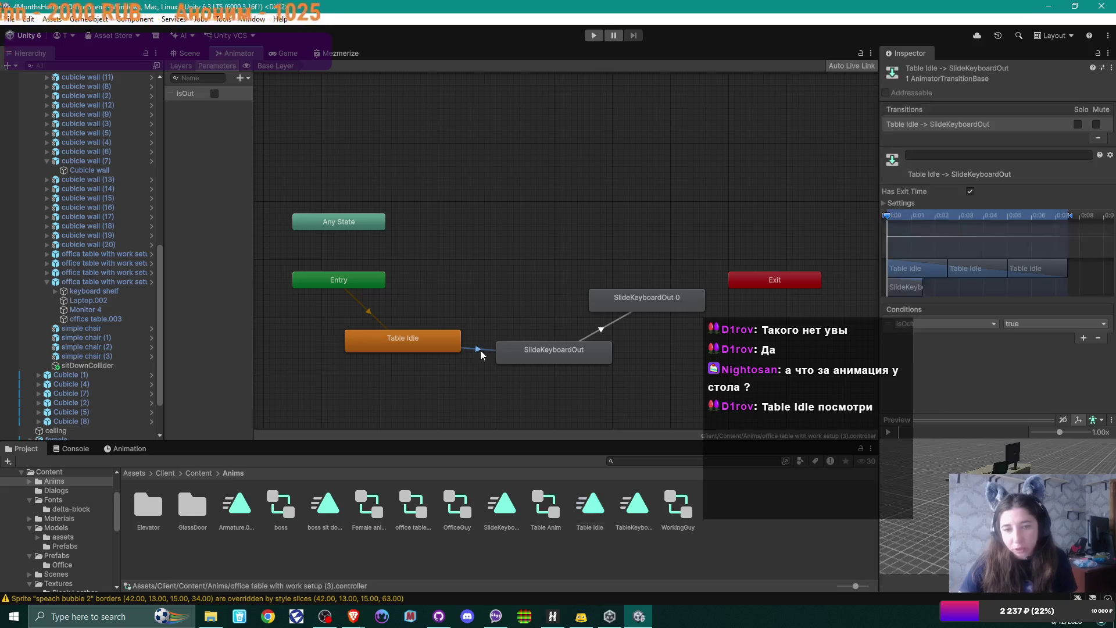
drag(988, 483, 1058, 472)
click(215, 93)
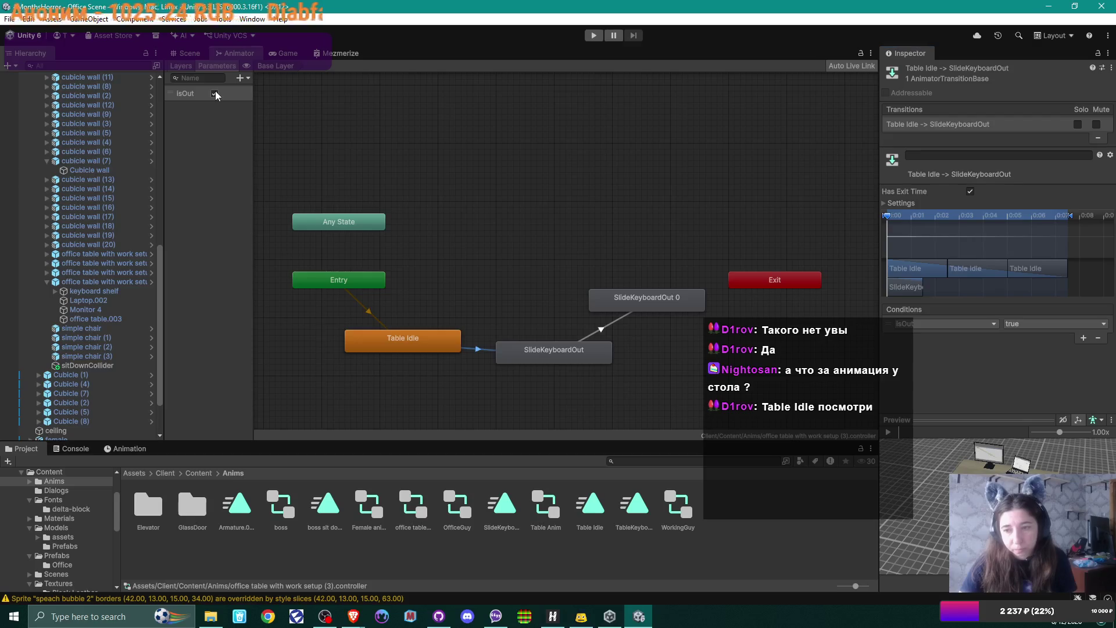
click(214, 94)
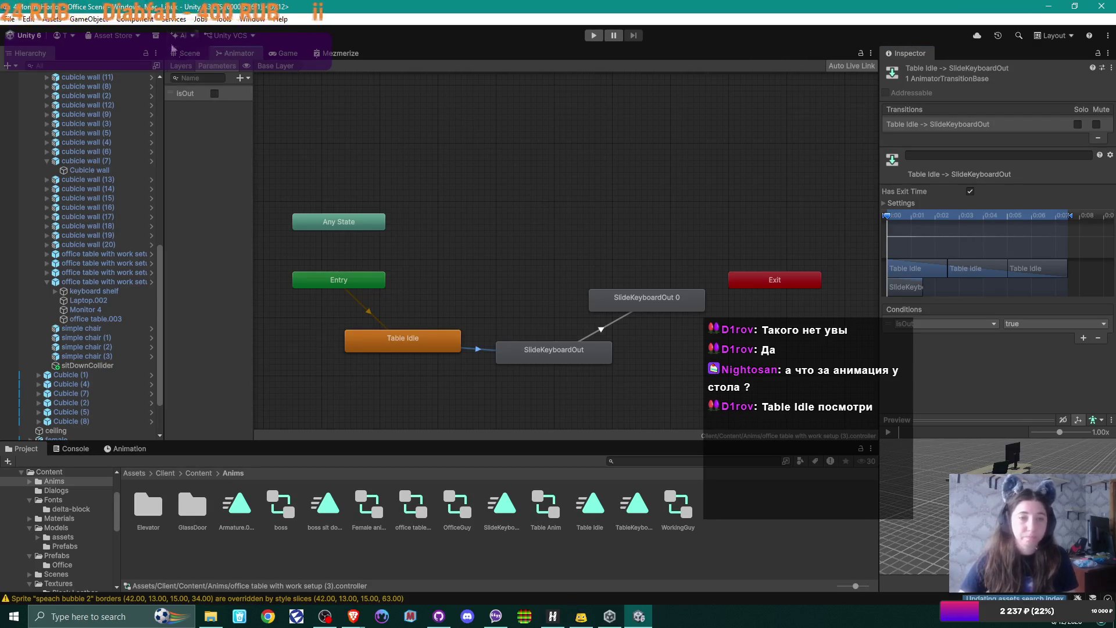
Enable the Animator component on office table with work setup (3), then switch to GitHub Desktop
key(ctrl+1)
mouse_move(622, 270)
mouse_down()
mouse_move(576, 228)
mouse_move(425, 246)
mouse_up()
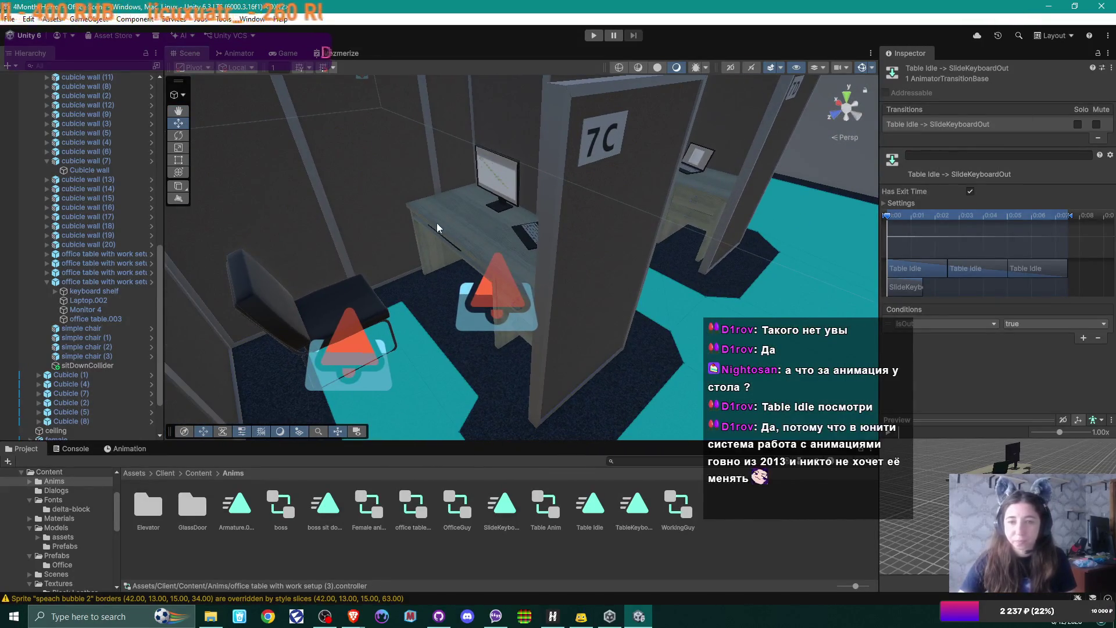
click(83, 282)
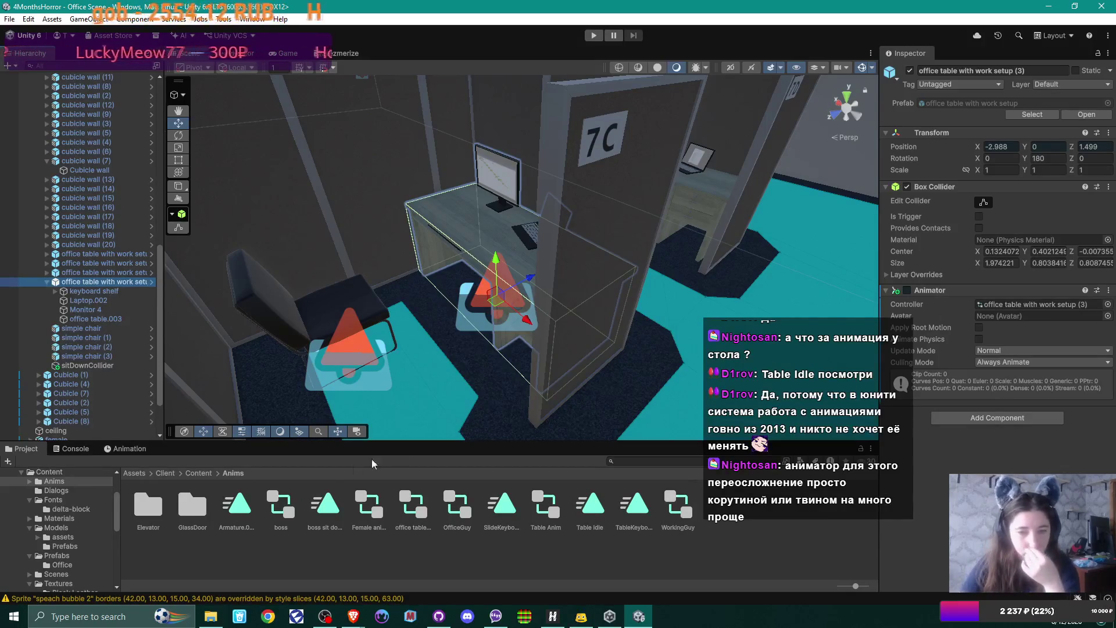
click(413, 522)
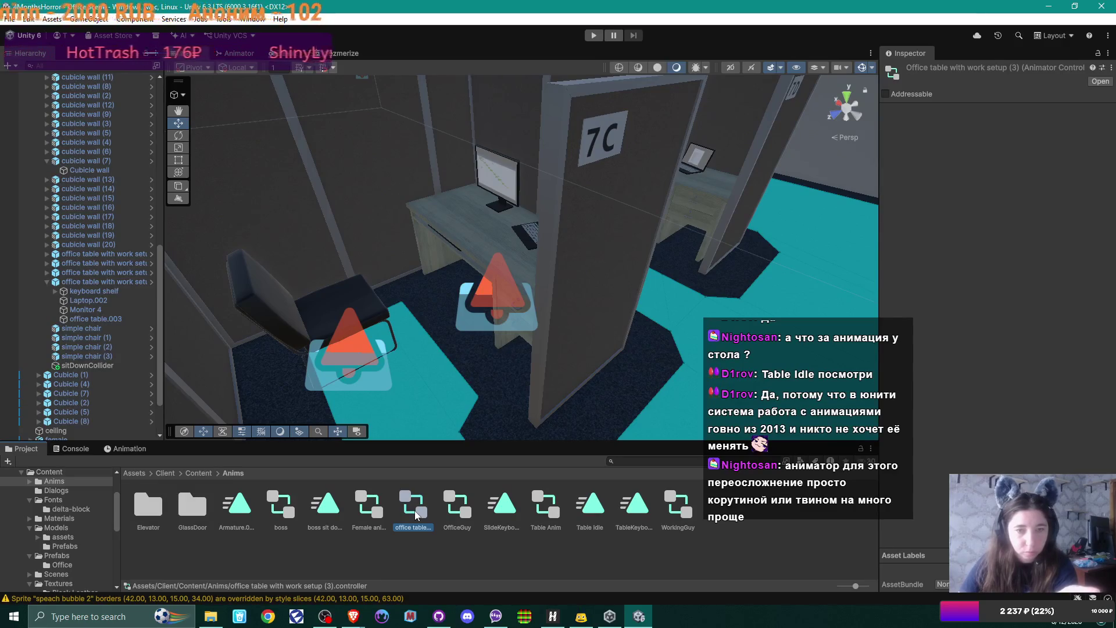
click(99, 281)
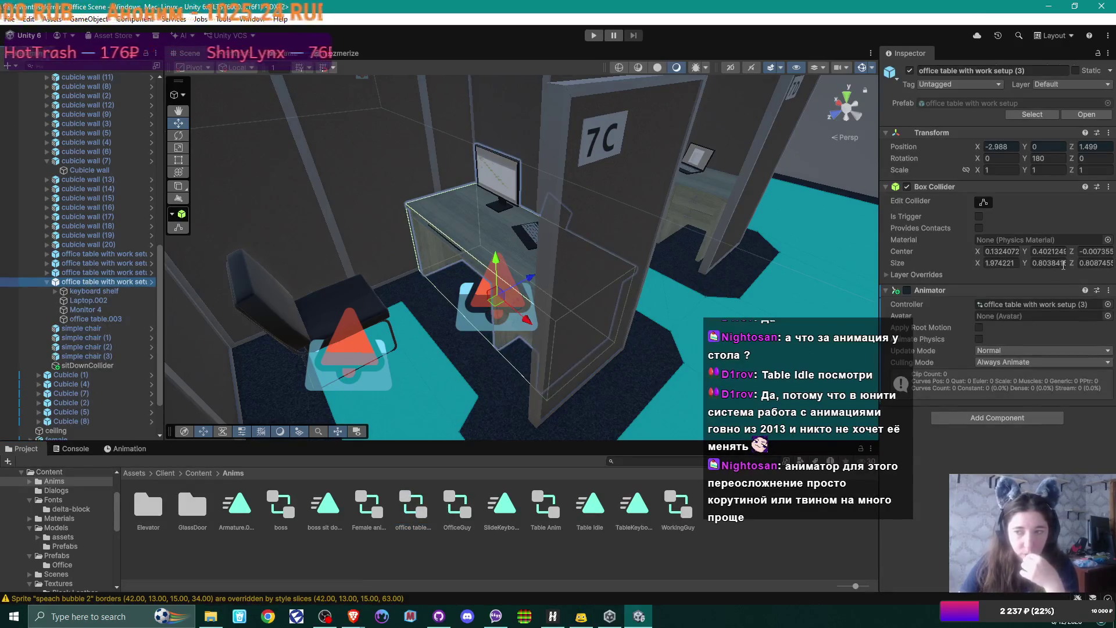
click(907, 290)
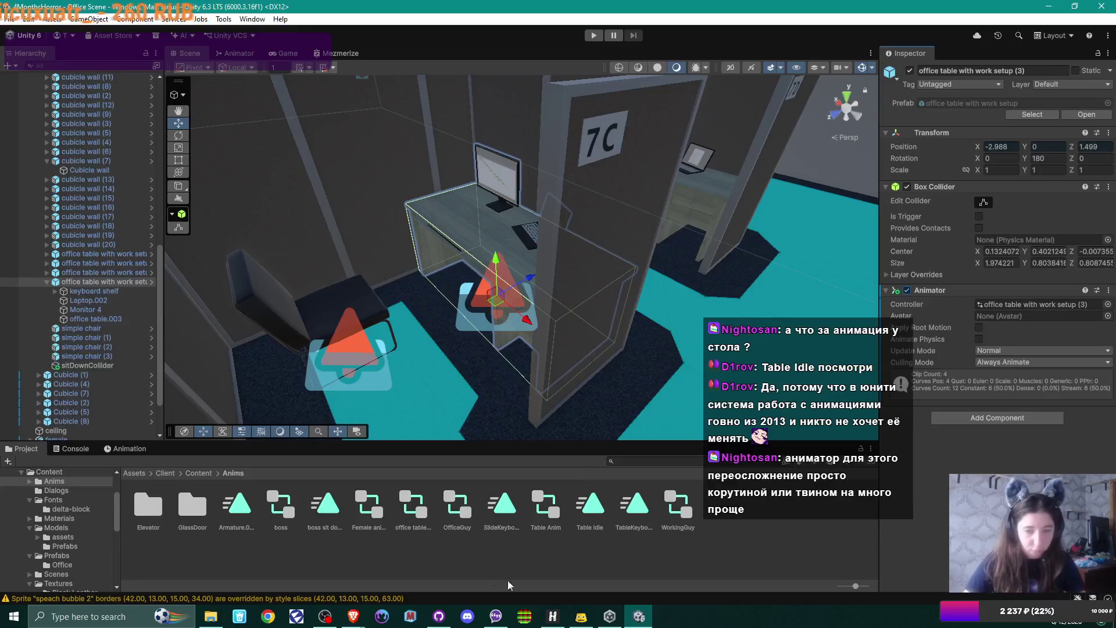
click(447, 616)
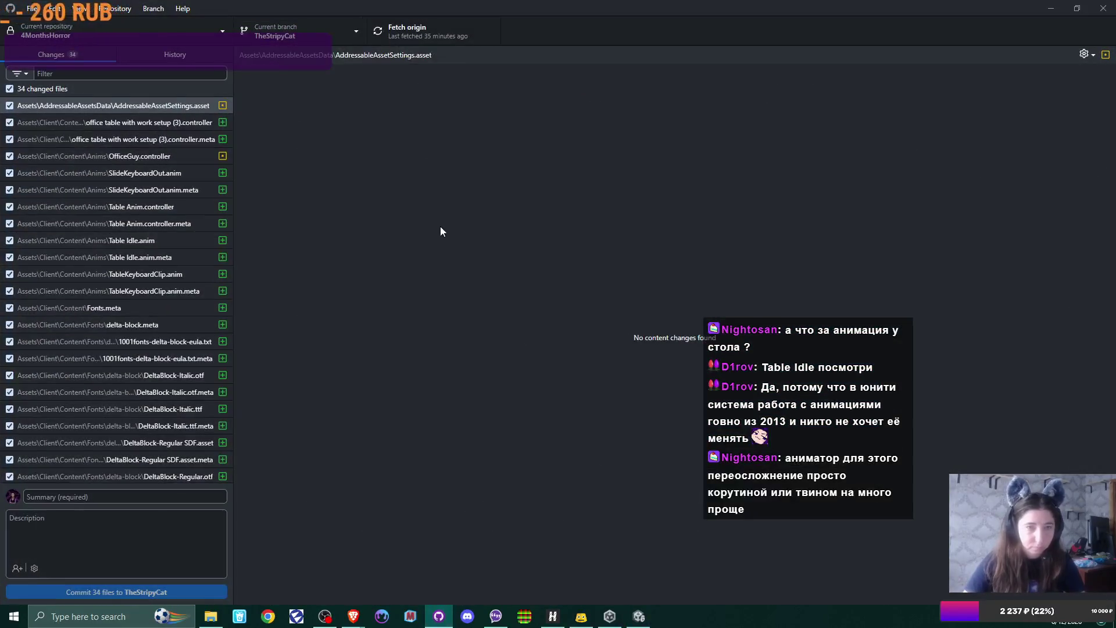
Filter the changed files for 'table anim', then clear the filter and review all 34
click(67, 75)
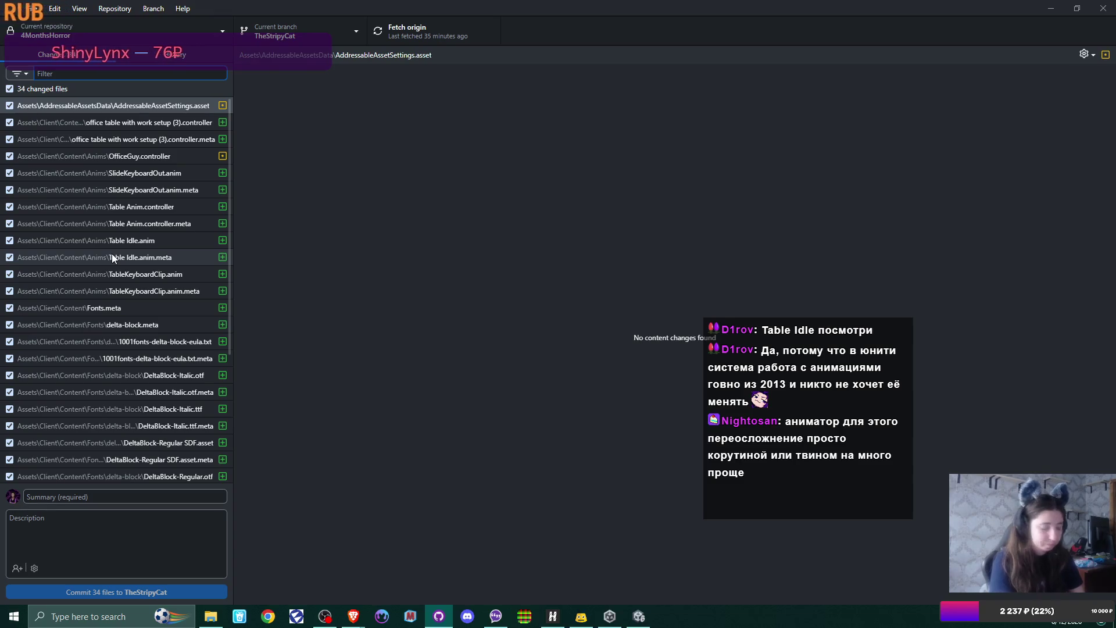
text(table a)
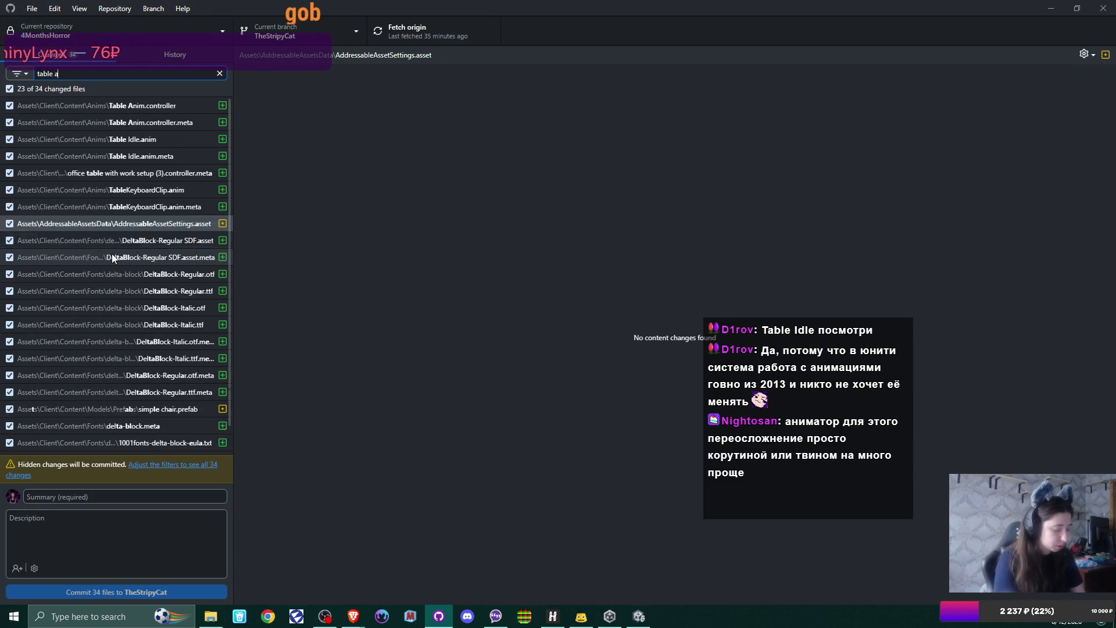
text(nim)
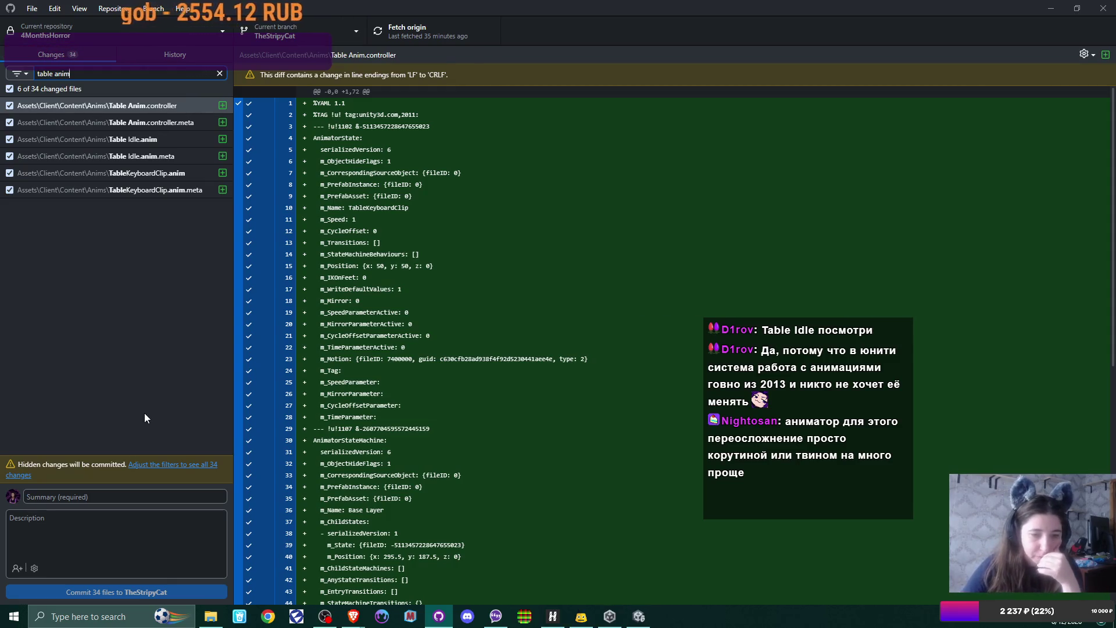
click(186, 465)
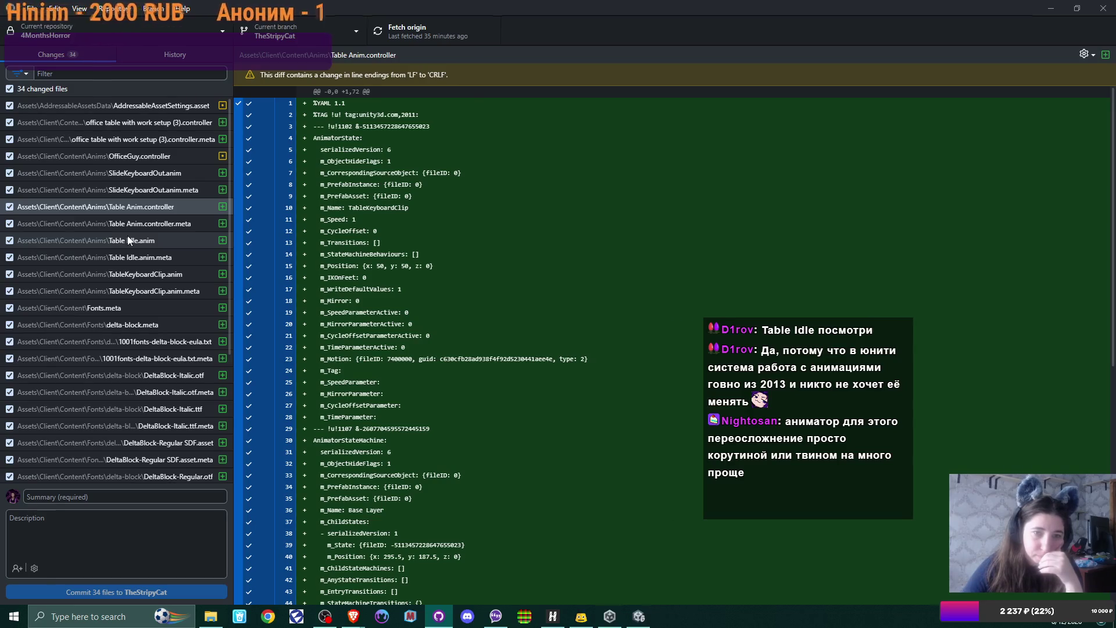
scroll(127, 236, down, 3)
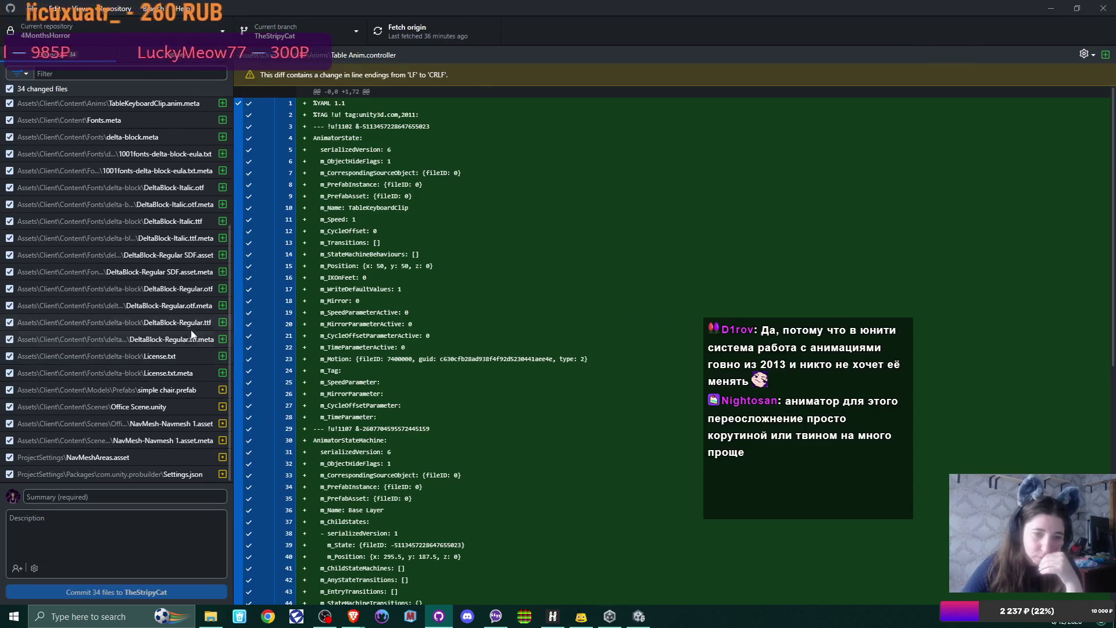
scroll(191, 325, up, 3)
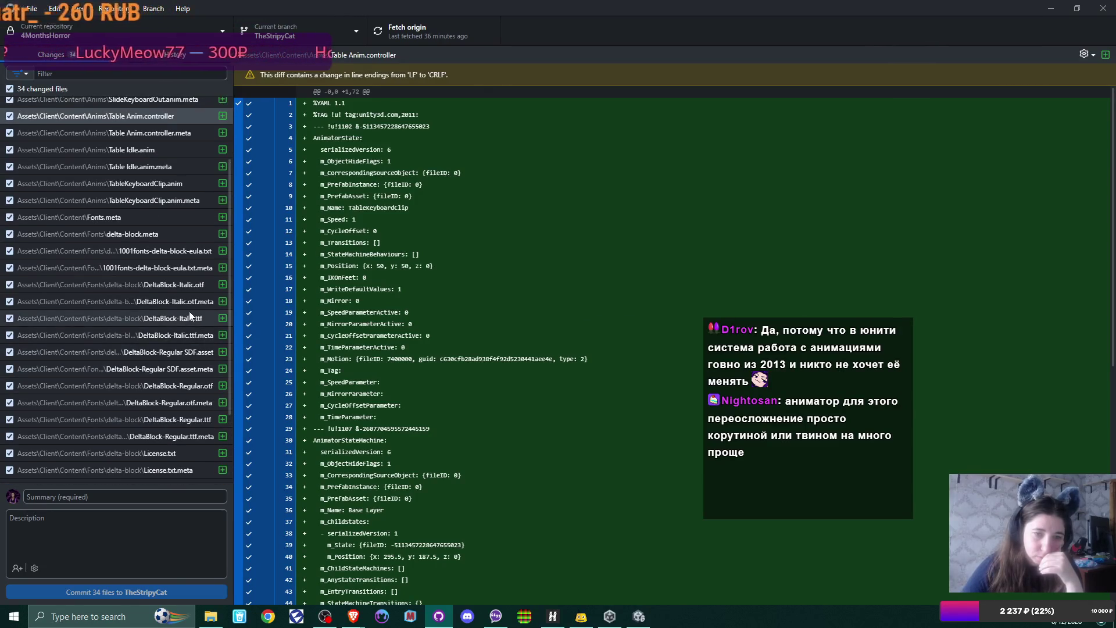
scroll(190, 311, up, 3)
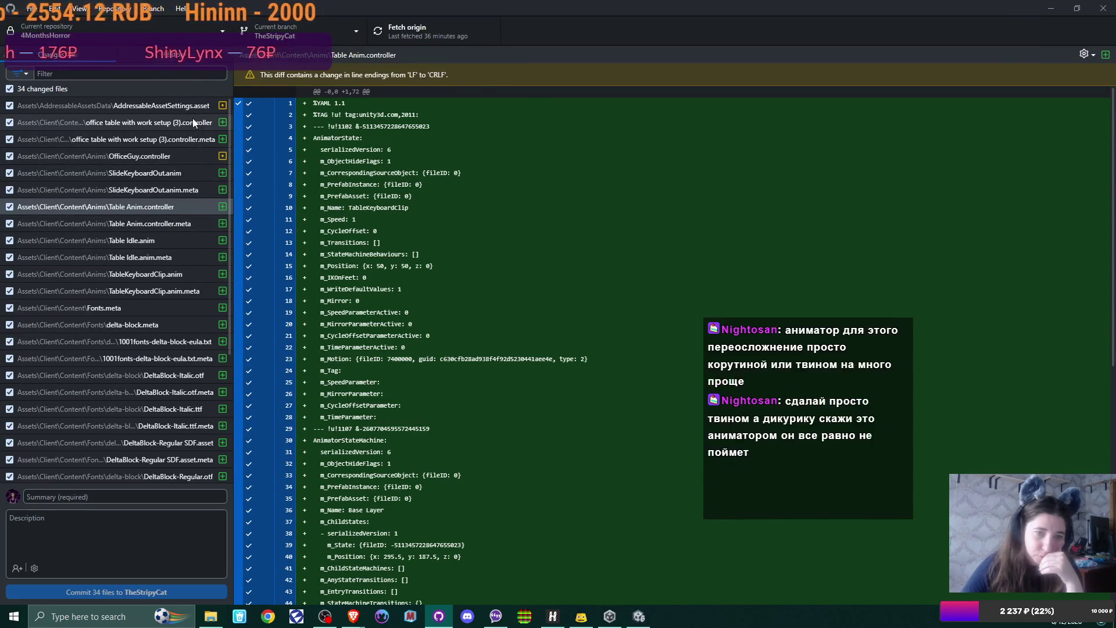
Commit all 34 files with the summary 'table anim and nav mesh adjustment'
click(100, 498)
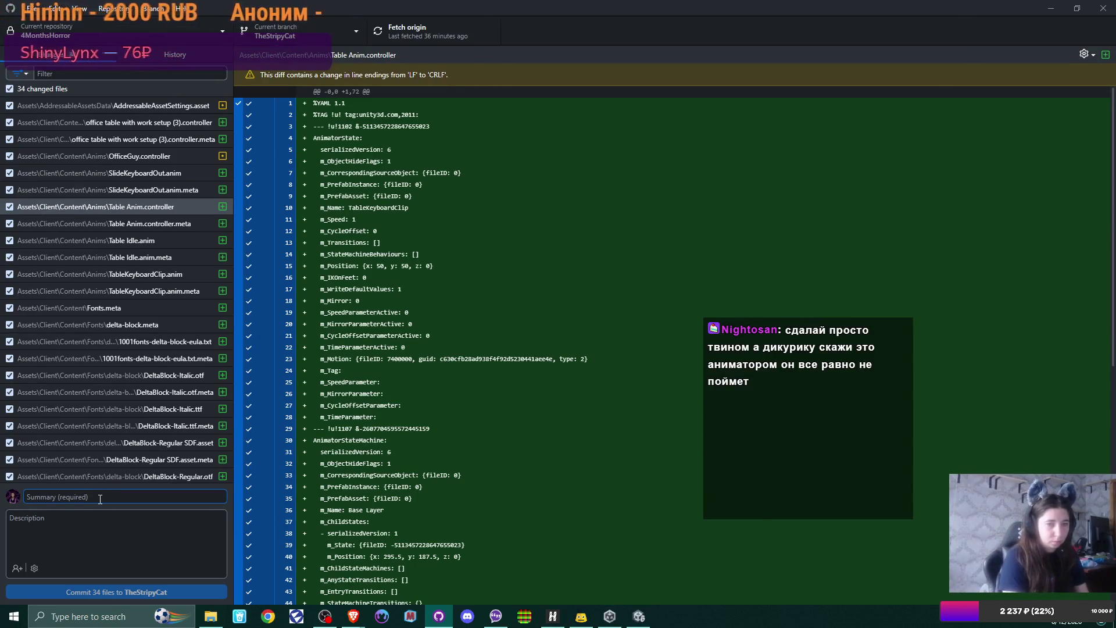
text(table anim and nav mesh adjustment)
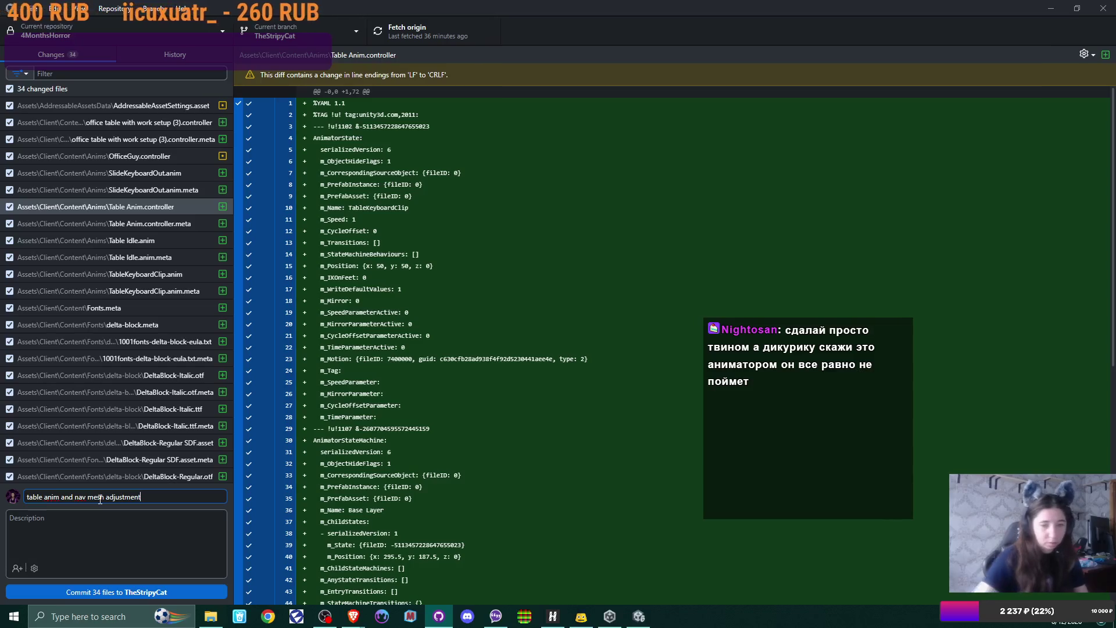
click(130, 594)
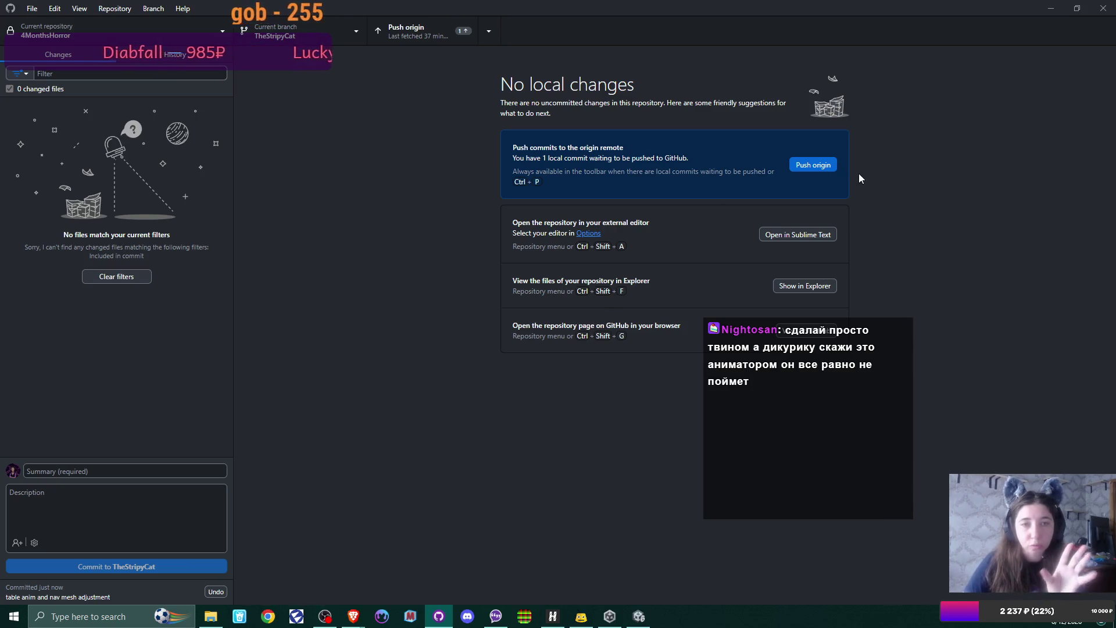
Push the commit to origin and return to the Unity Office Scene
click(829, 168)
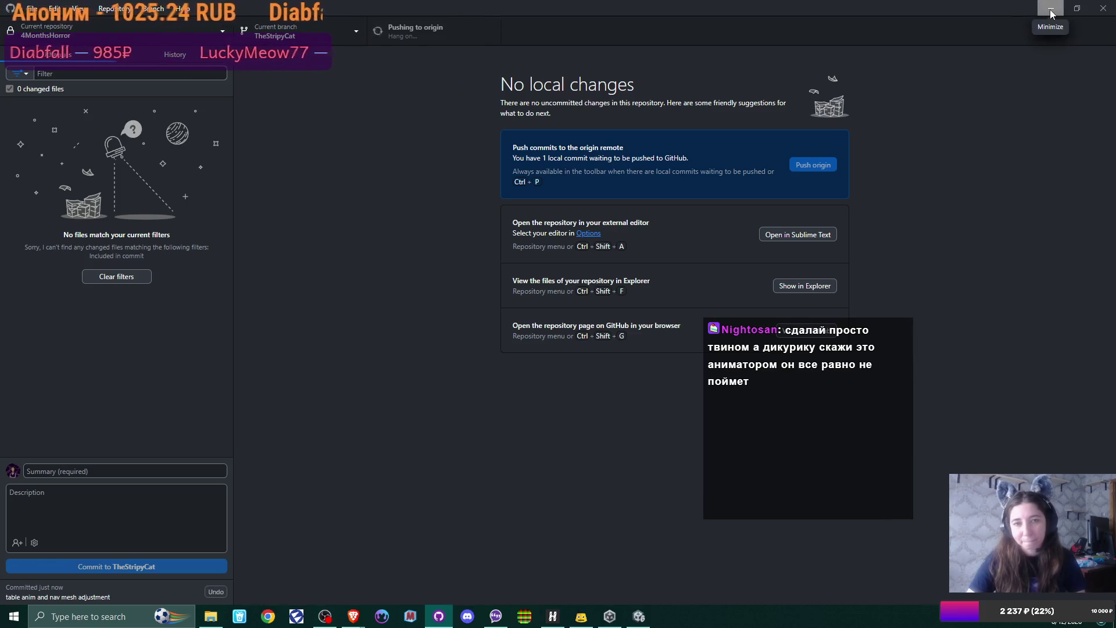
click(1051, 13)
mouse_move(403, 284)
mouse_down()
mouse_move(533, 258)
mouse_move(511, 257)
mouse_move(519, 267)
mouse_move(465, 239)
mouse_move(507, 251)
mouse_move(550, 242)
mouse_move(498, 242)
mouse_move(415, 283)
mouse_move(560, 219)
mouse_move(567, 250)
mouse_move(578, 192)
mouse_move(616, 242)
mouse_move(323, 227)
mouse_move(424, 199)
mouse_move(580, 214)
mouse_move(511, 211)
mouse_move(508, 227)
mouse_move(491, 222)
mouse_up()
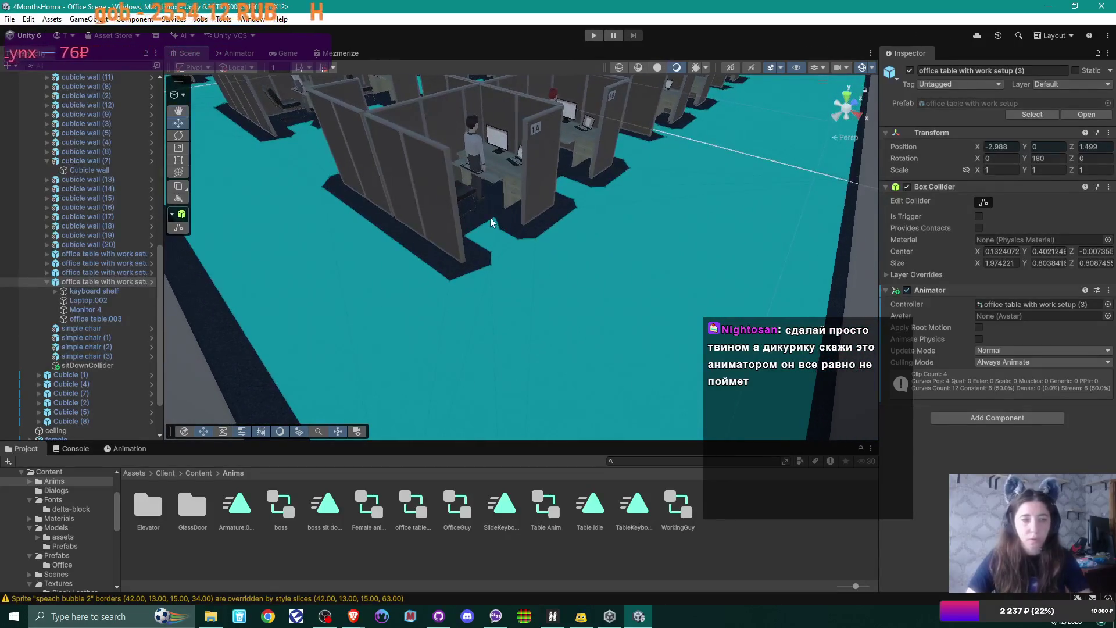
Collapse the office table and Cubicles groups and review Scenario1's elevator settings
click(47, 281)
scroll(52, 283, up, 6)
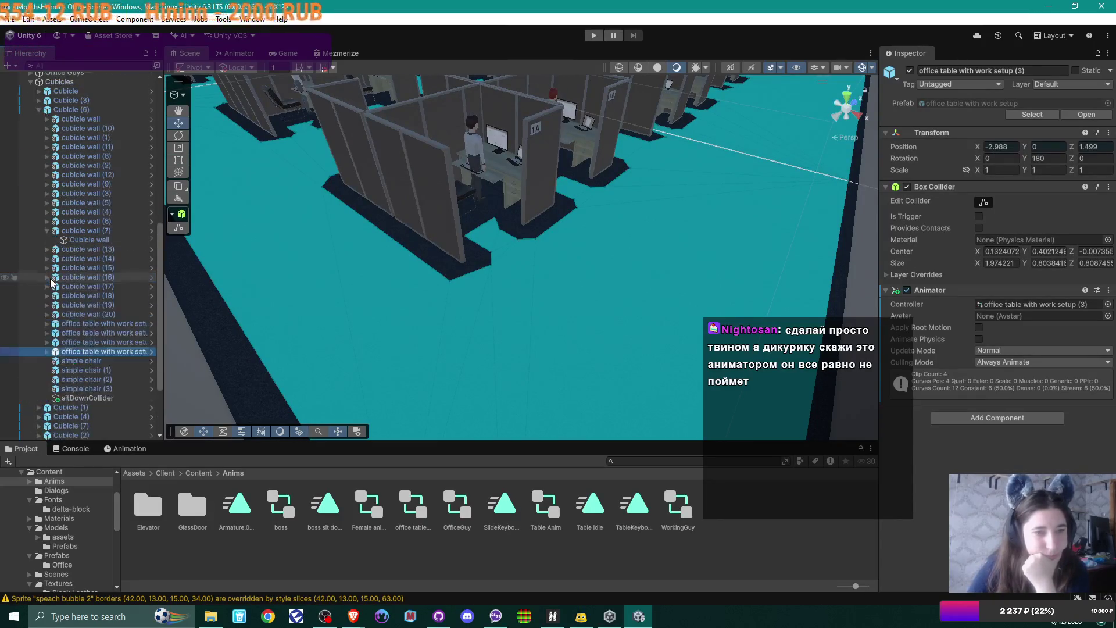
click(30, 186)
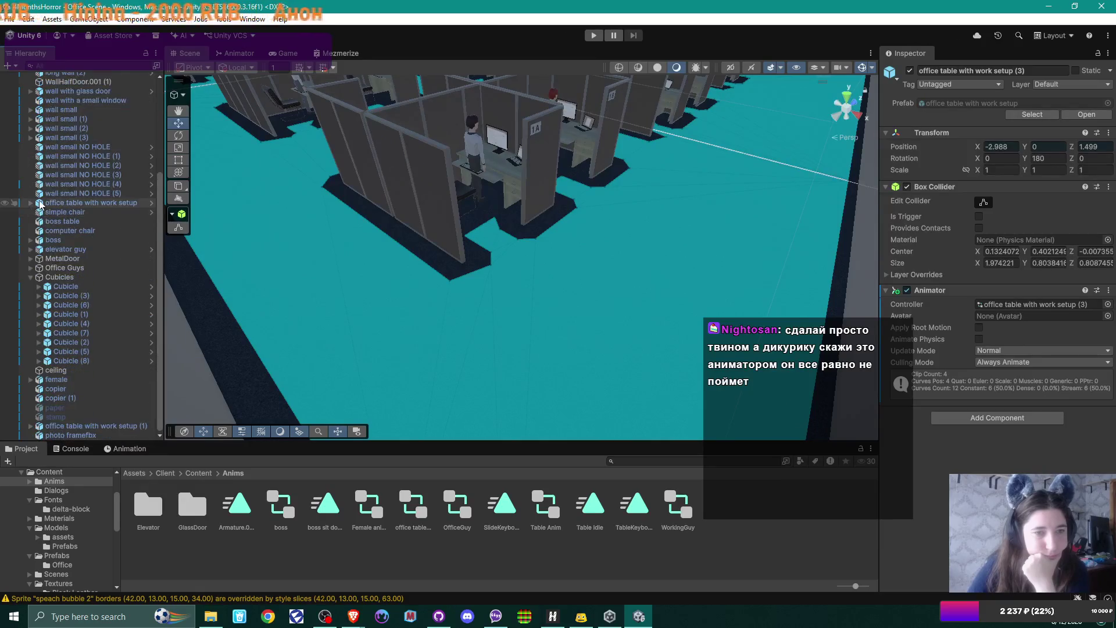
scroll(29, 277, up, 3)
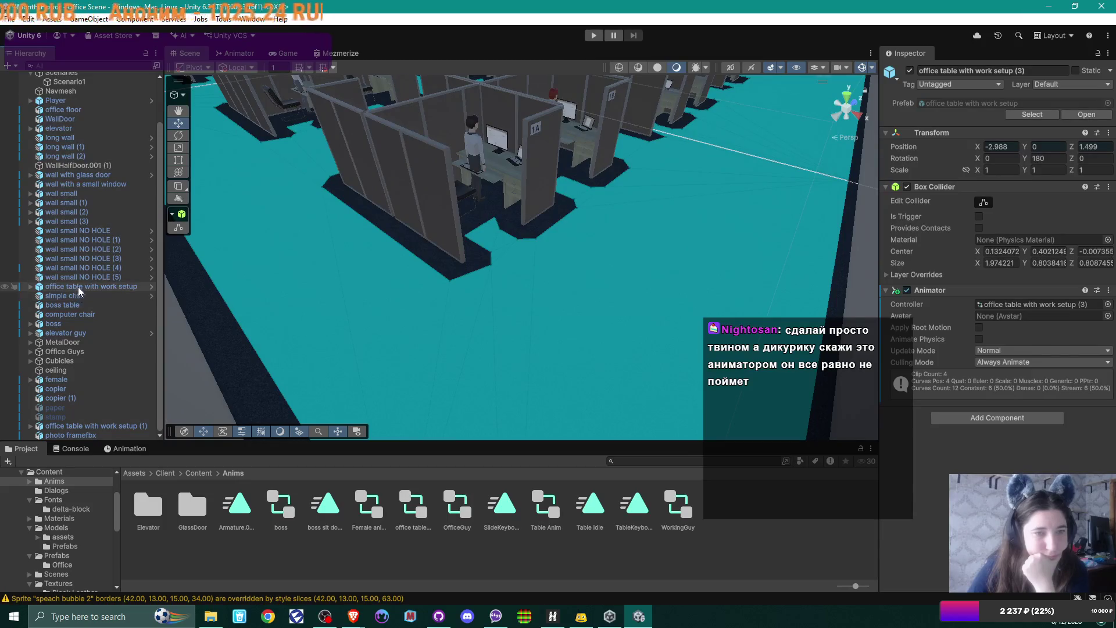
scroll(79, 287, up, 3)
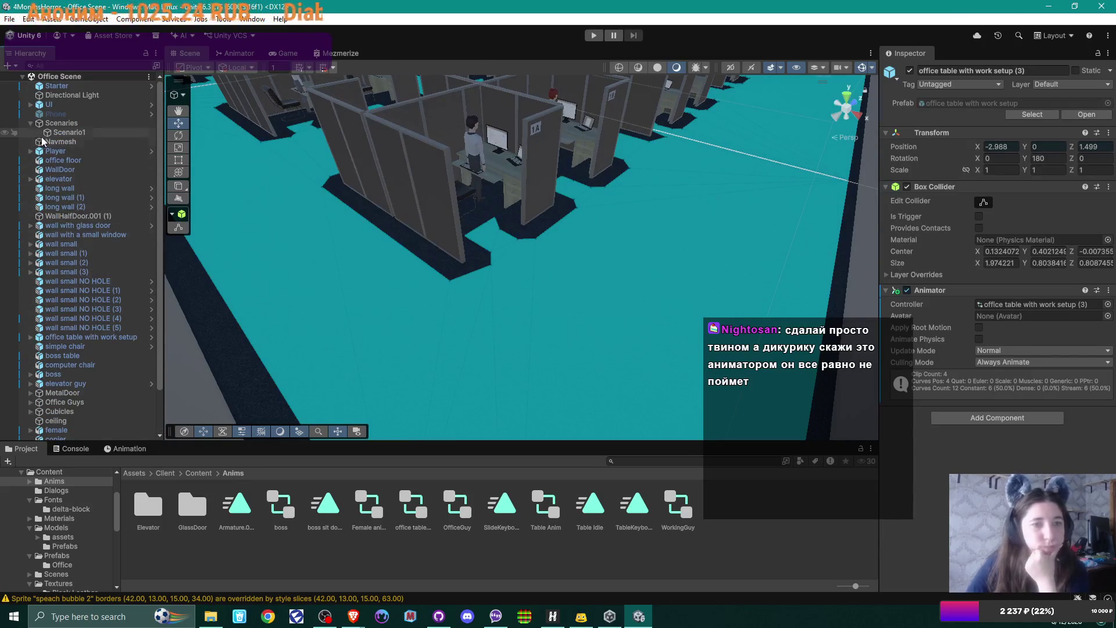
click(86, 132)
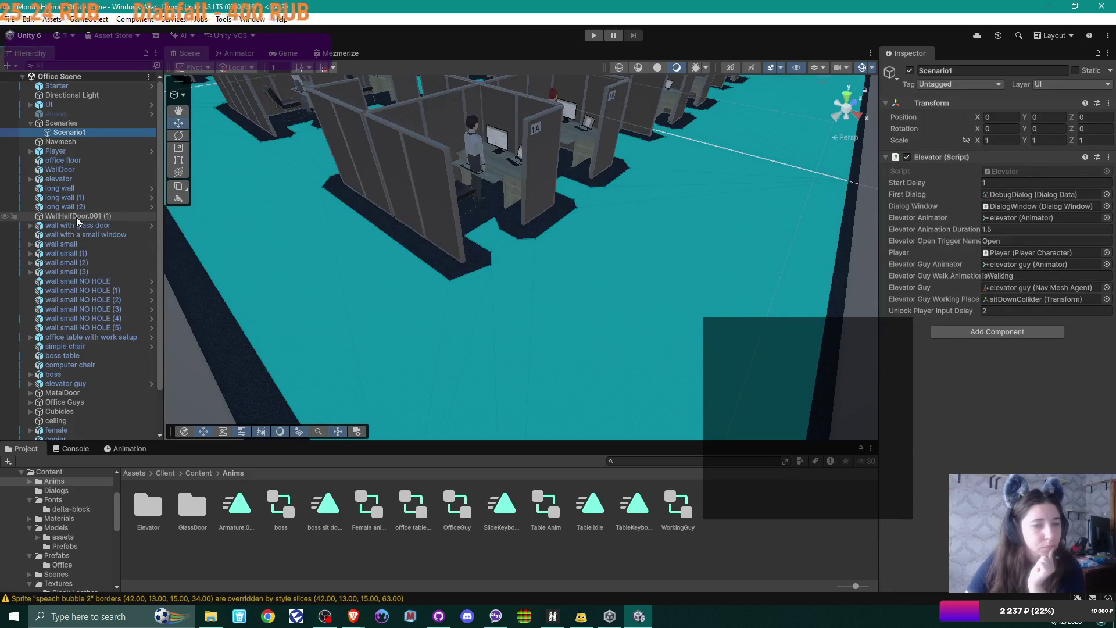
scroll(77, 219, down, 3)
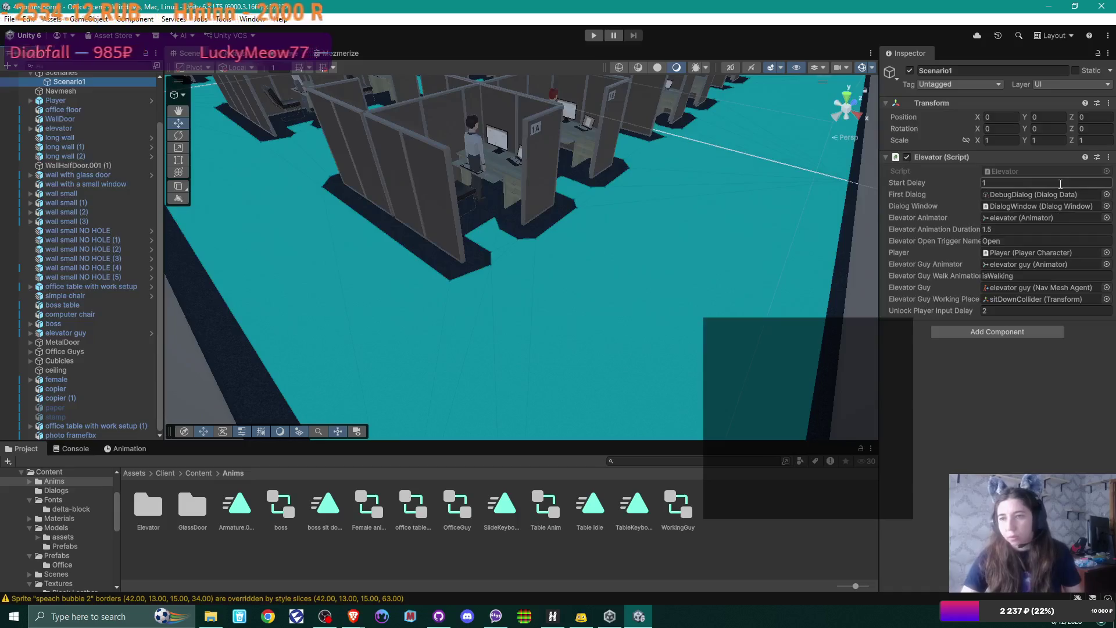
scroll(64, 173, up, 3)
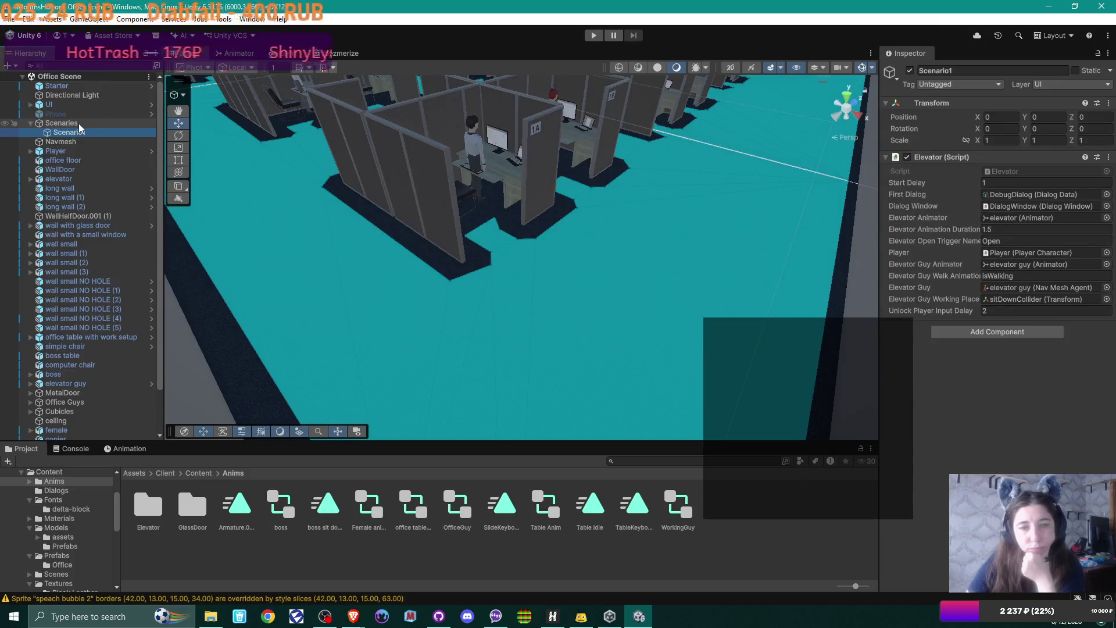
Open the Phone object's Phone script in the code editor via Edit Script
click(71, 114)
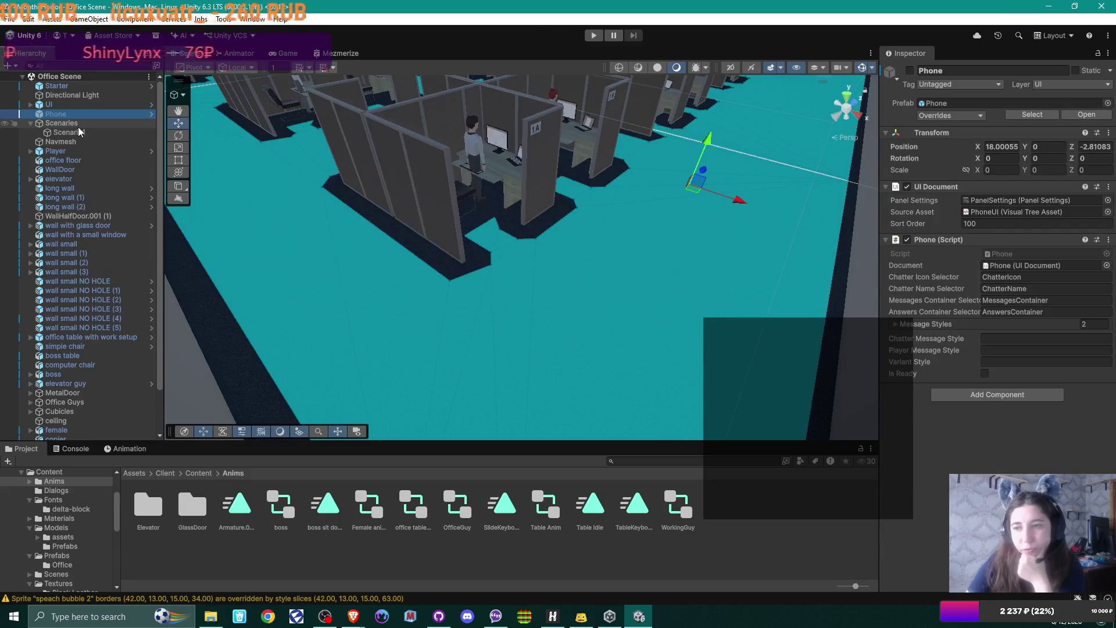
click(1108, 239)
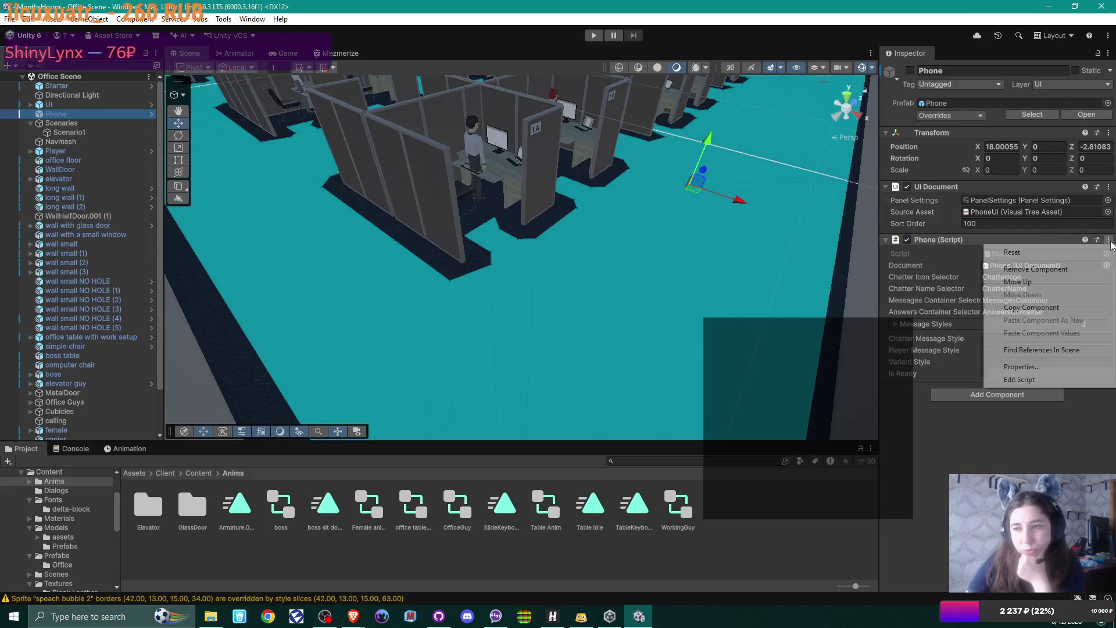
click(1026, 380)
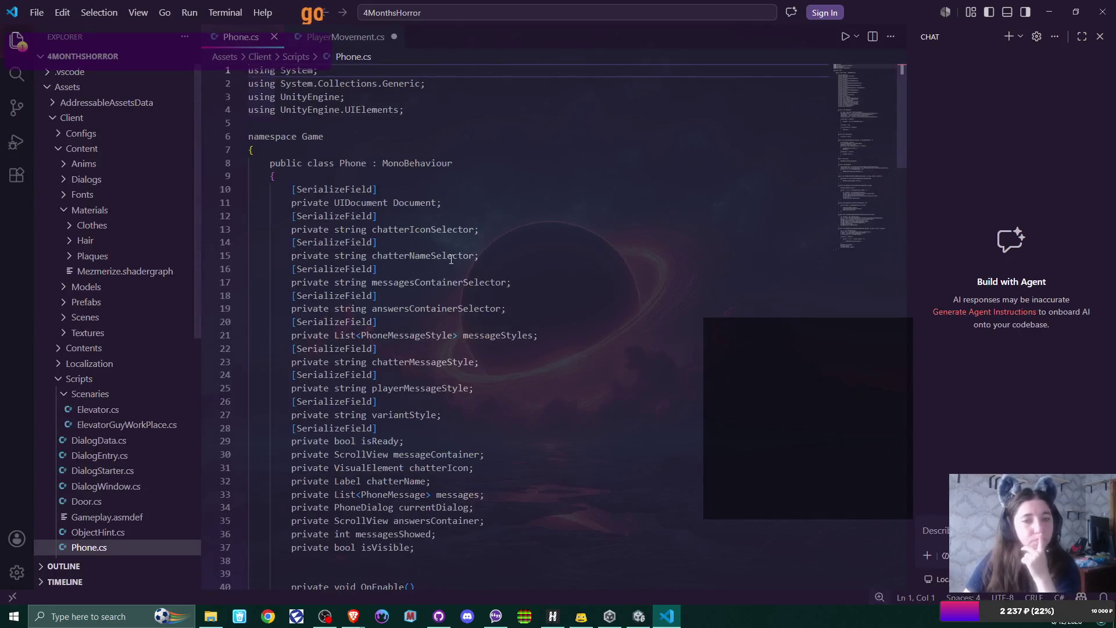
scroll(526, 270, down, 6)
scroll(527, 274, up, 4)
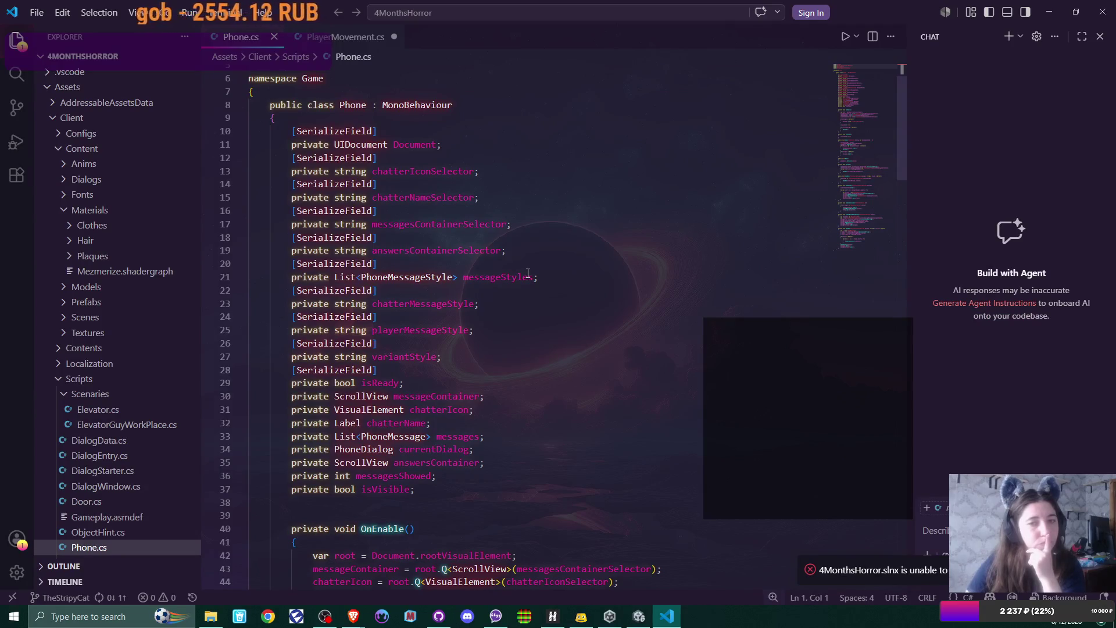
scroll(528, 273, down, 10)
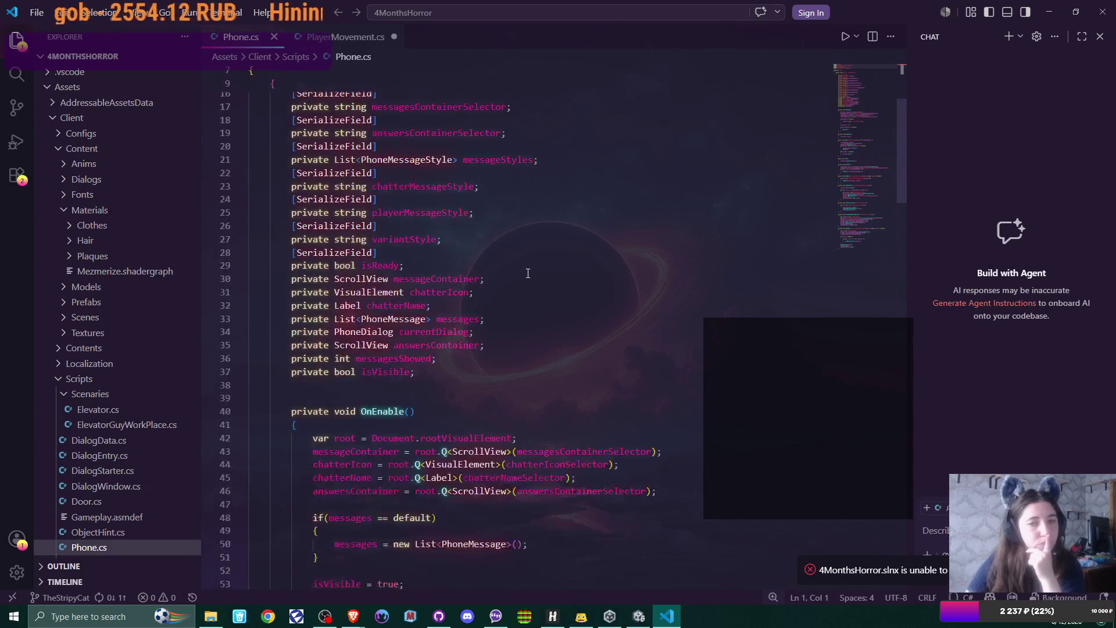
scroll(528, 274, up, 2)
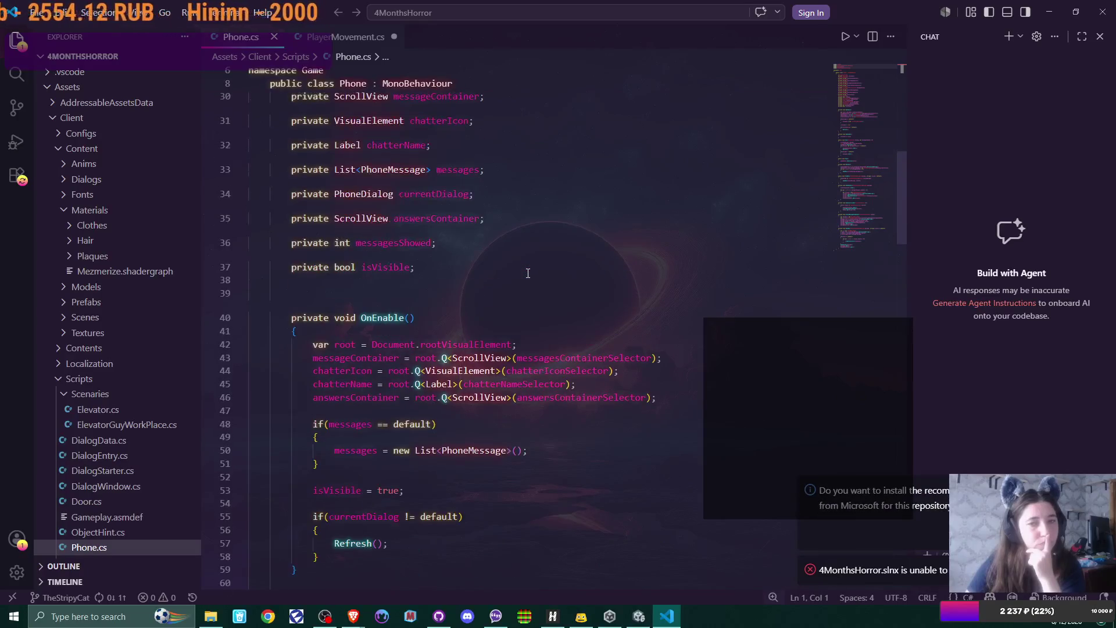
scroll(527, 273, down, 7)
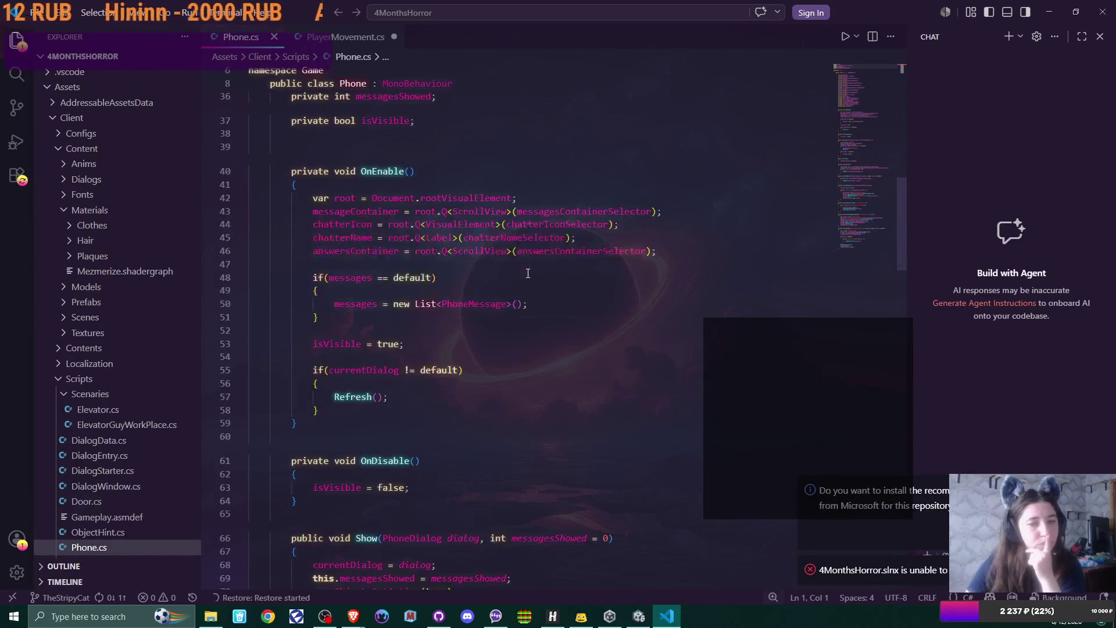
scroll(528, 273, down, 12)
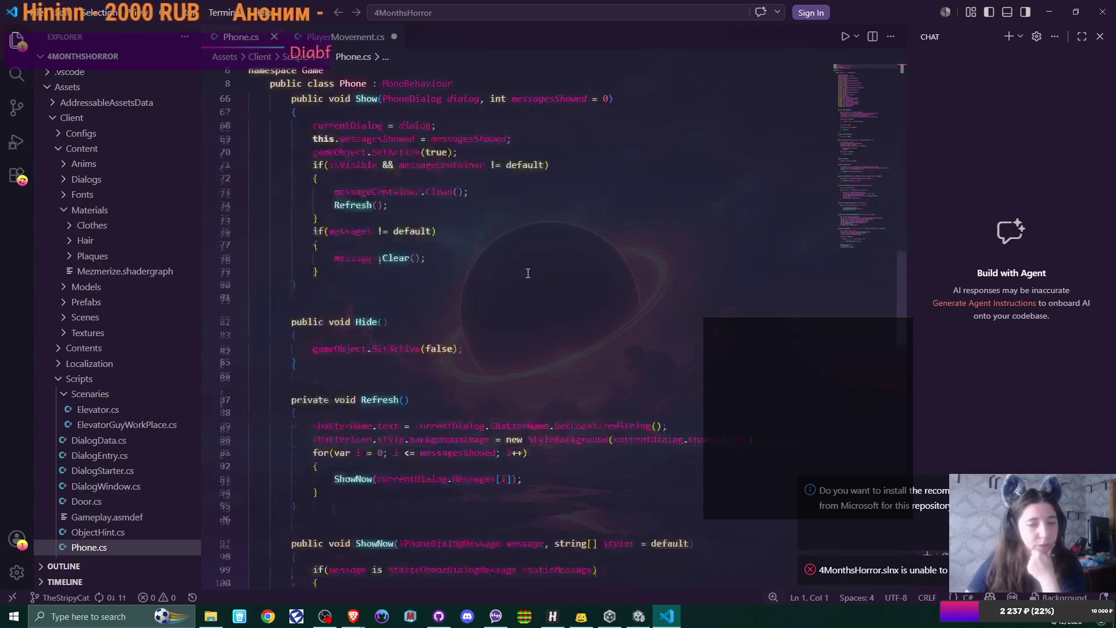
scroll(527, 273, down, 2)
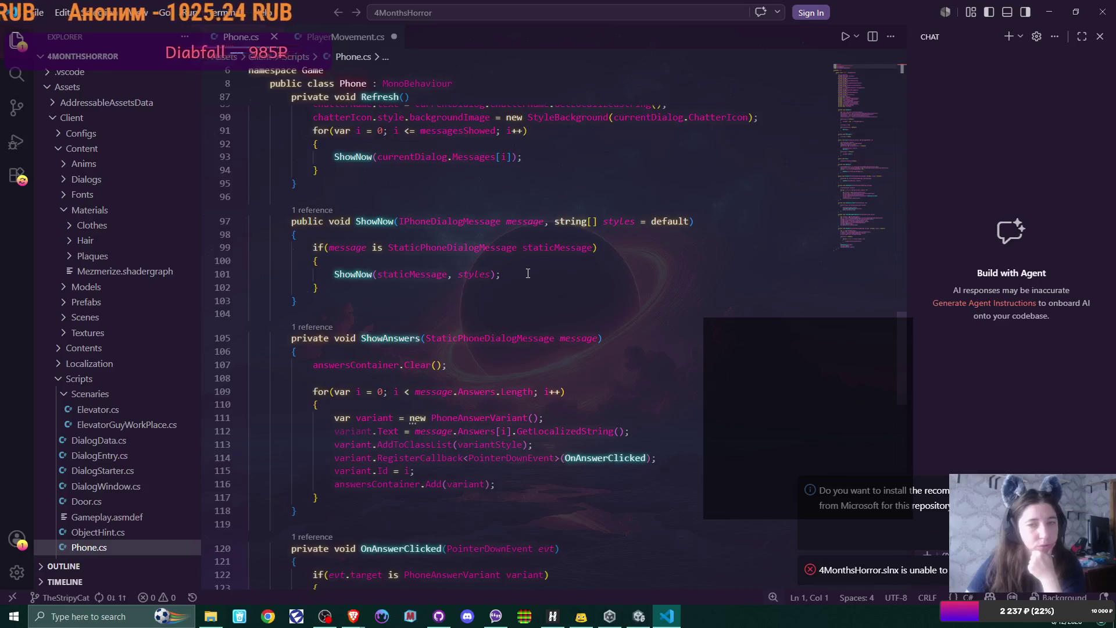
scroll(527, 273, down, 2)
scroll(528, 273, down, 2)
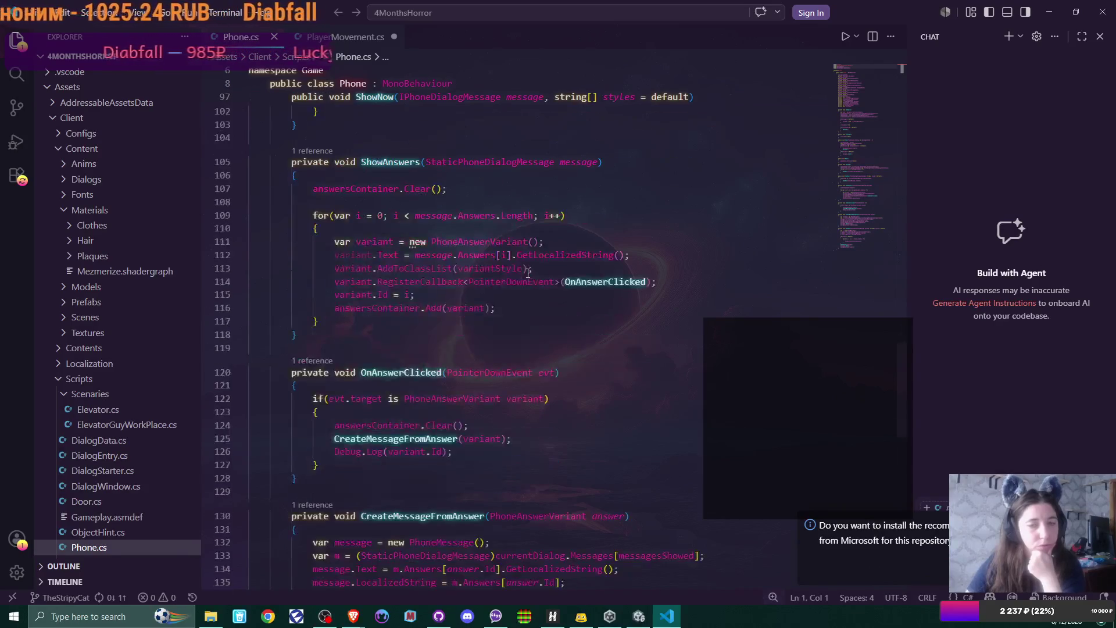
scroll(528, 273, down, 6)
scroll(527, 274, down, 4)
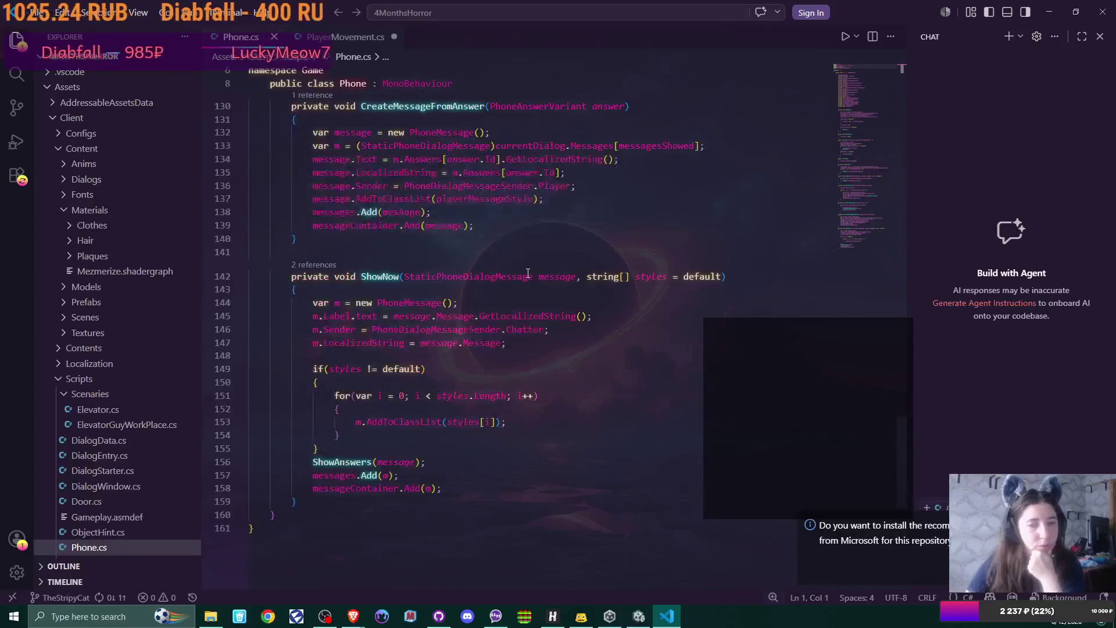
scroll(528, 273, up, 2)
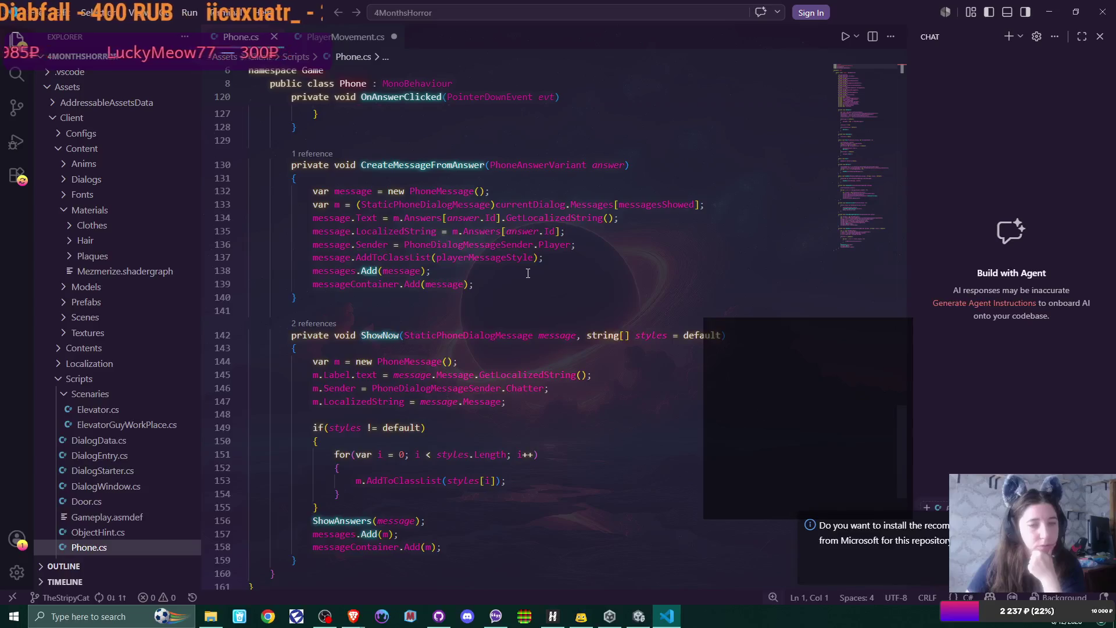
scroll(528, 273, down, 2)
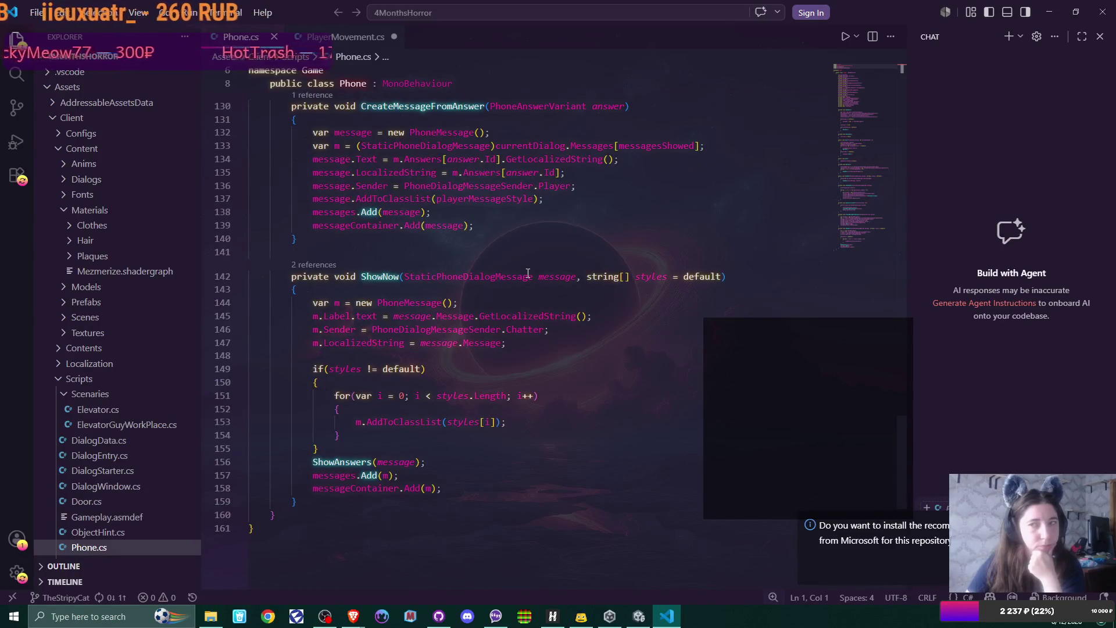
Close VS Code, look over the UI object, and open the Office Scene's context menu
click(1102, 11)
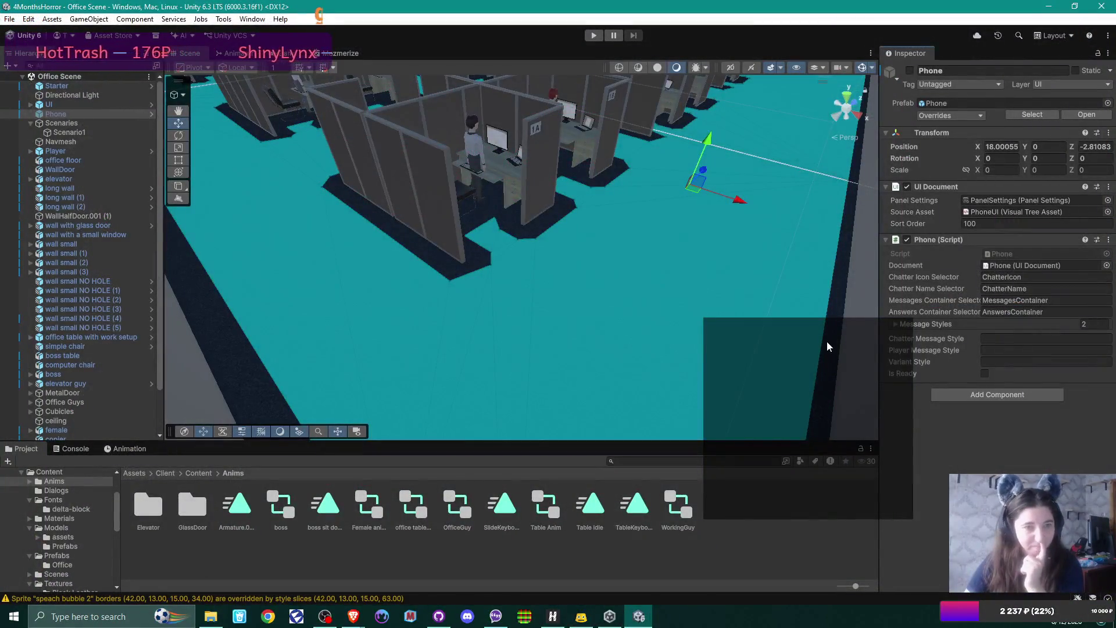
click(95, 108)
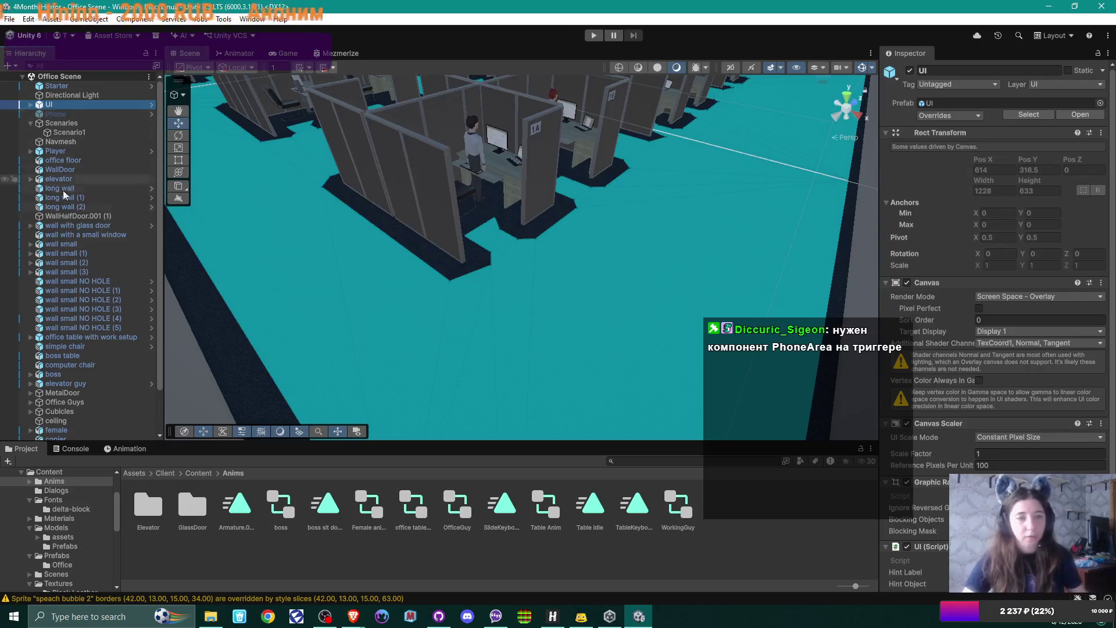
scroll(64, 203, down, 3)
scroll(67, 226, up, 3)
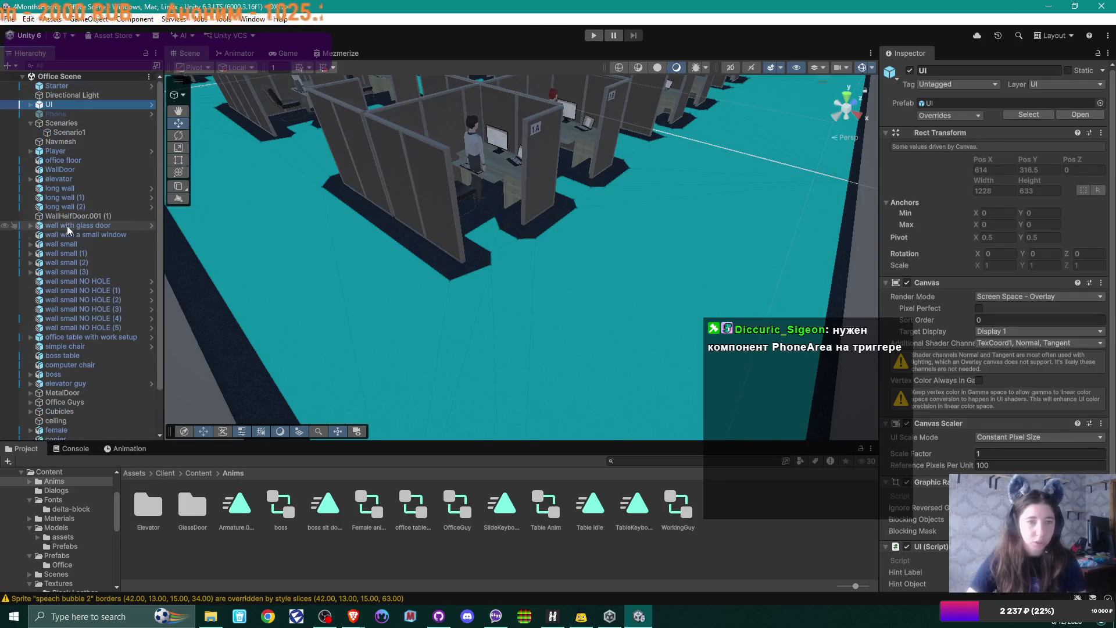
right_click(58, 76)
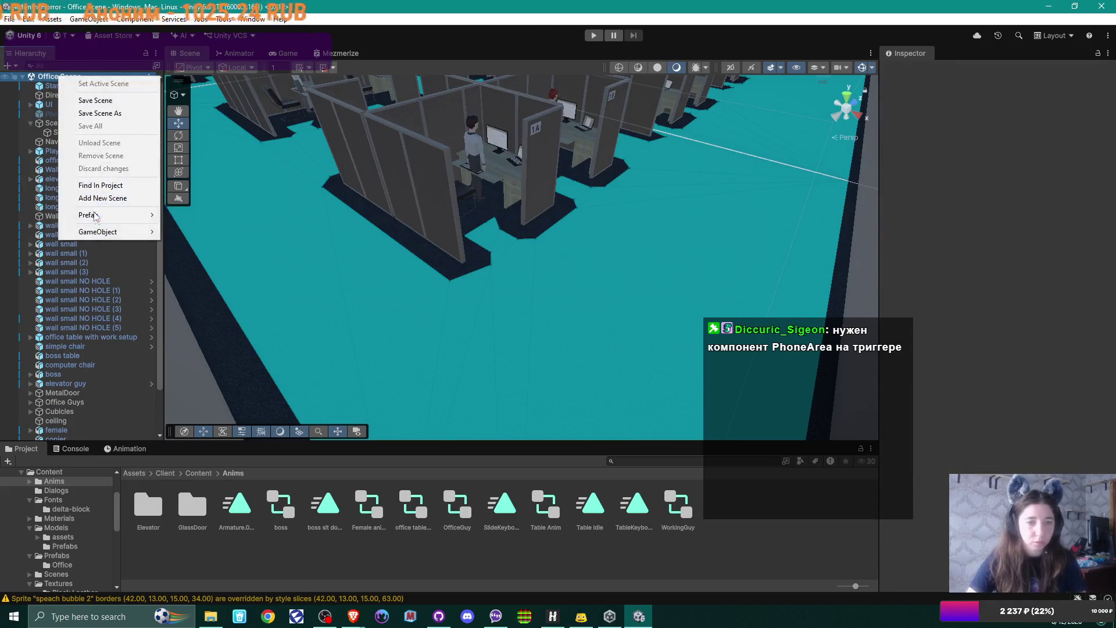
Create a new empty object named FirstMsgTrigger
mouse_move(110, 232)
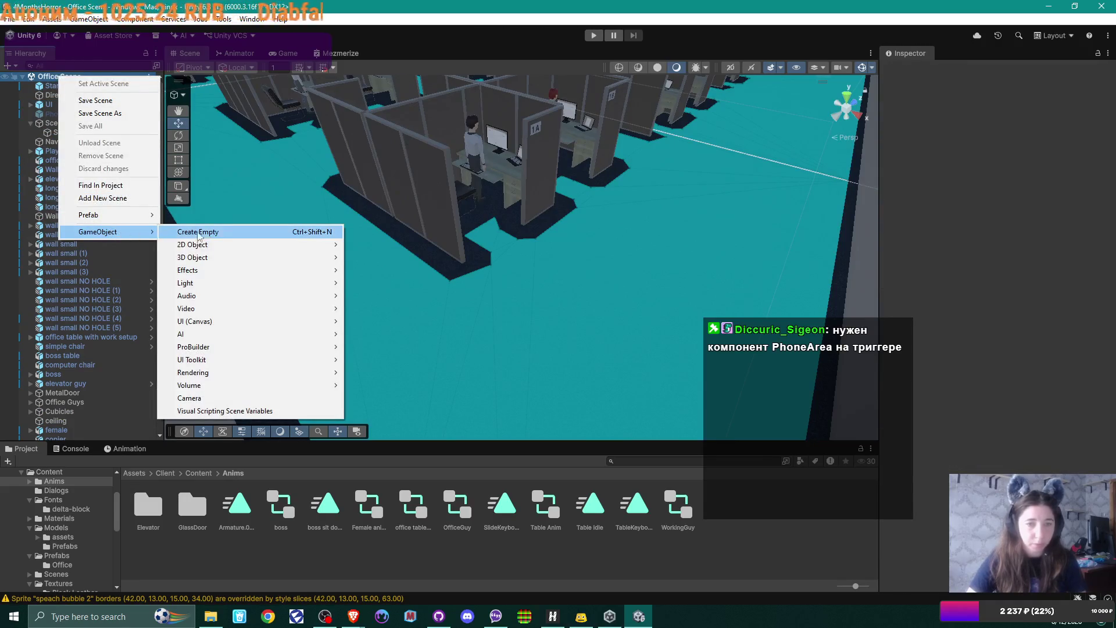
click(232, 231)
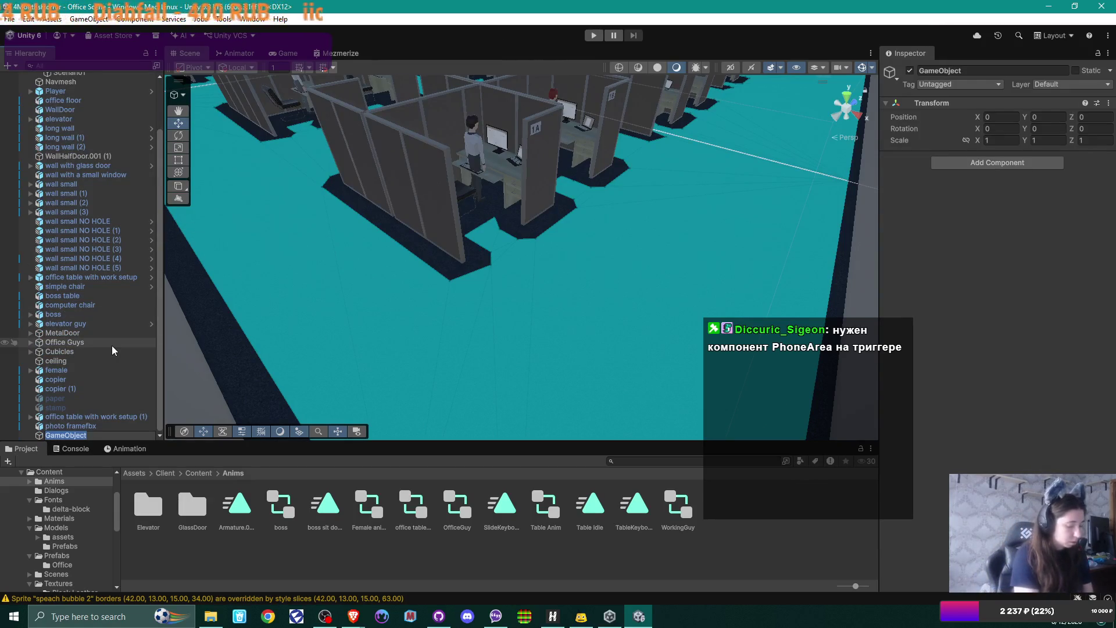
text(Fir)
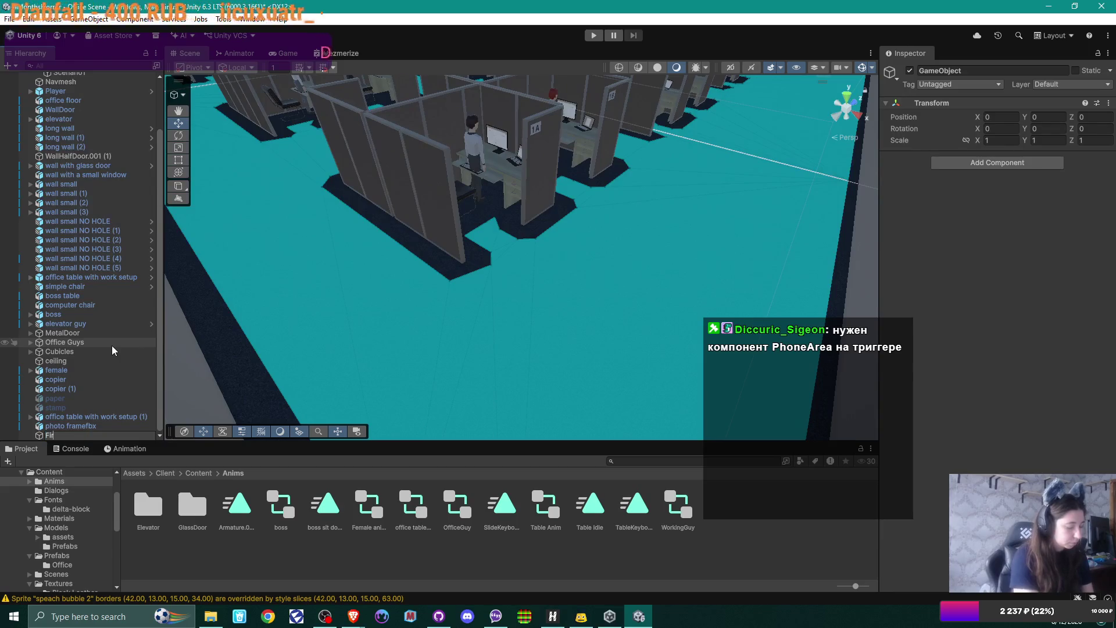
text(stM)
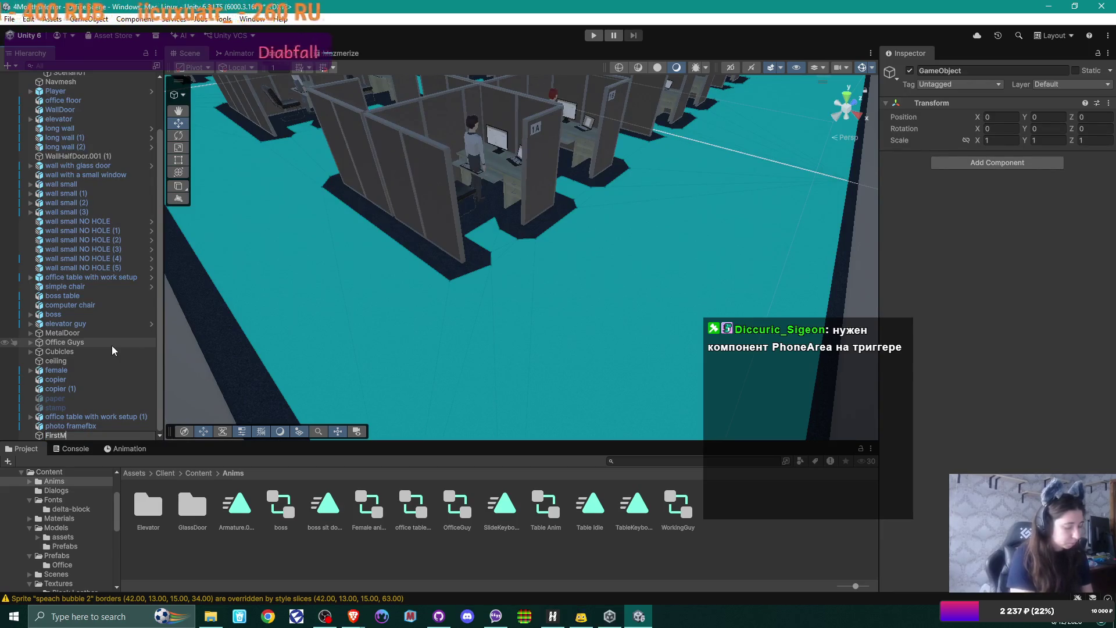
text(sgTrigger)
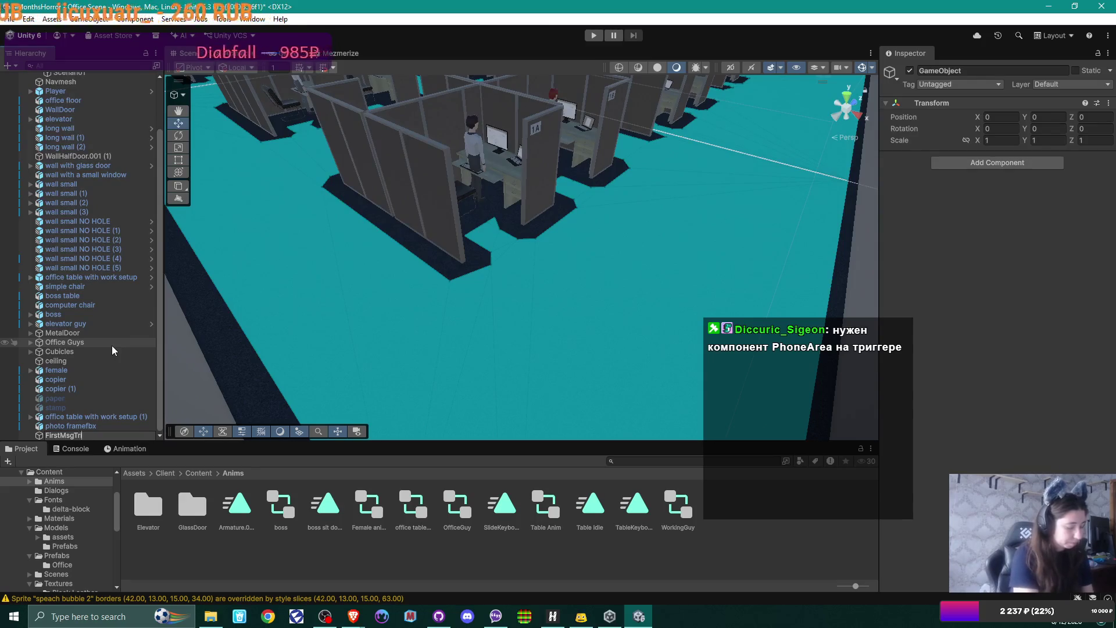
key(Return)
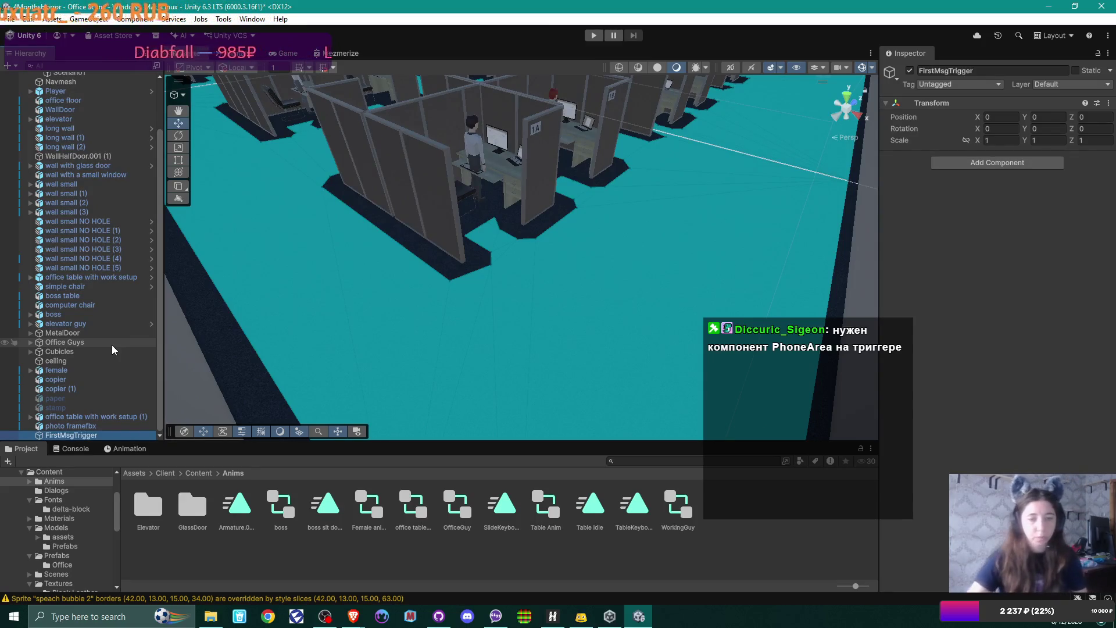
Place FirstMsgTrigger on the office floor at about X 18.88, Z -3.31
drag(598, 278, 547, 201)
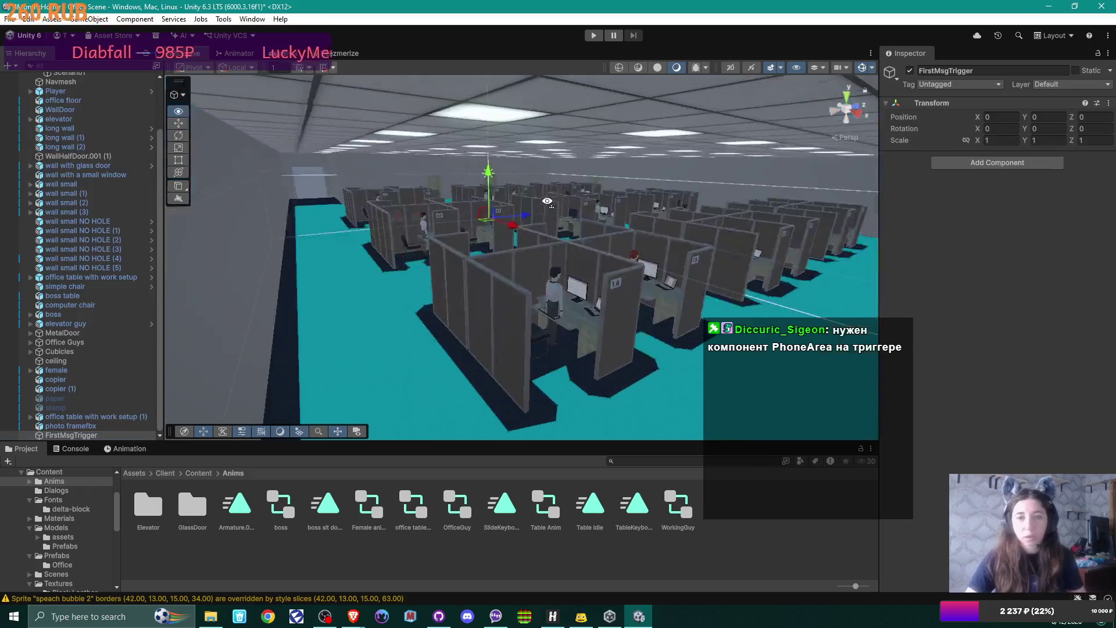
mouse_move(487, 222)
mouse_down()
mouse_move(486, 305)
mouse_move(406, 393)
mouse_up()
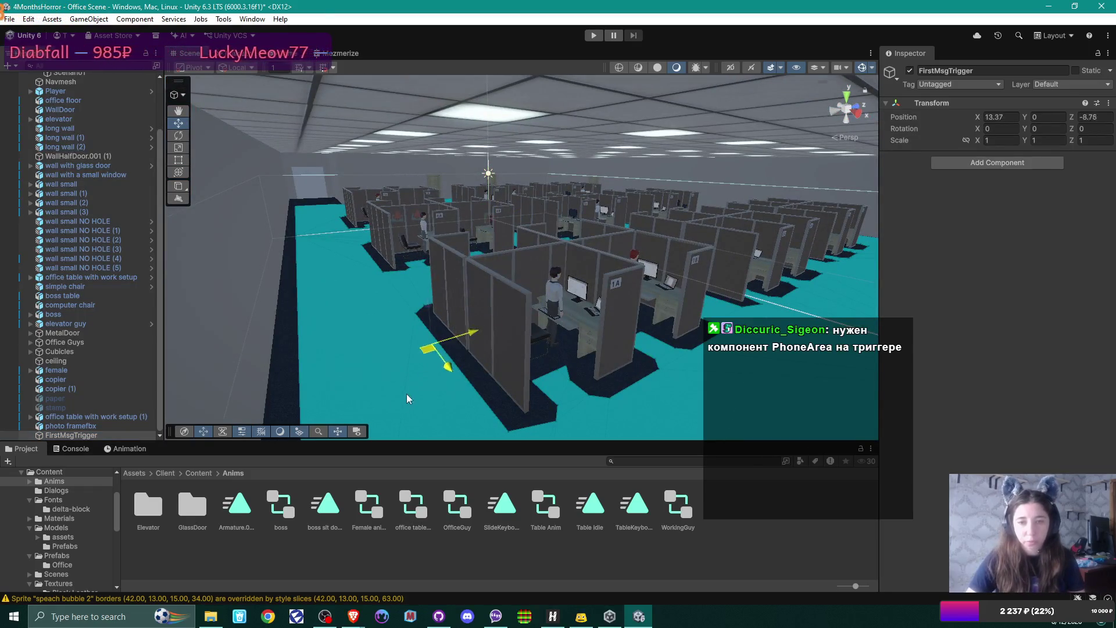
drag(258, 319, 559, 301)
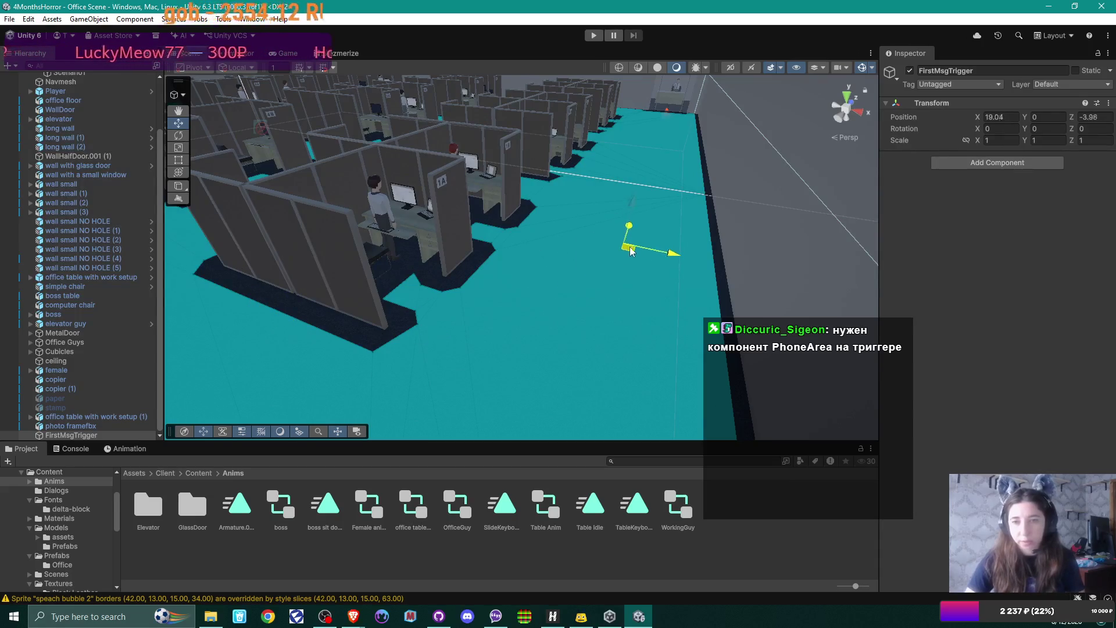
drag(635, 243, 628, 235)
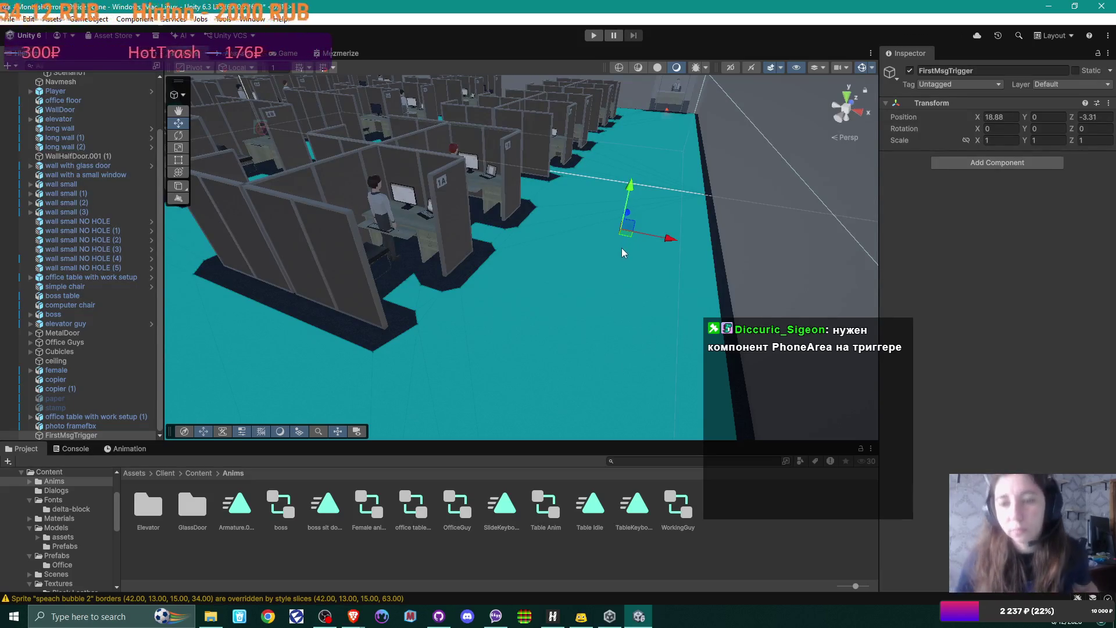
Add a Box Collider to FirstMsgTrigger and set it as a trigger
click(1049, 165)
text(coll)
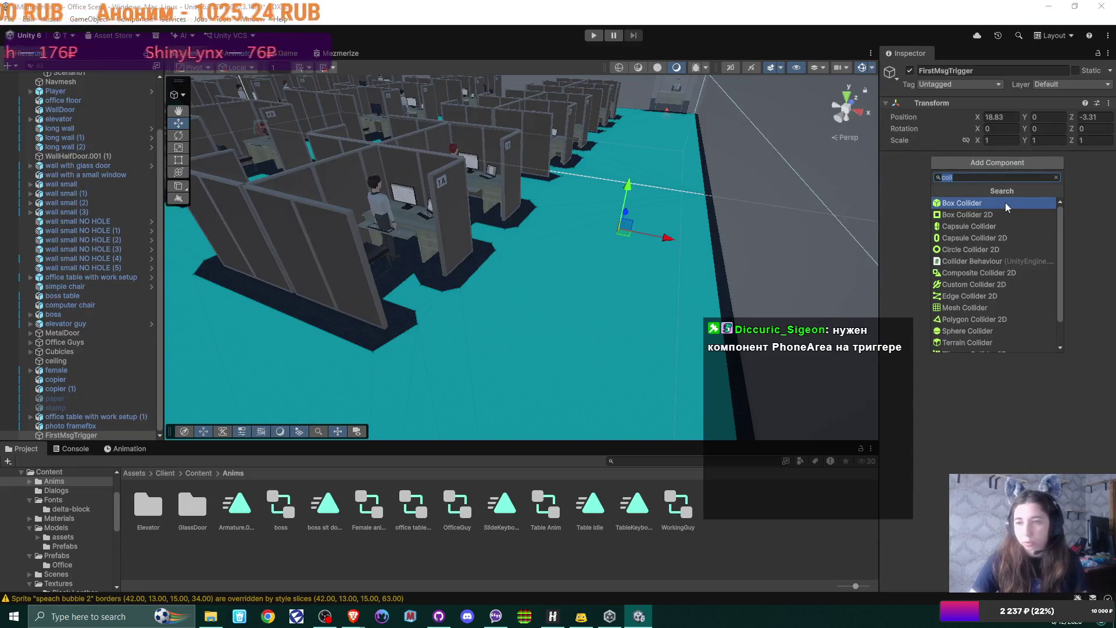
click(1006, 203)
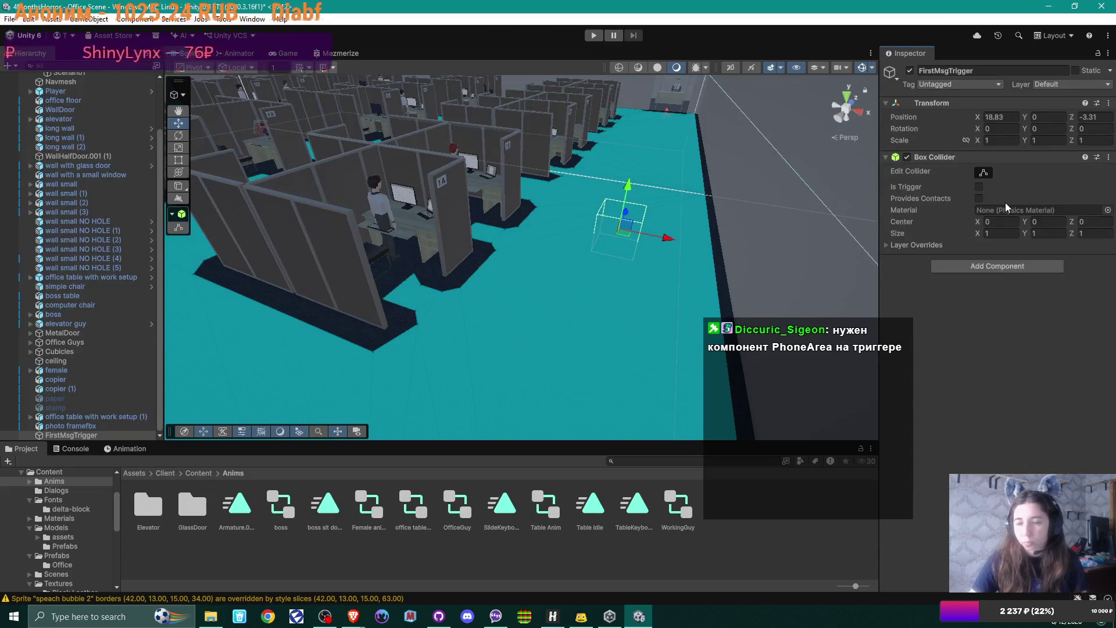
click(978, 186)
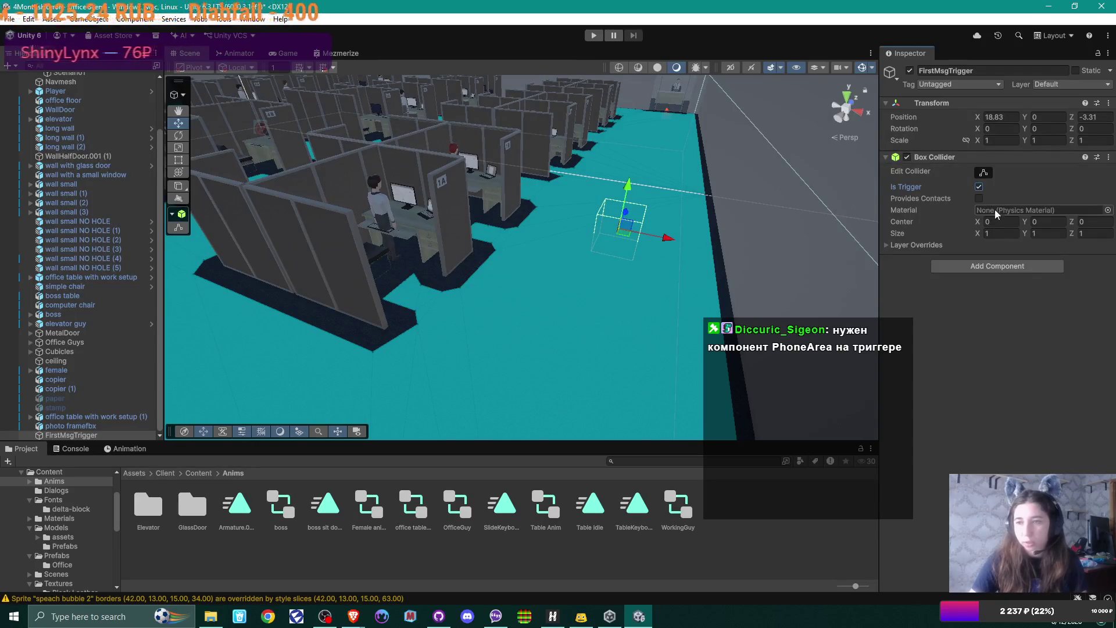
Stretch the collider box along the aisle to size X 5.33
click(987, 172)
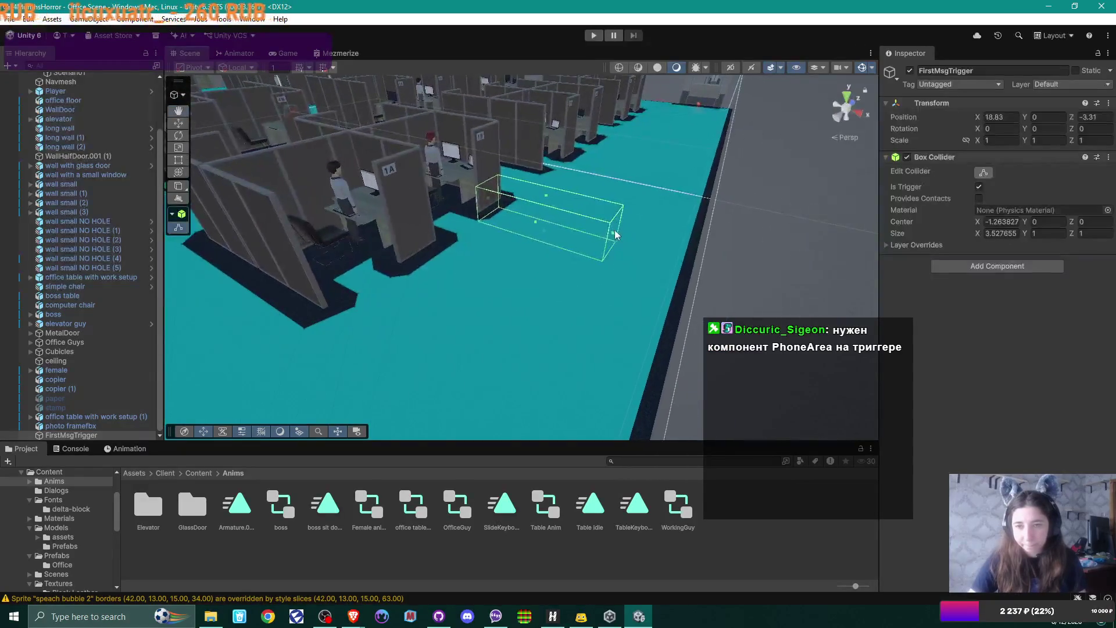
drag(615, 230, 688, 257)
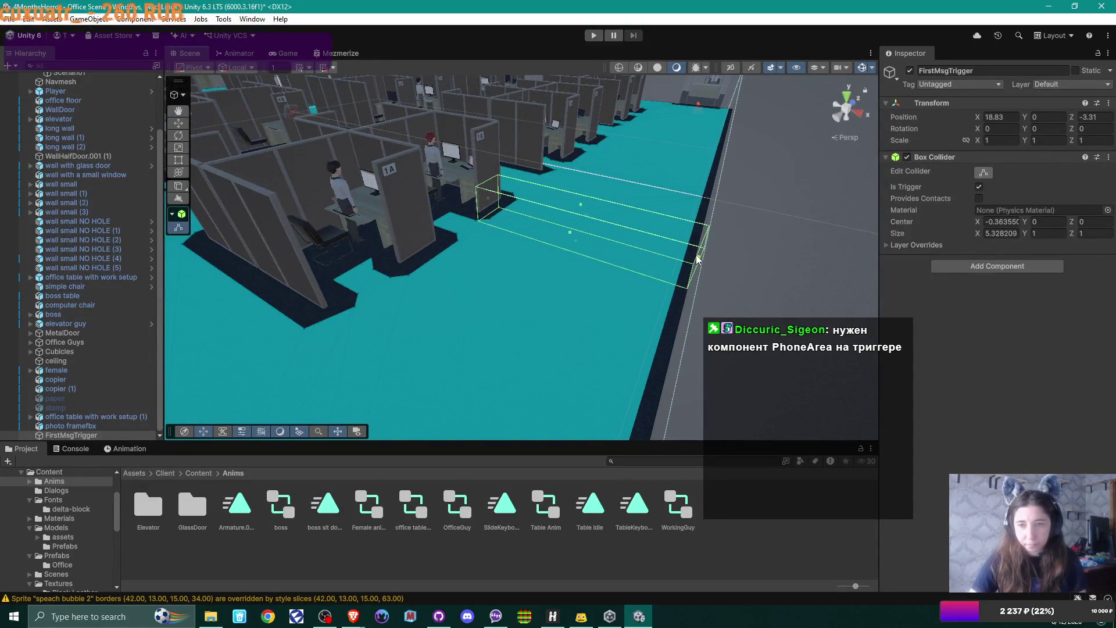
drag(615, 287, 562, 284)
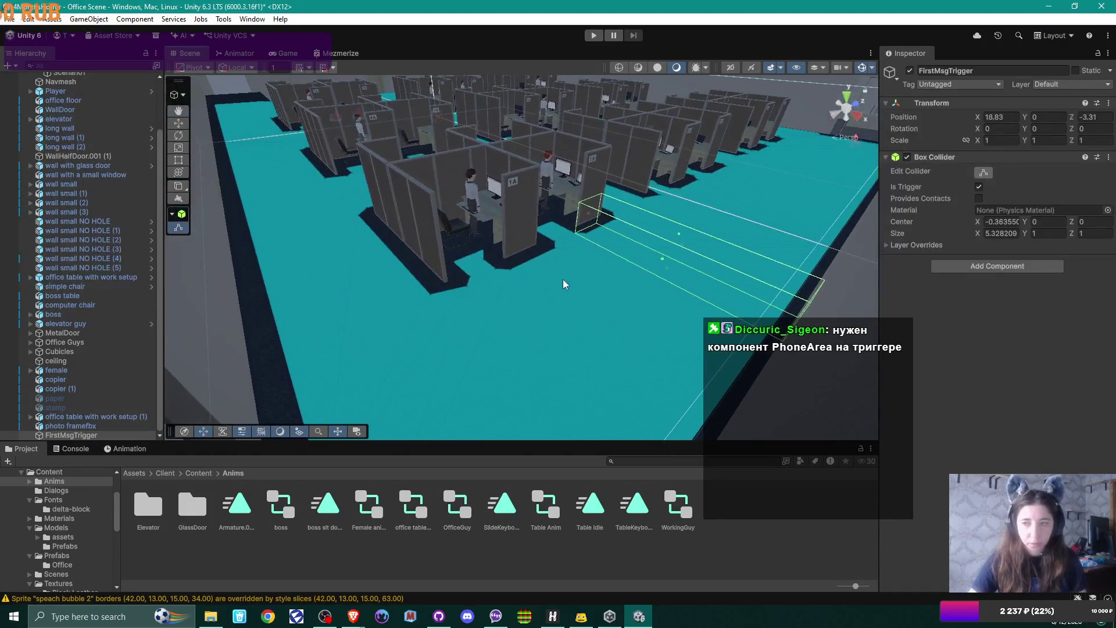
click(988, 171)
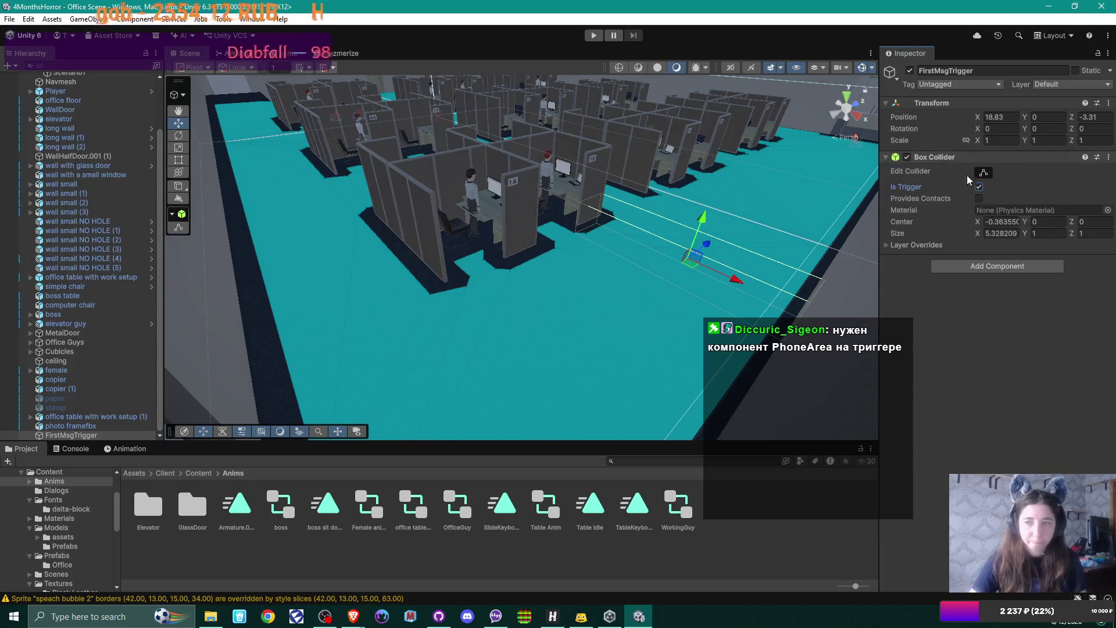
Add the Phone Area script component and assign New Phone Dialog as its dialog
click(1006, 265)
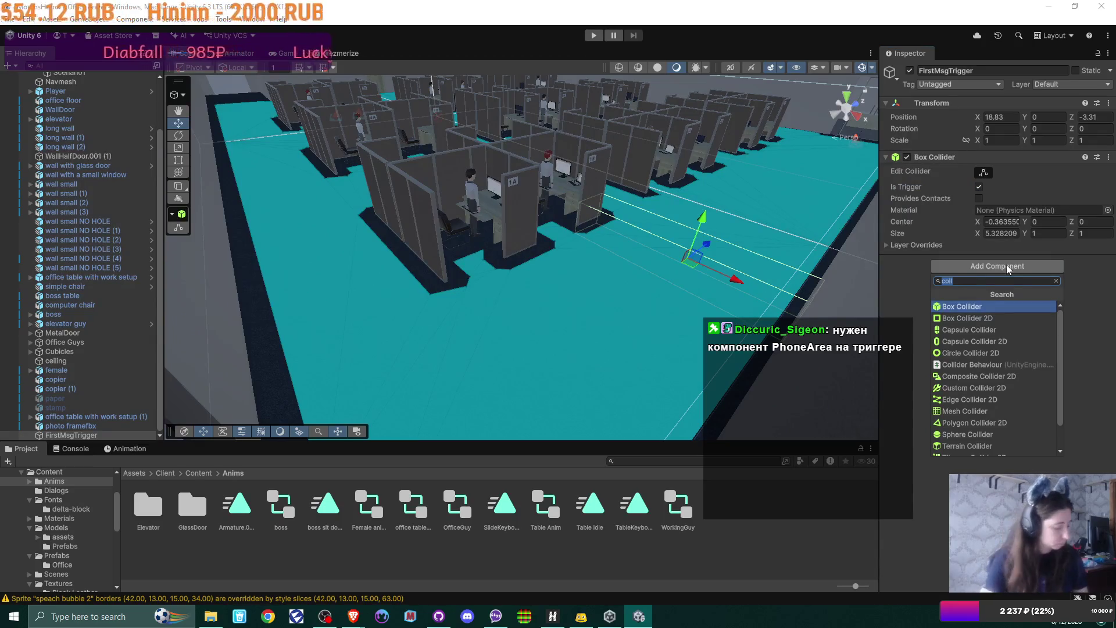
text(scrip)
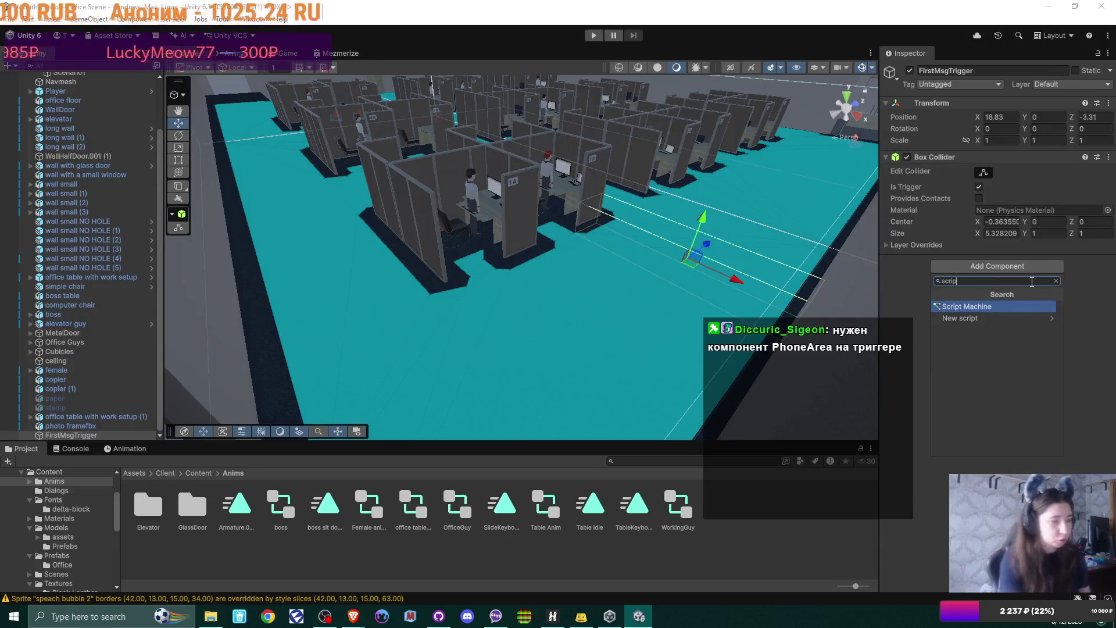
click(1055, 281)
text(Phone)
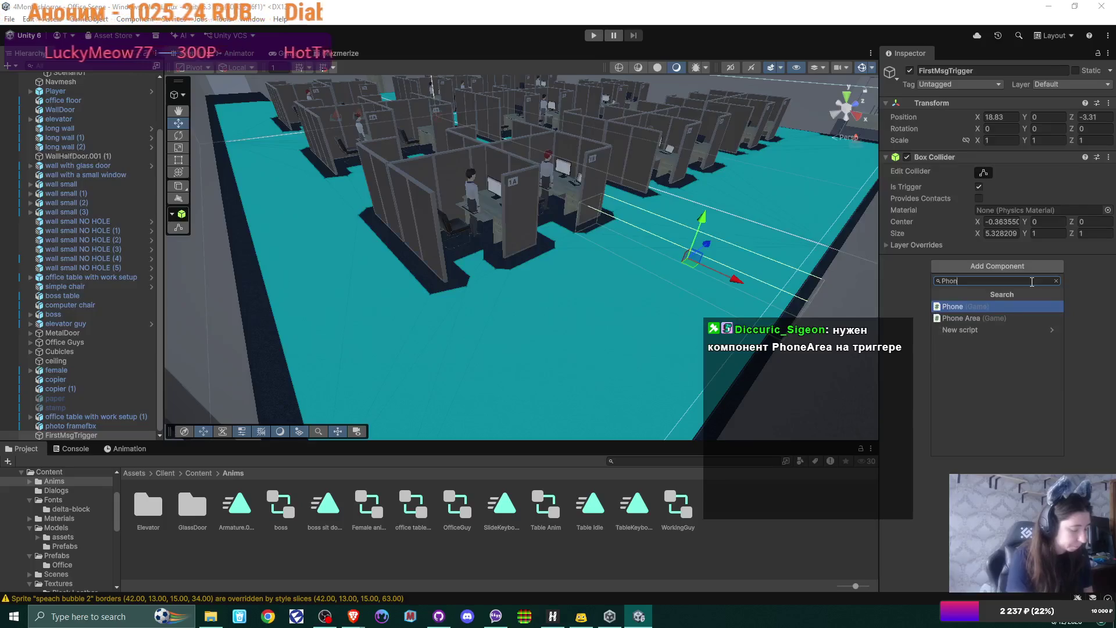
click(994, 321)
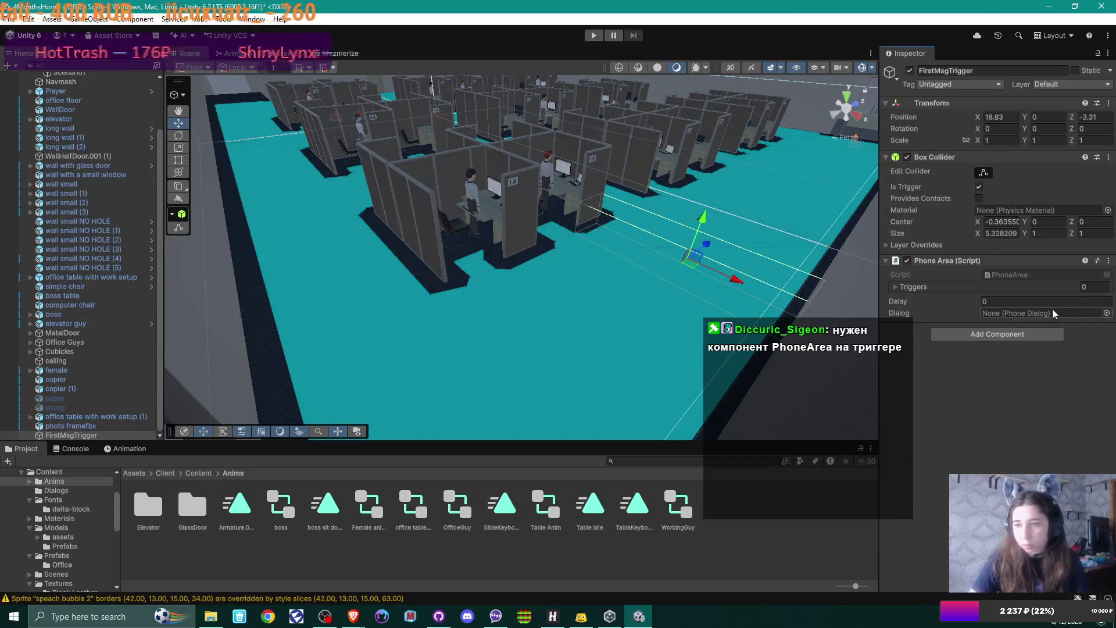
click(1106, 313)
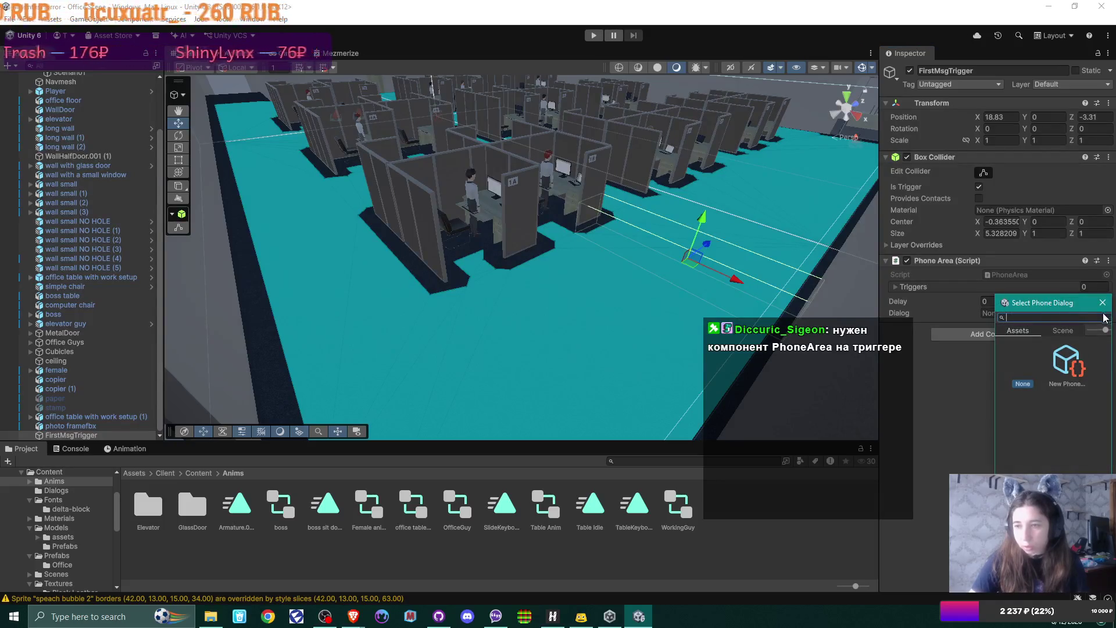
double_click(1068, 362)
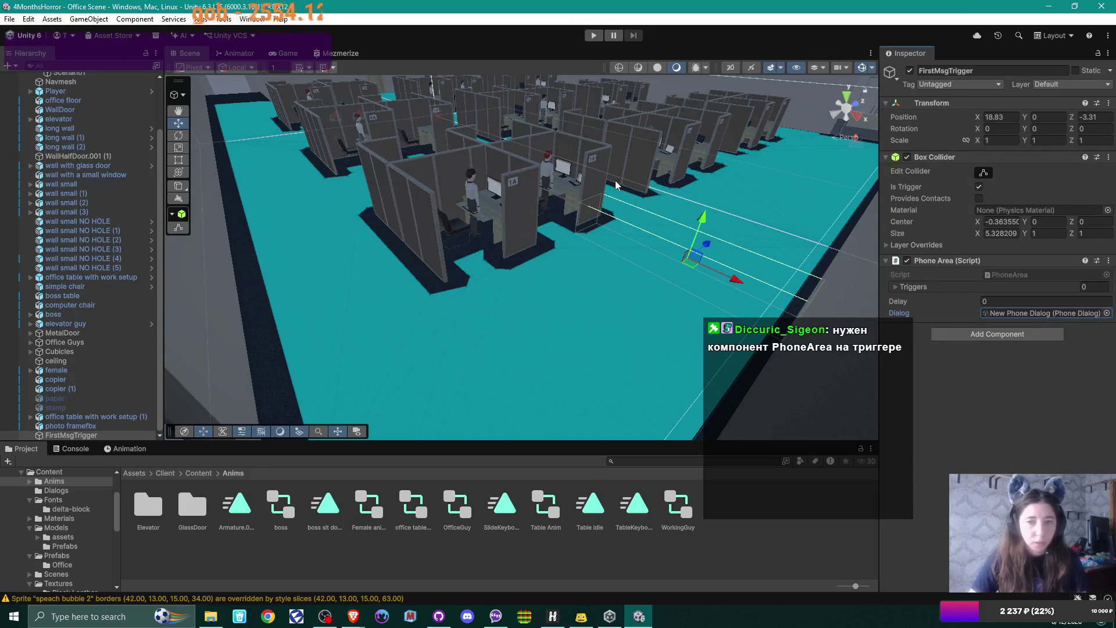
Stretch the trigger box across the floor to size X 41.48, centered at -18.44
drag(536, 232, 573, 192)
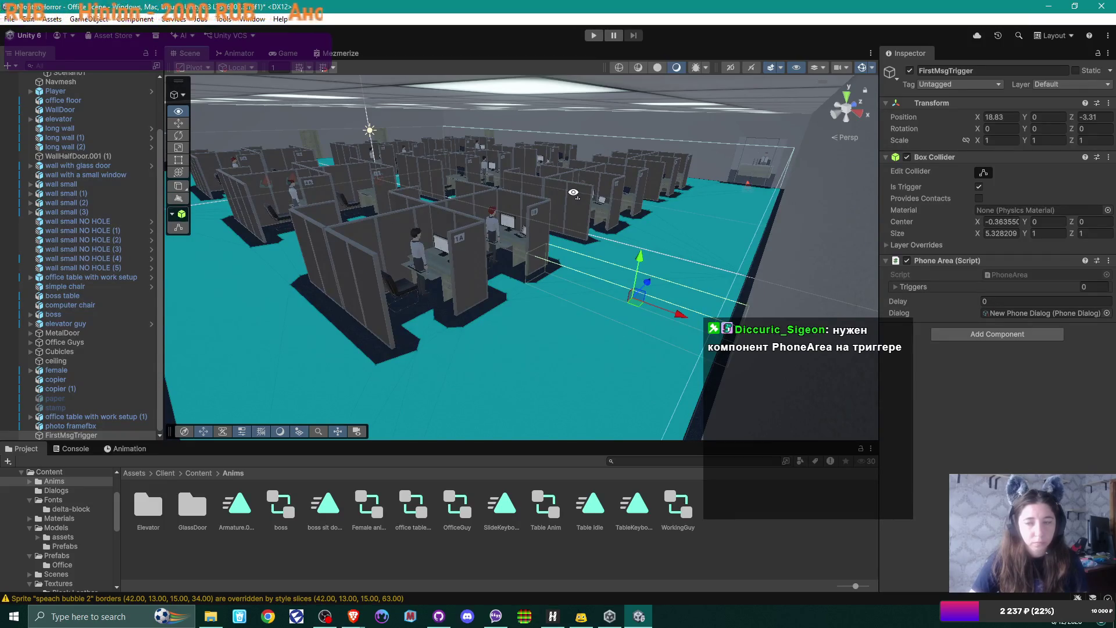
drag(573, 192, 548, 220)
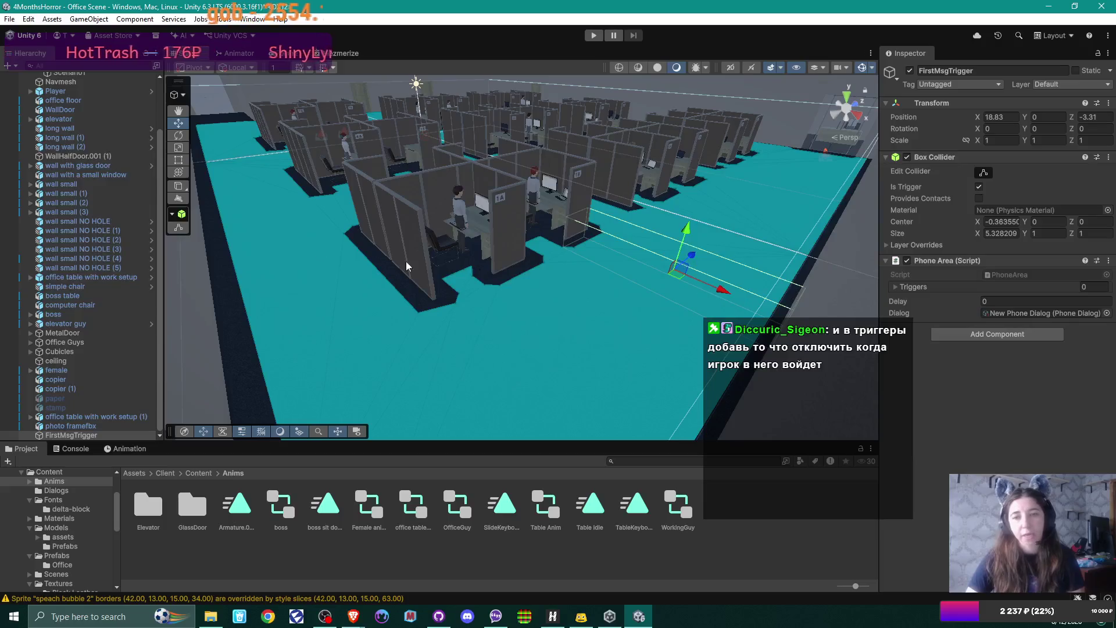
mouse_move(853, 138)
mouse_down()
mouse_move(315, 227)
mouse_move(326, 204)
mouse_move(341, 199)
mouse_move(412, 259)
mouse_move(277, 169)
mouse_up()
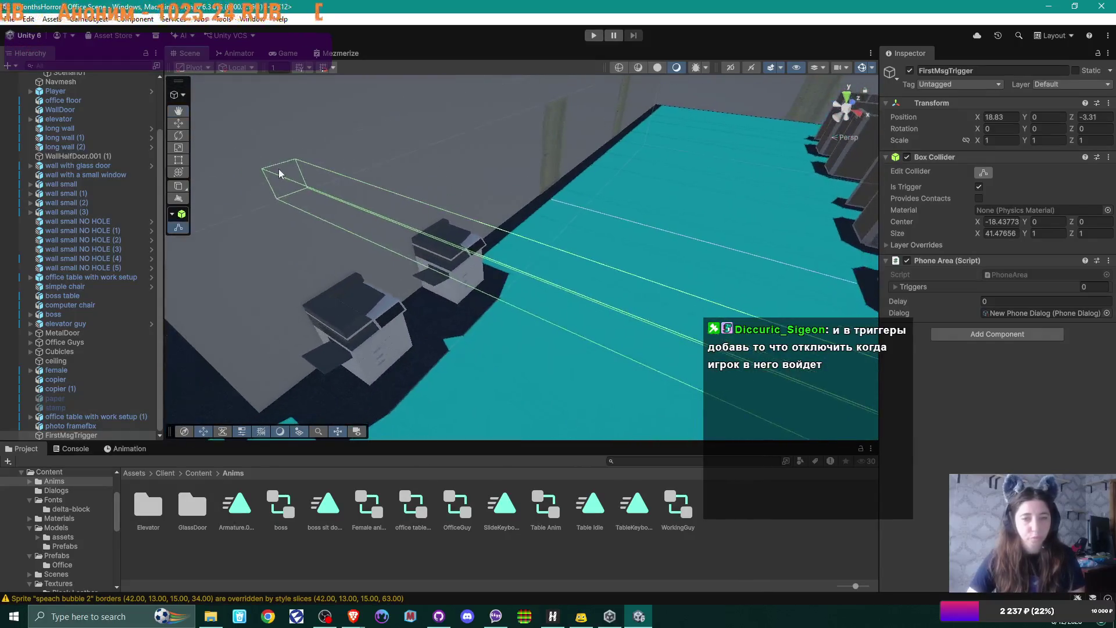
Undo the over-long stretch and trim the trigger box to size X 33.38
key(ctrl+z)
mouse_move(452, 287)
mouse_down()
mouse_move(594, 305)
mouse_move(679, 285)
mouse_move(709, 220)
mouse_move(526, 198)
mouse_move(553, 187)
mouse_move(515, 249)
mouse_move(583, 217)
mouse_move(523, 242)
mouse_move(440, 312)
mouse_move(501, 125)
mouse_move(463, 148)
mouse_move(588, 197)
mouse_move(547, 220)
mouse_move(558, 179)
mouse_up()
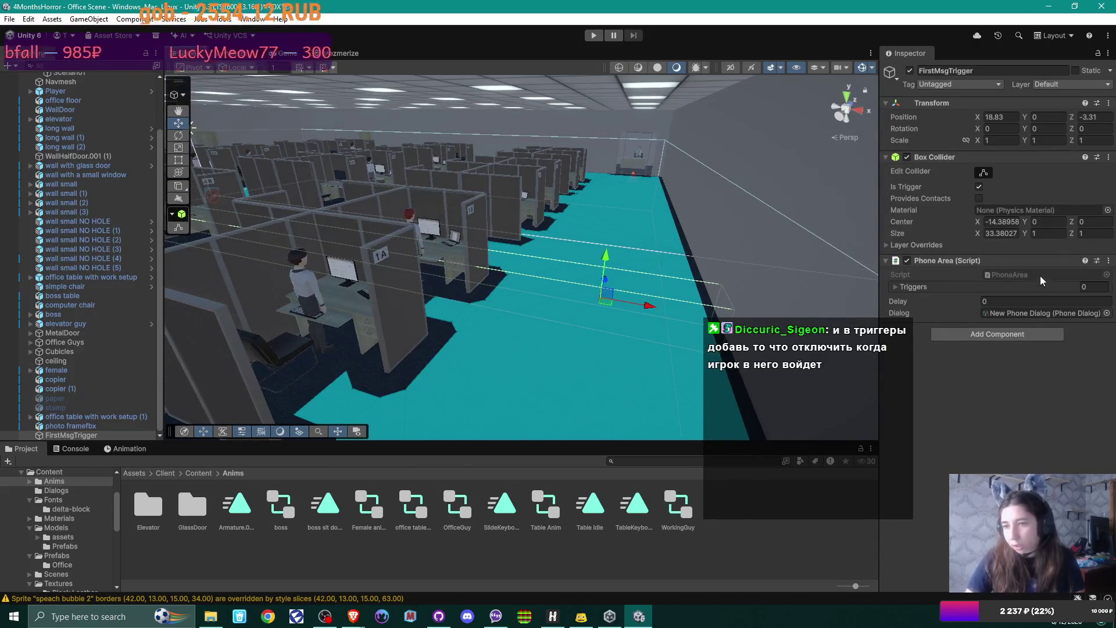
click(1108, 261)
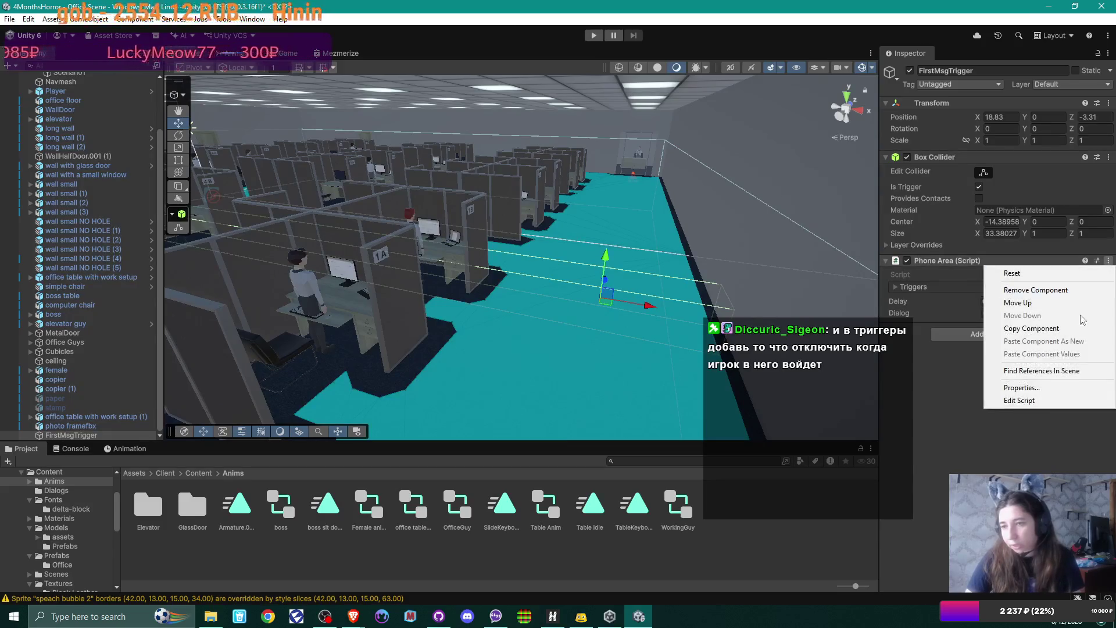
click(1023, 401)
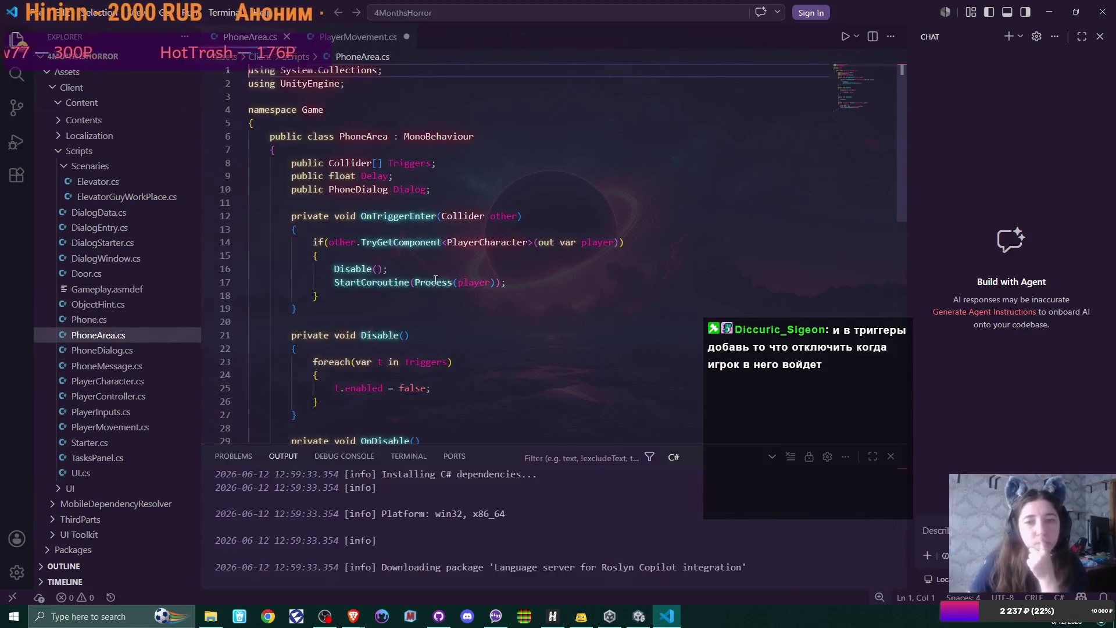
scroll(436, 279, down, 2)
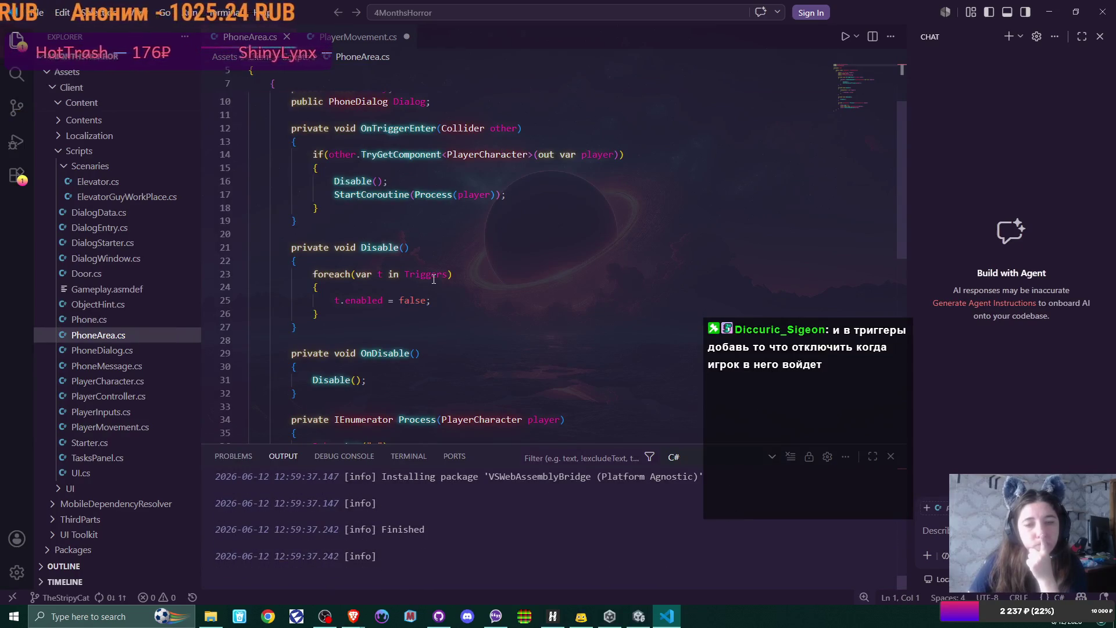
scroll(433, 280, down, 2)
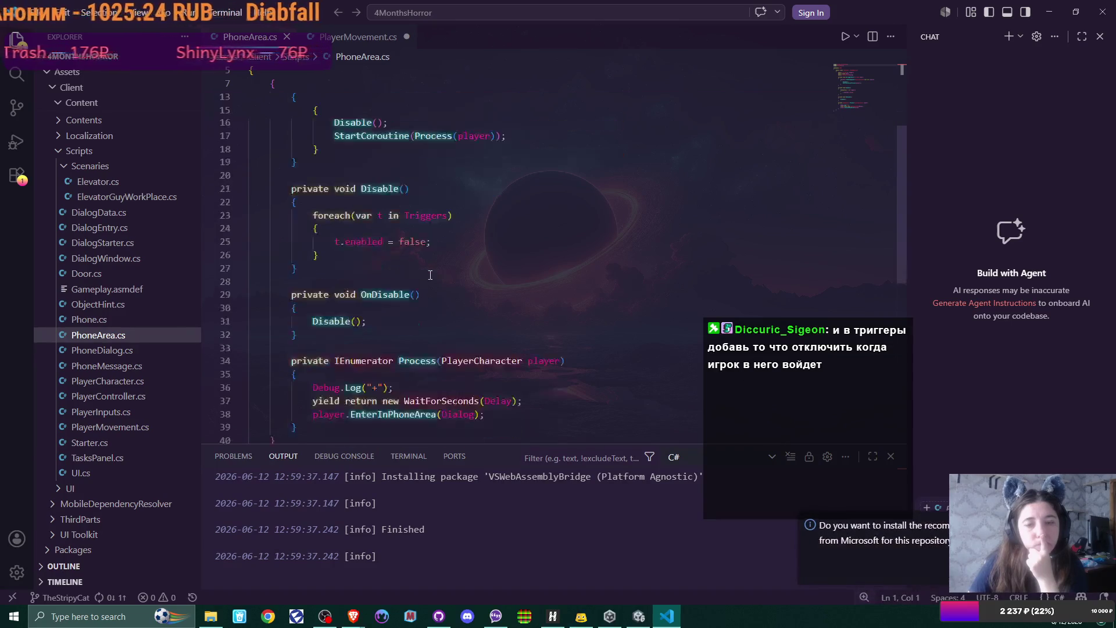
scroll(430, 274, up, 2)
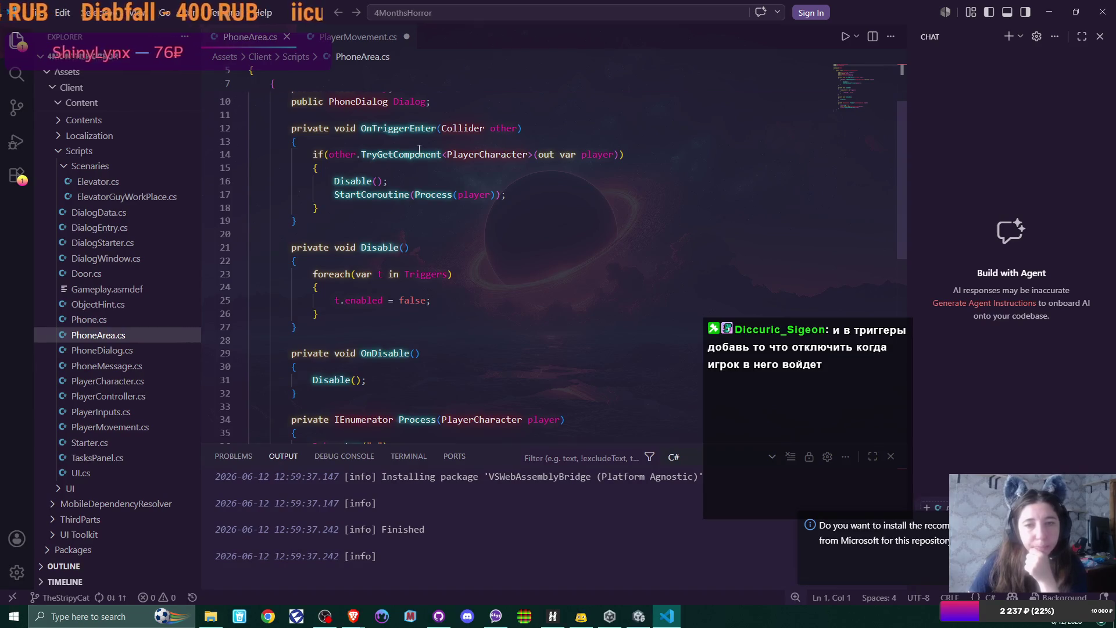
click(351, 211)
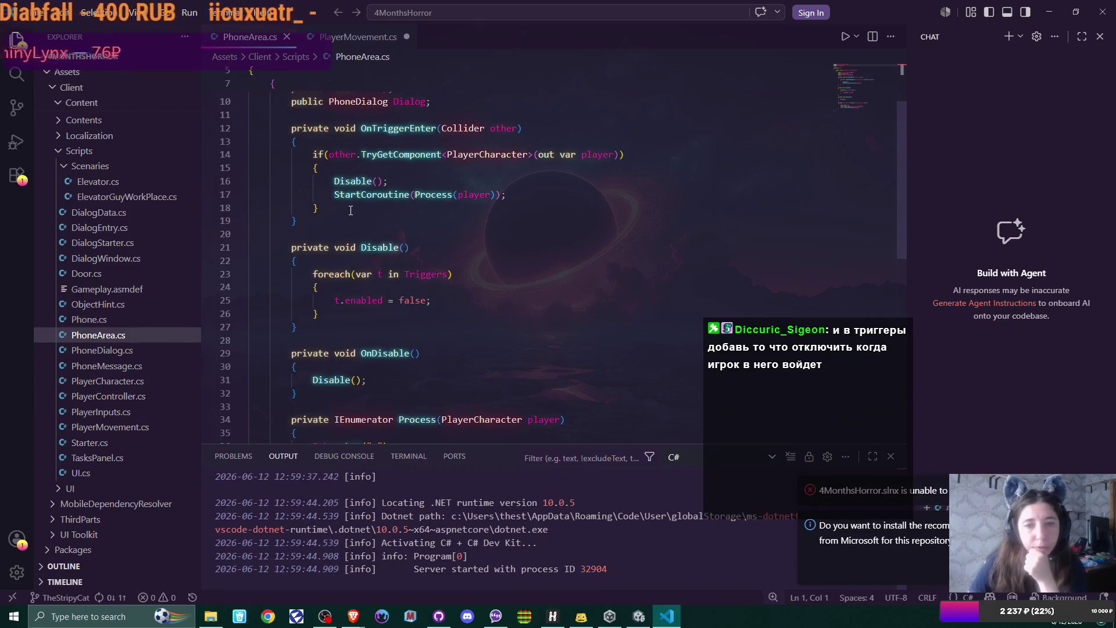
key(Return)
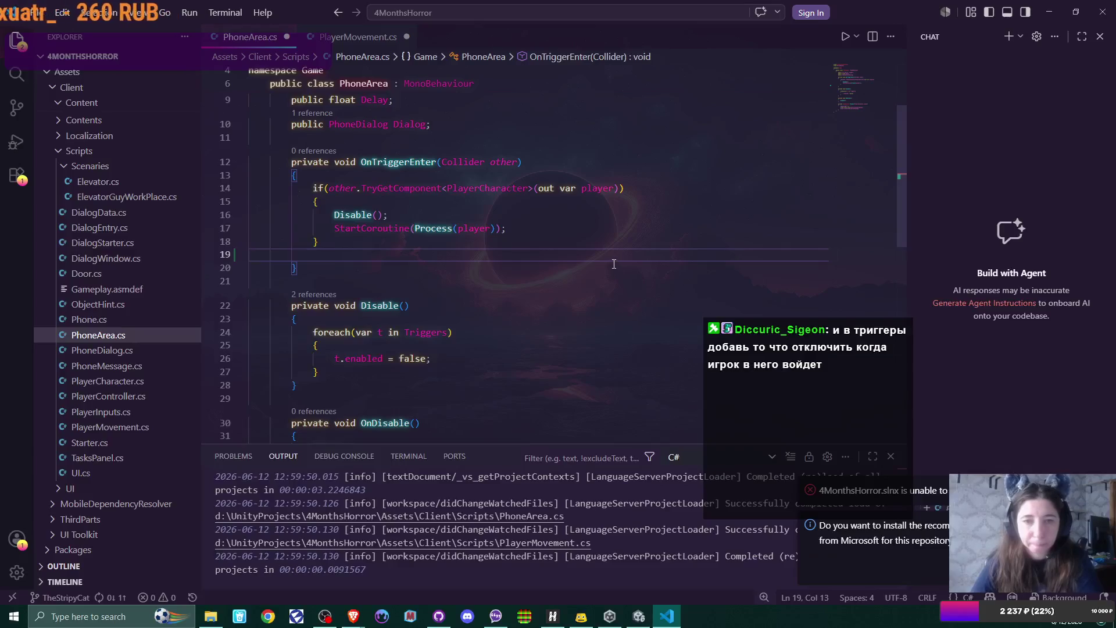
scroll(614, 264, up, 3)
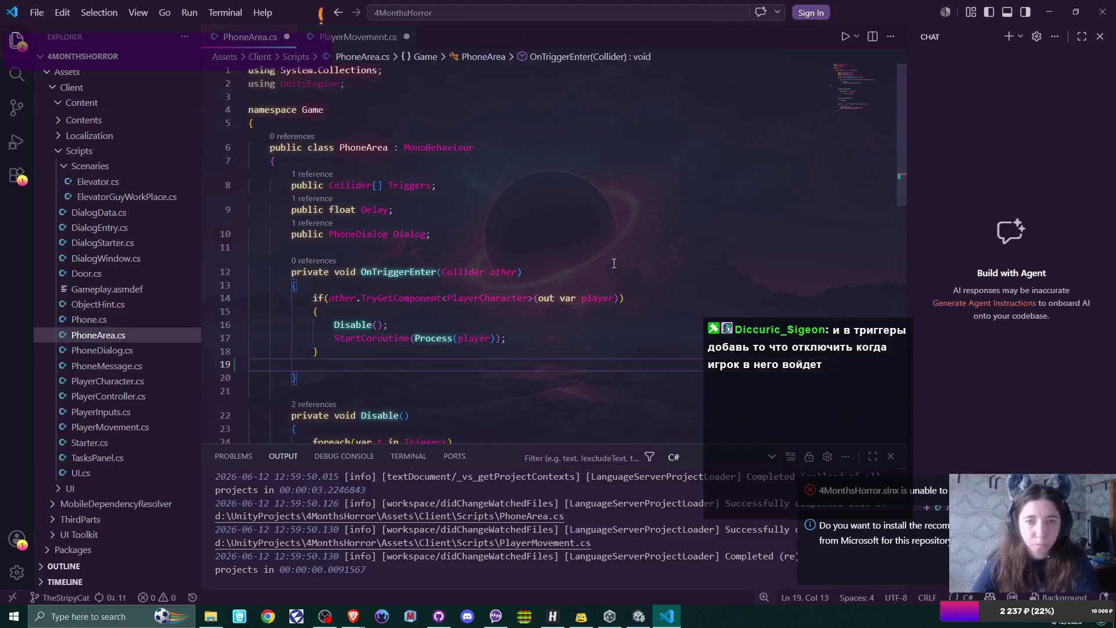
scroll(614, 264, down, 8)
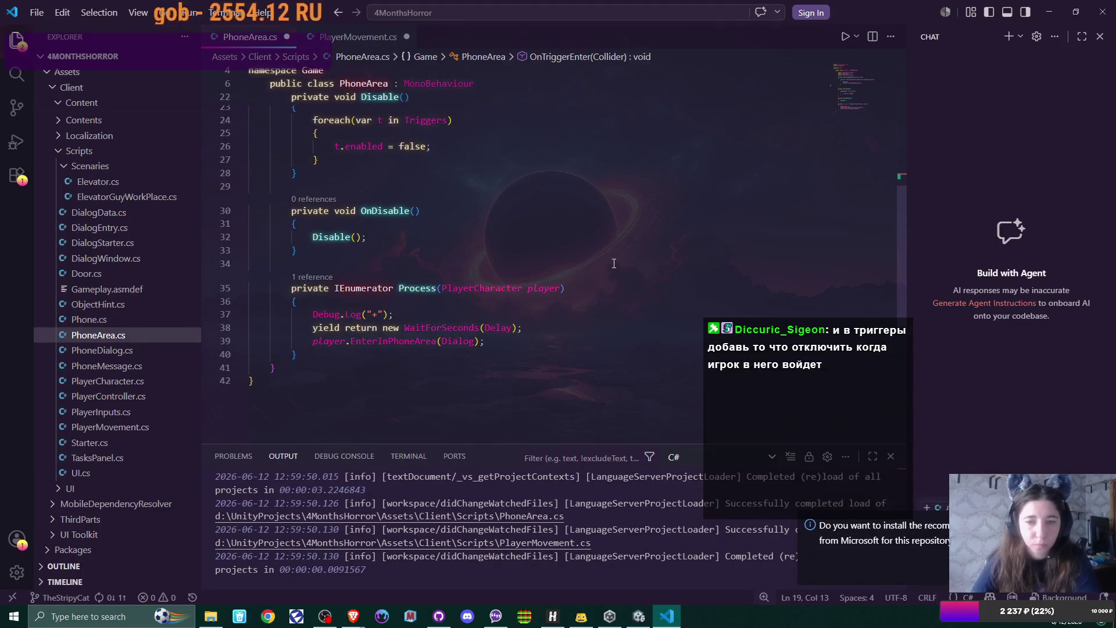
scroll(614, 264, up, 2)
scroll(613, 263, up, 5)
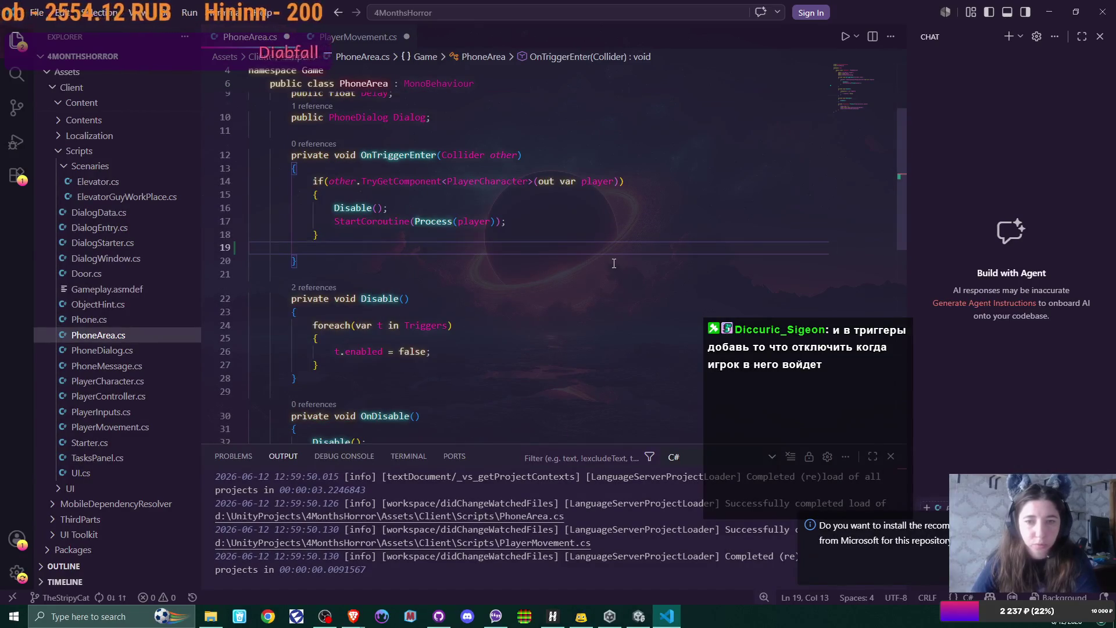
scroll(614, 264, down, 5)
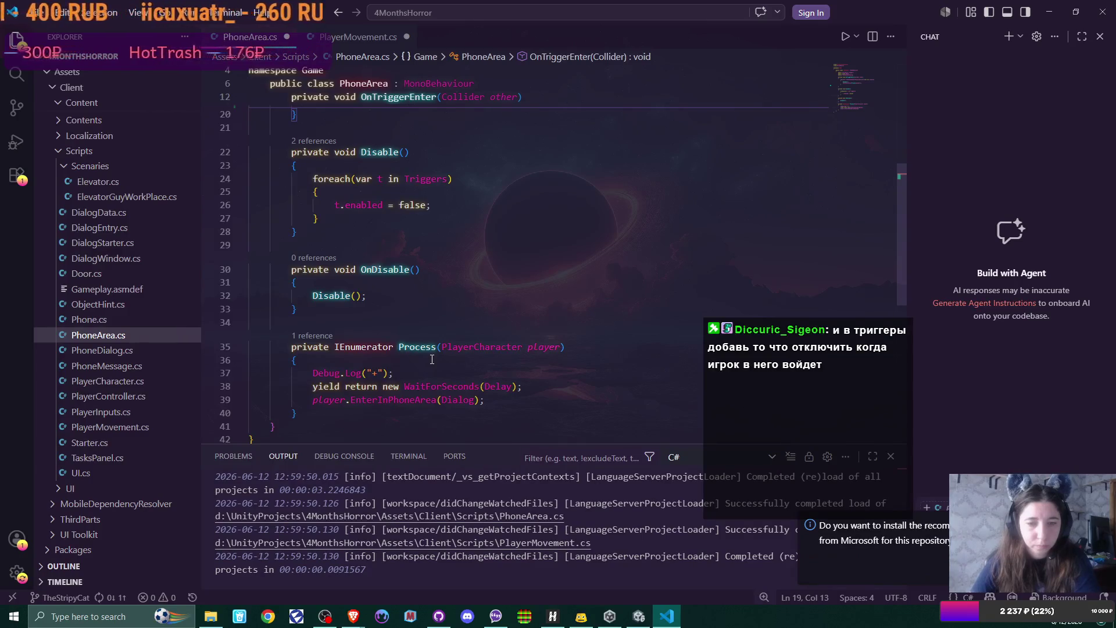
scroll(432, 359, up, 5)
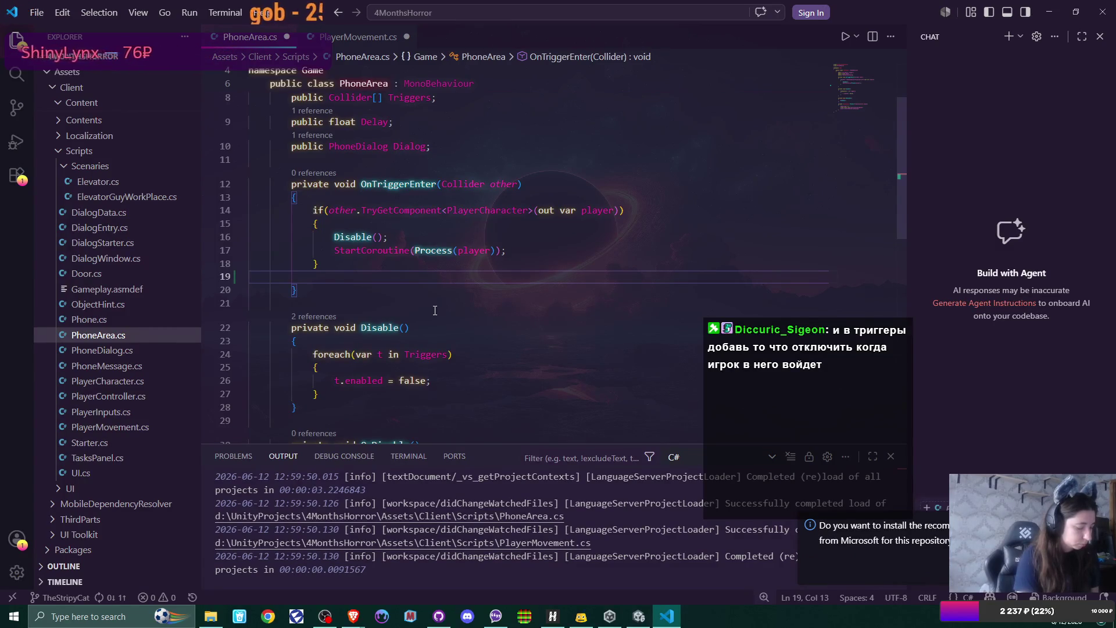
Try IntelliSense on line 19, typing 'Activator.Is' and calling up completions
text(Acto)
key(BackSpace)
text(ivator)
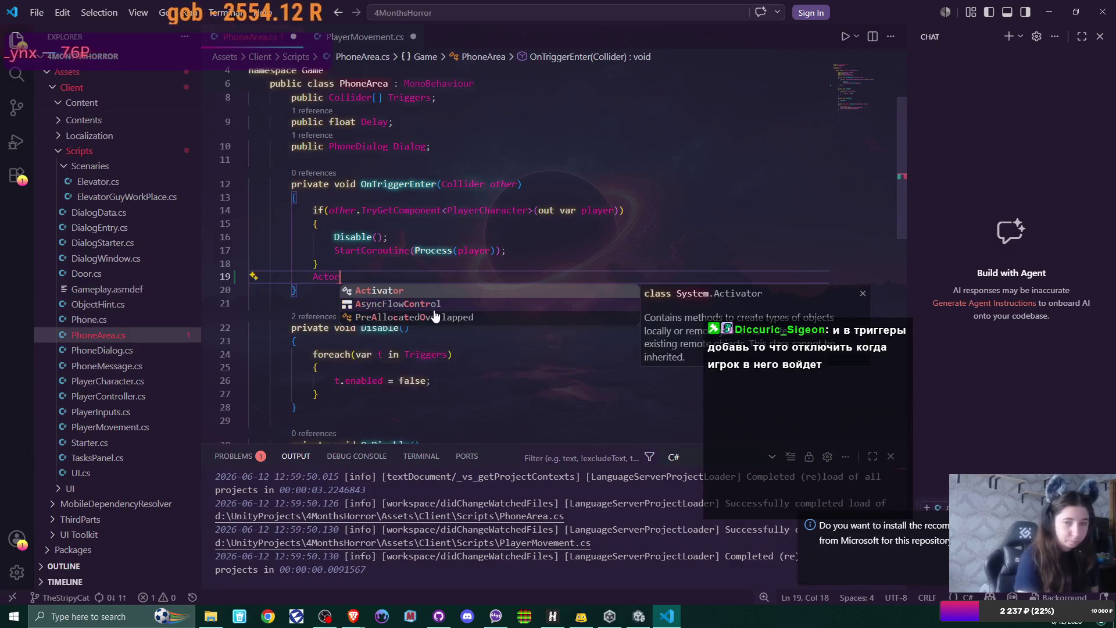
text(.Is)
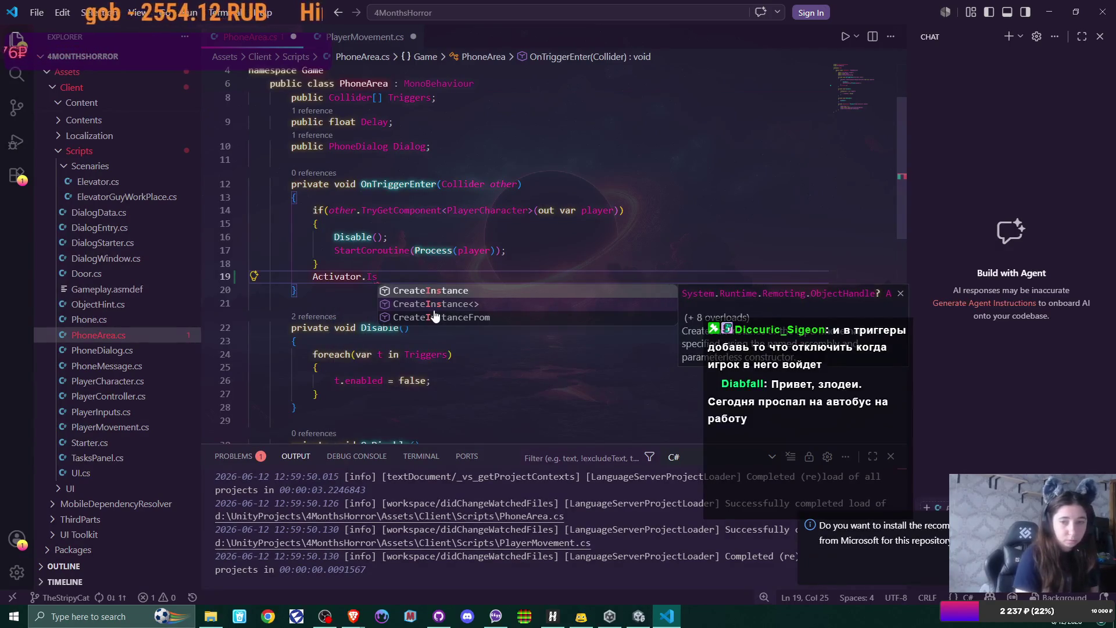
key(BackSpace)
key(BackSpace)
key(BackSpace)
key(BackSpace)
key(BackSpace)
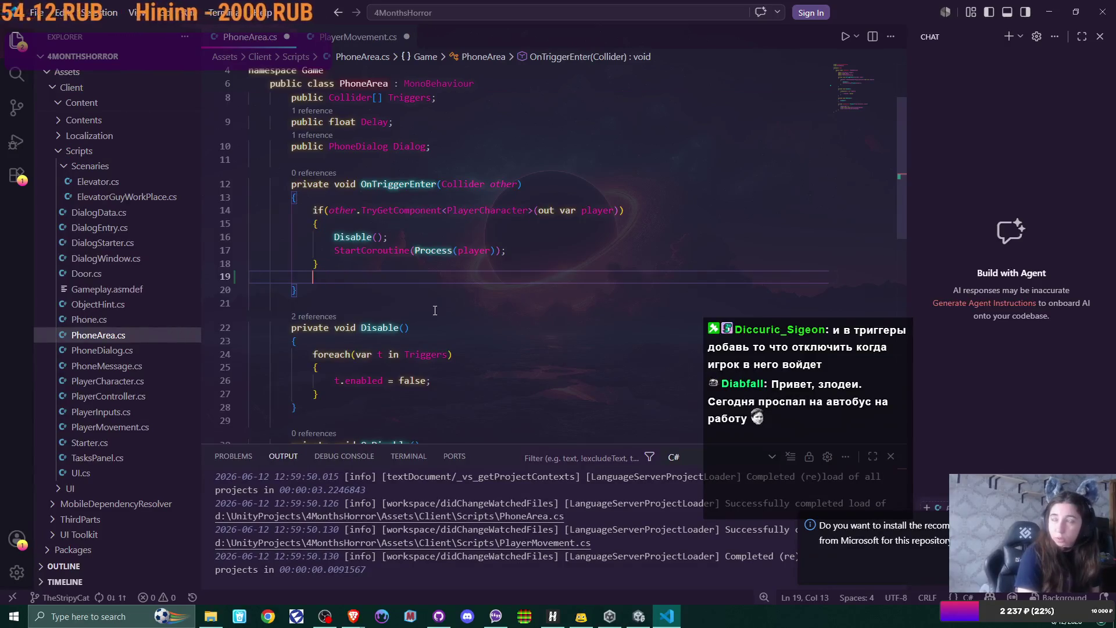
key(ctrl+space)
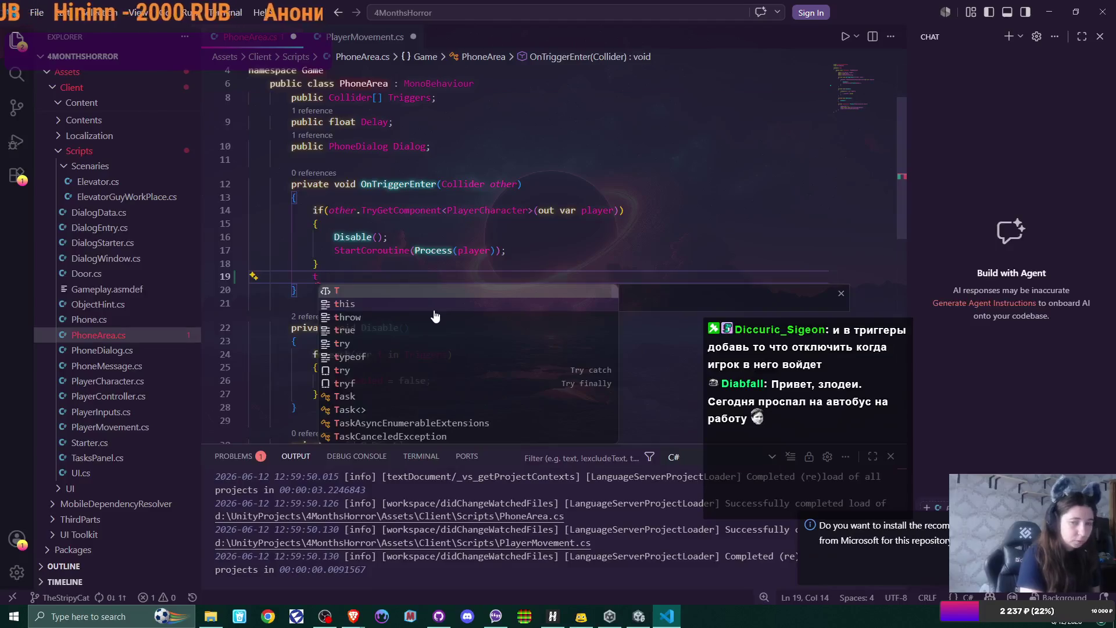
key(Escape)
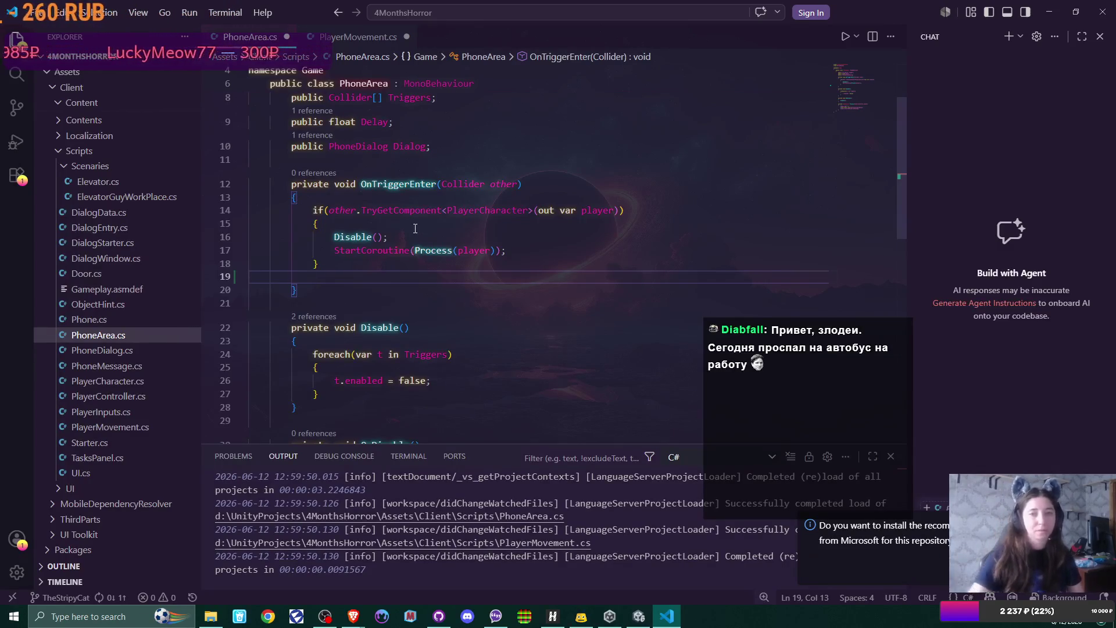
scroll(495, 263, up, 2)
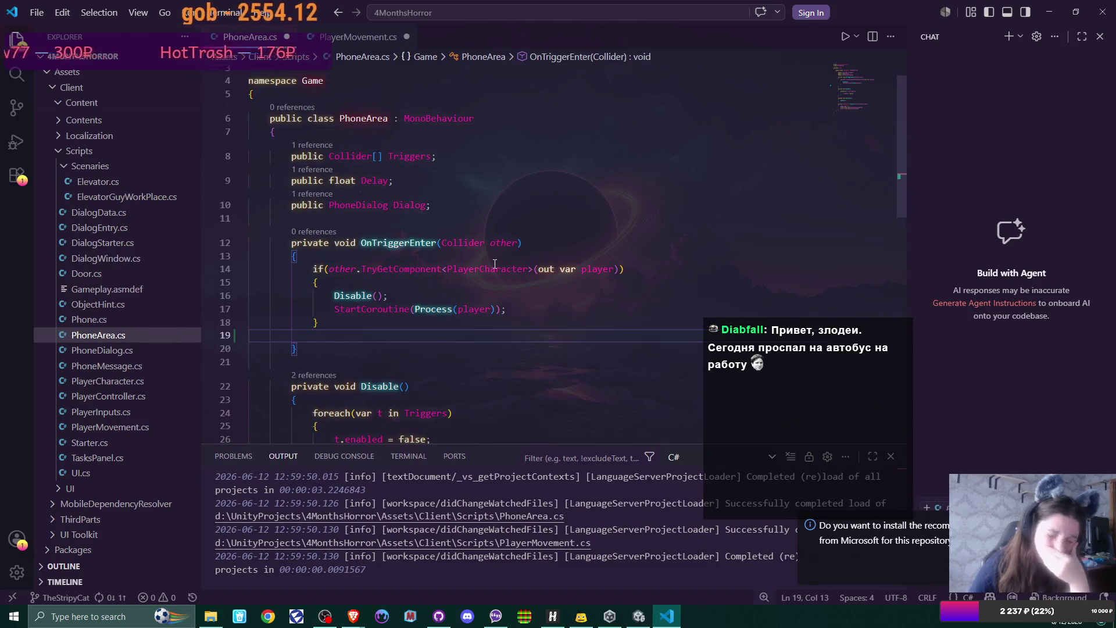
scroll(494, 263, down, 1)
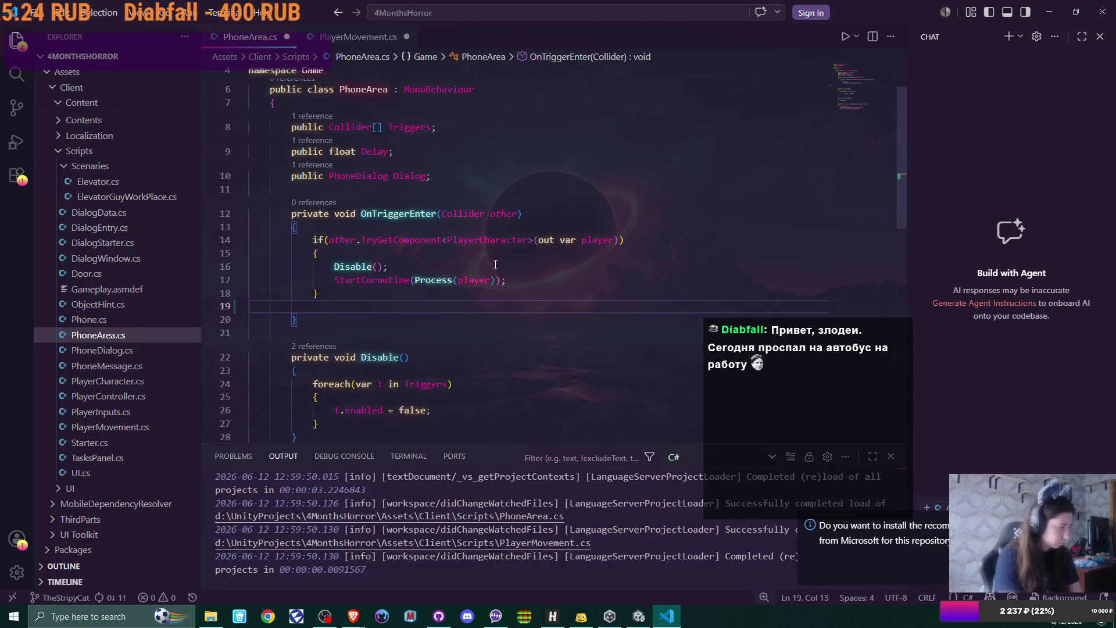
Type a partial 'gameObje' on line 19 and open the Unity extension's details page
text(Act)
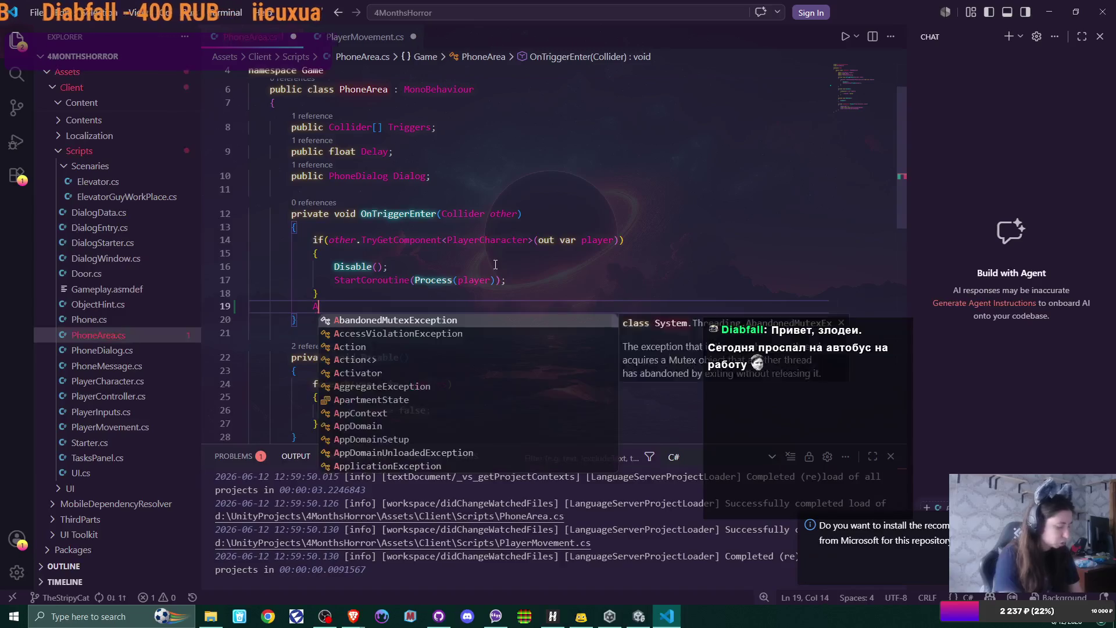
key(BackSpace)
key(BackSpace)
key(BackSpace)
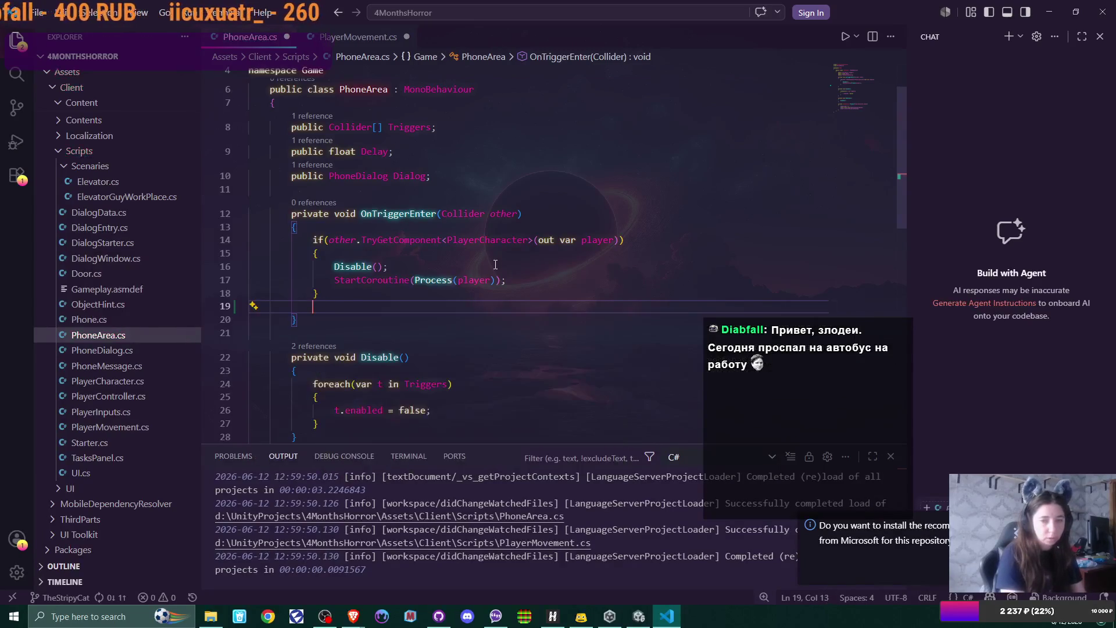
text(actior)
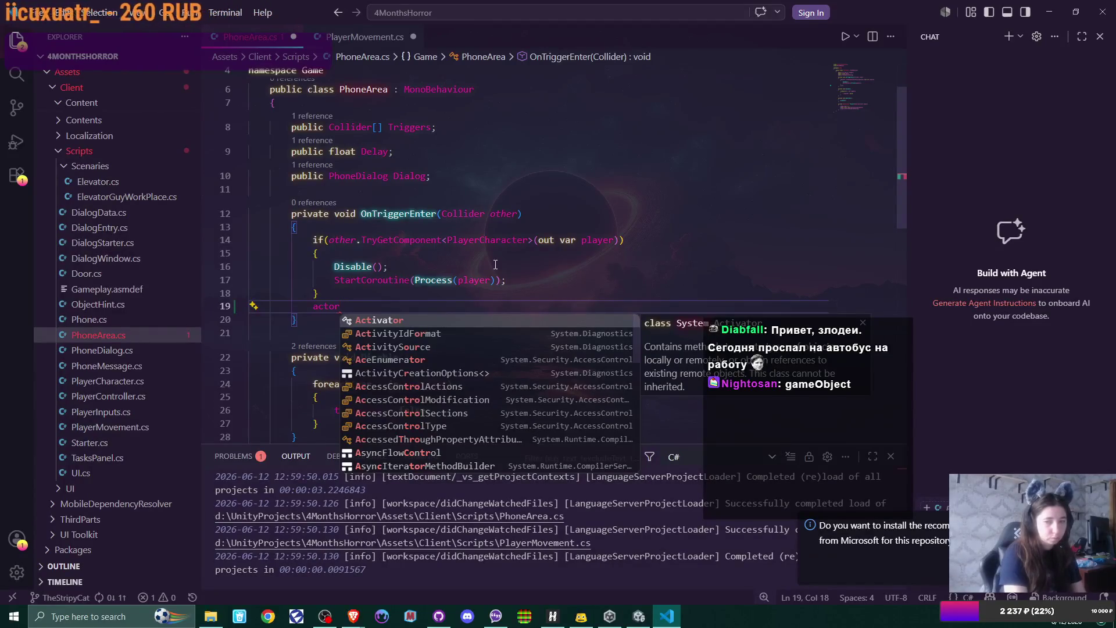
key(BackSpace)
key(BackSpace)
key(BackSpace)
text(g)
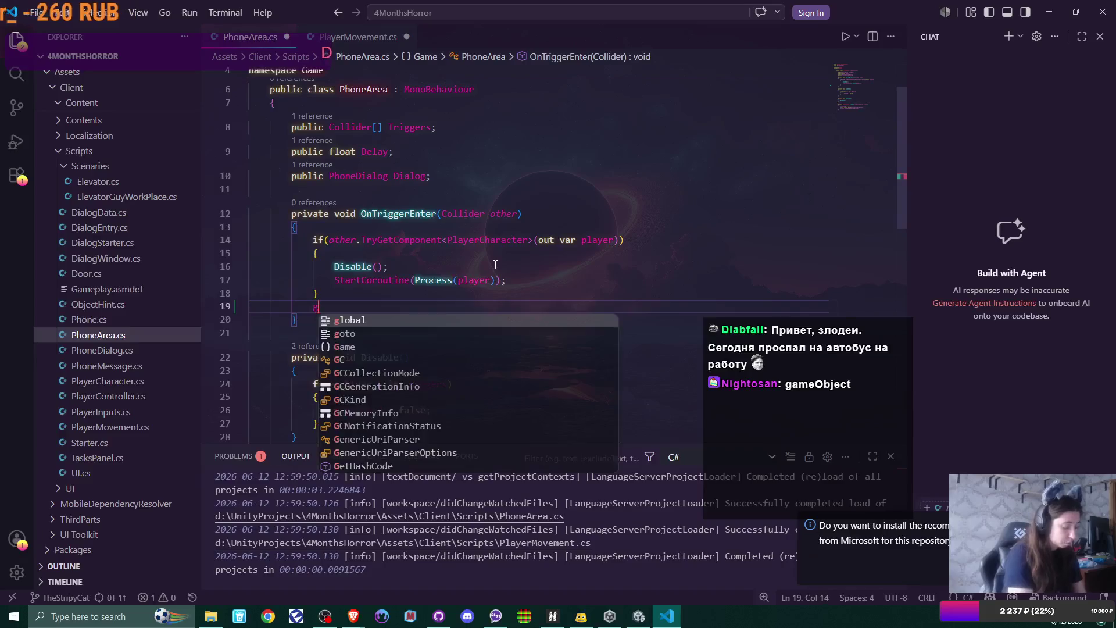
text(ame)
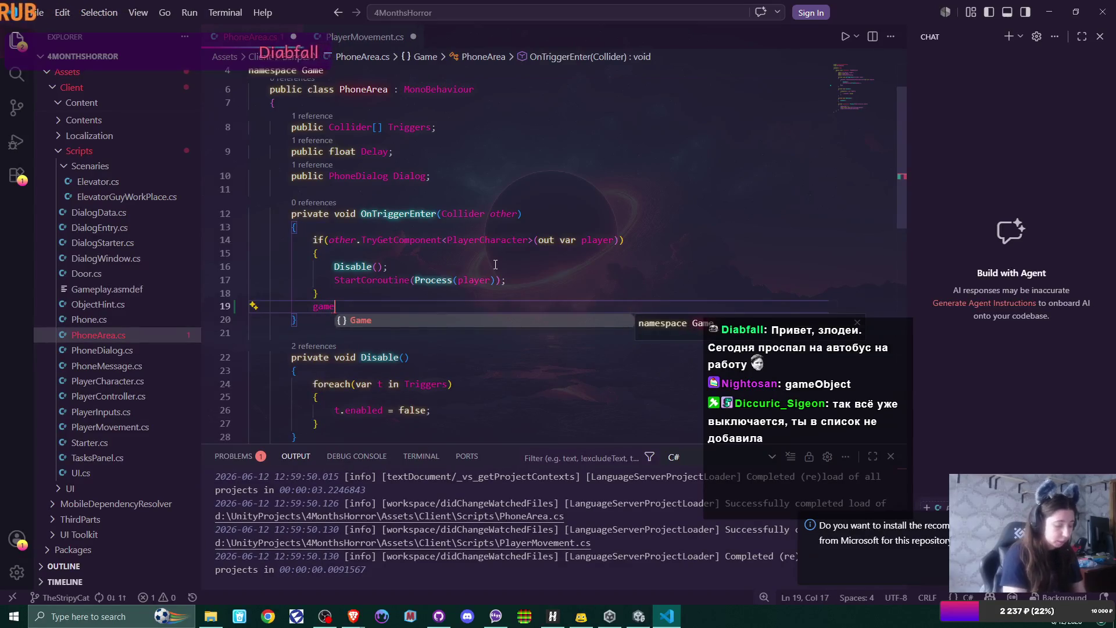
key(BackSpace)
key(BackSpace)
key(BackSpace)
text(ameObje)
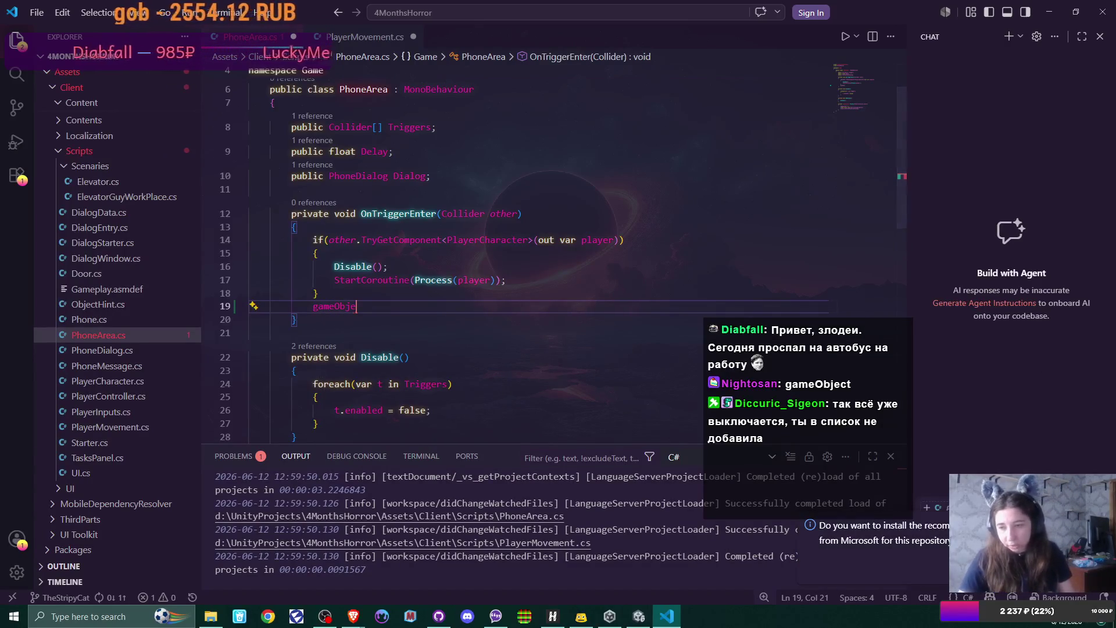
click(1023, 567)
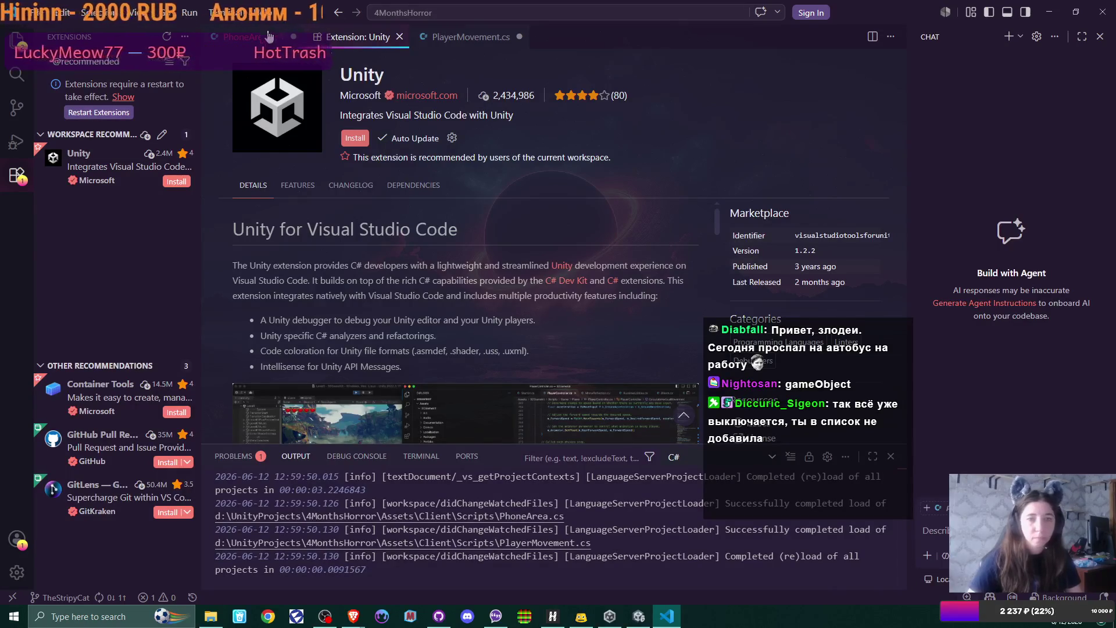
Delete the half-typed word and empty line 19 in PhoneArea.cs, then minimize VS Code
key(ctrl+Tab)
key(BackSpace)
key(BackSpace)
key(BackSpace)
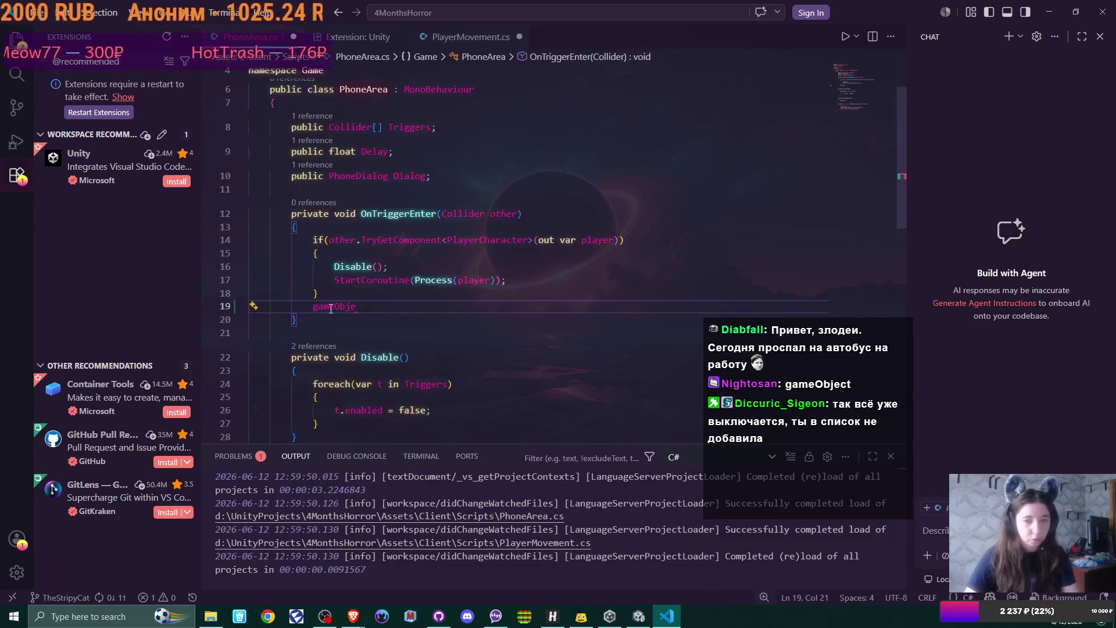
click(381, 300)
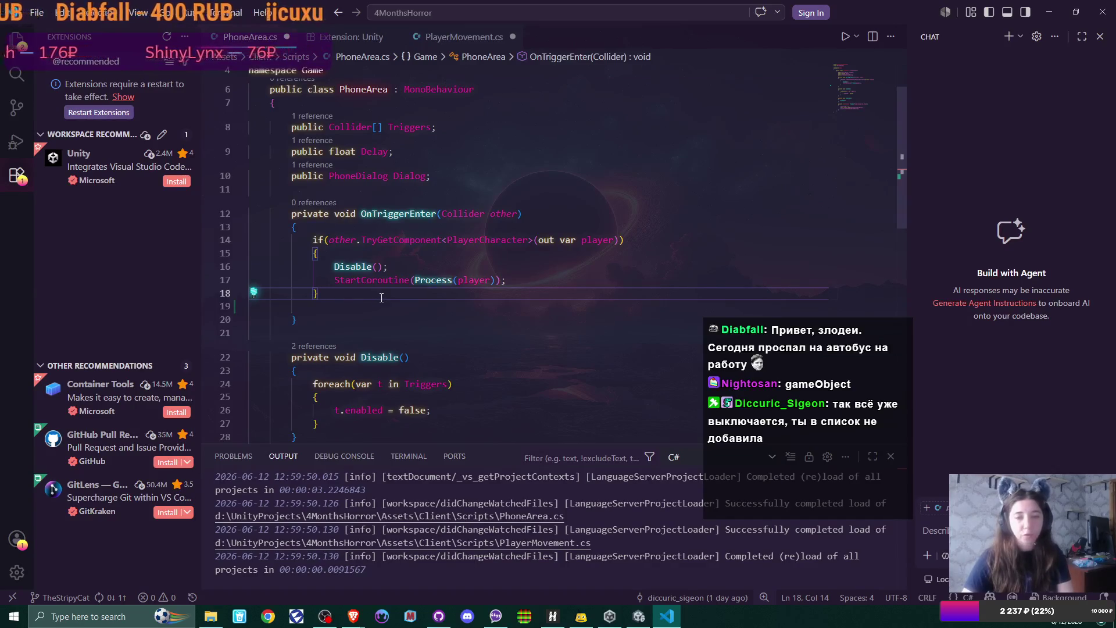
key(Delete)
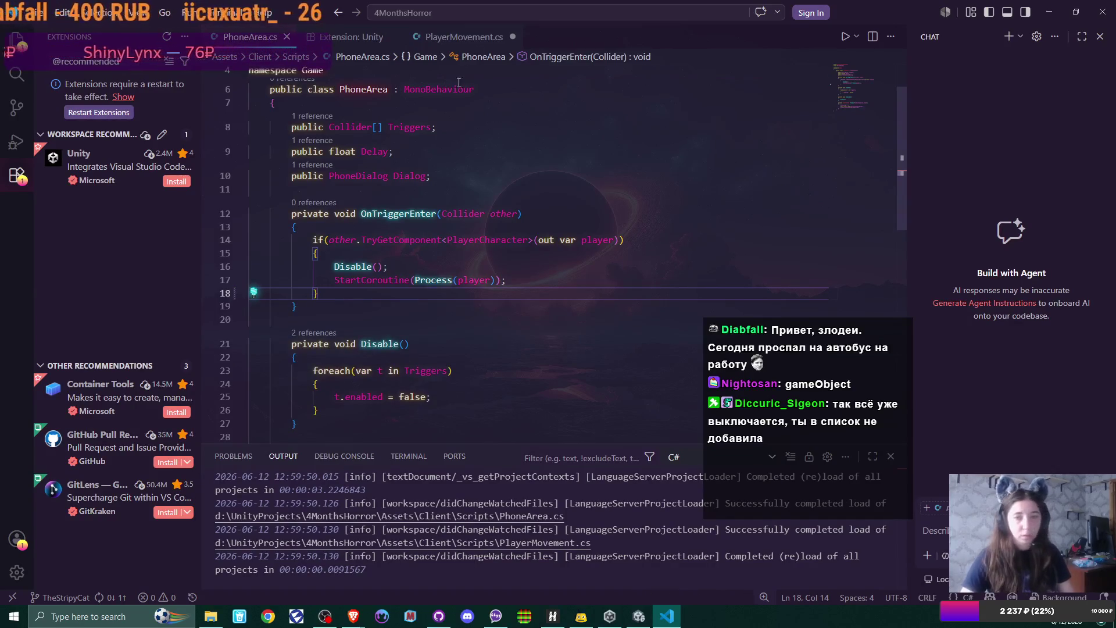
click(1049, 12)
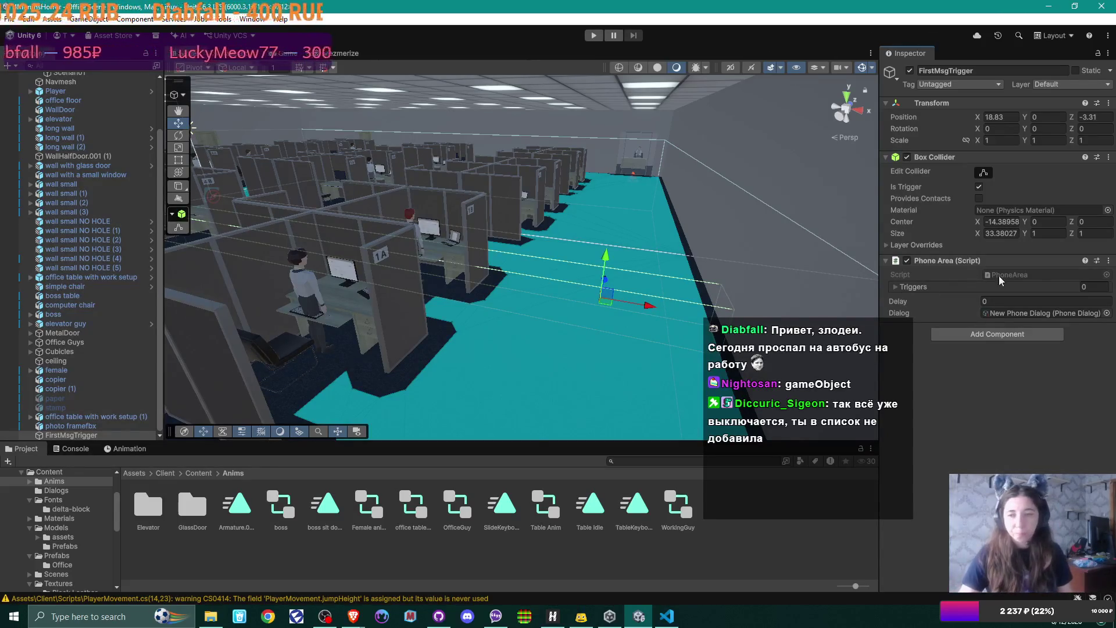
Add FirstMsgTrigger's own Box Collider as the single Triggers entry in Phone Area
click(898, 288)
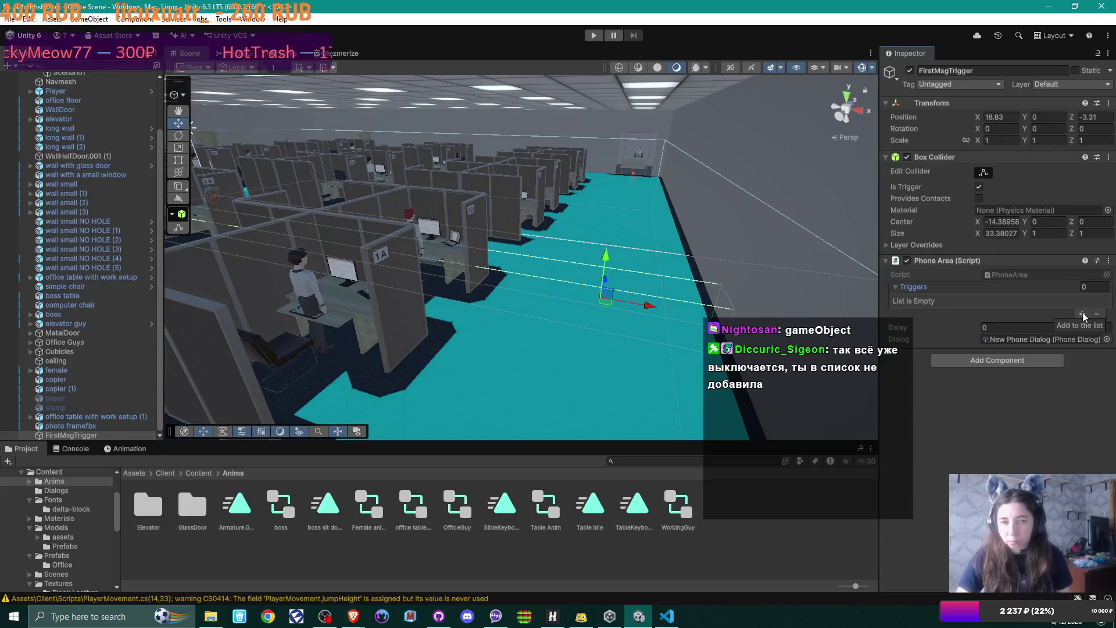
drag(71, 435, 1029, 301)
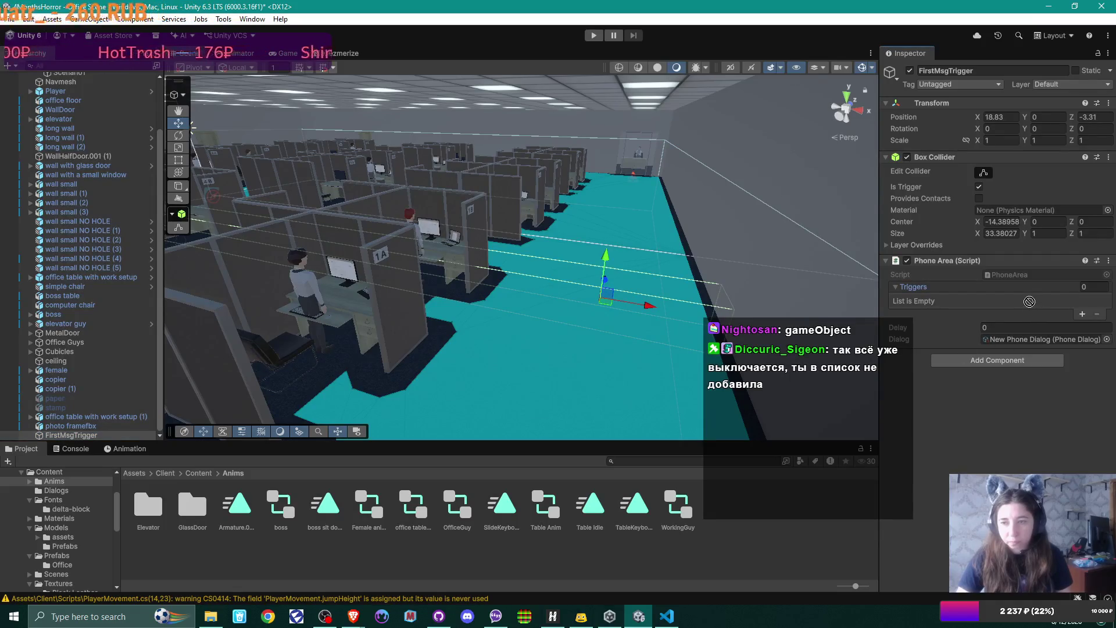
click(1082, 313)
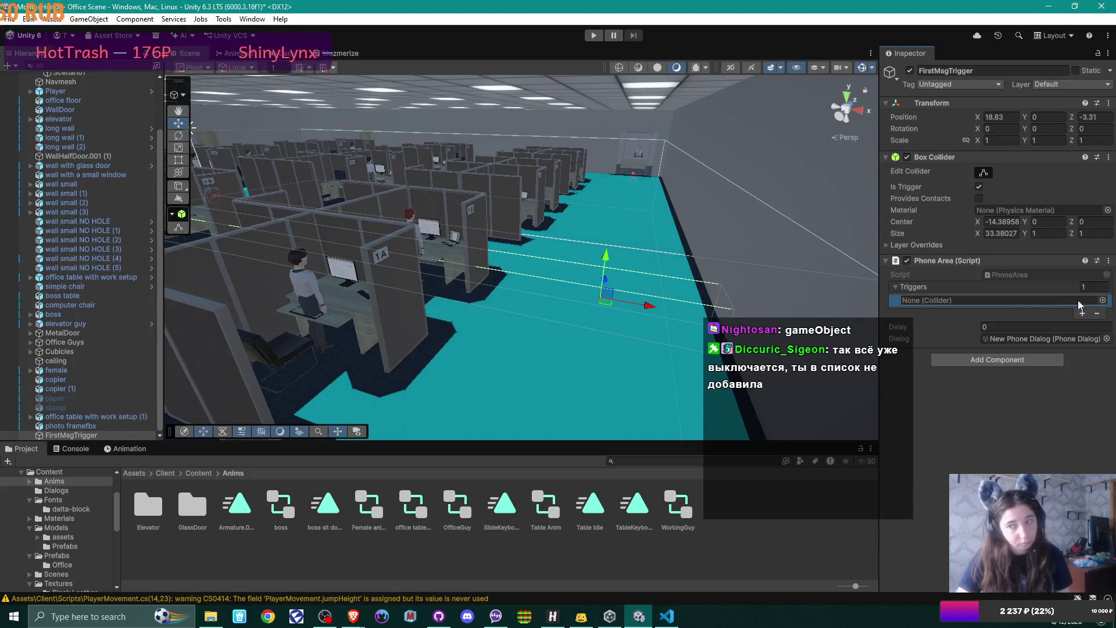
drag(93, 436, 975, 302)
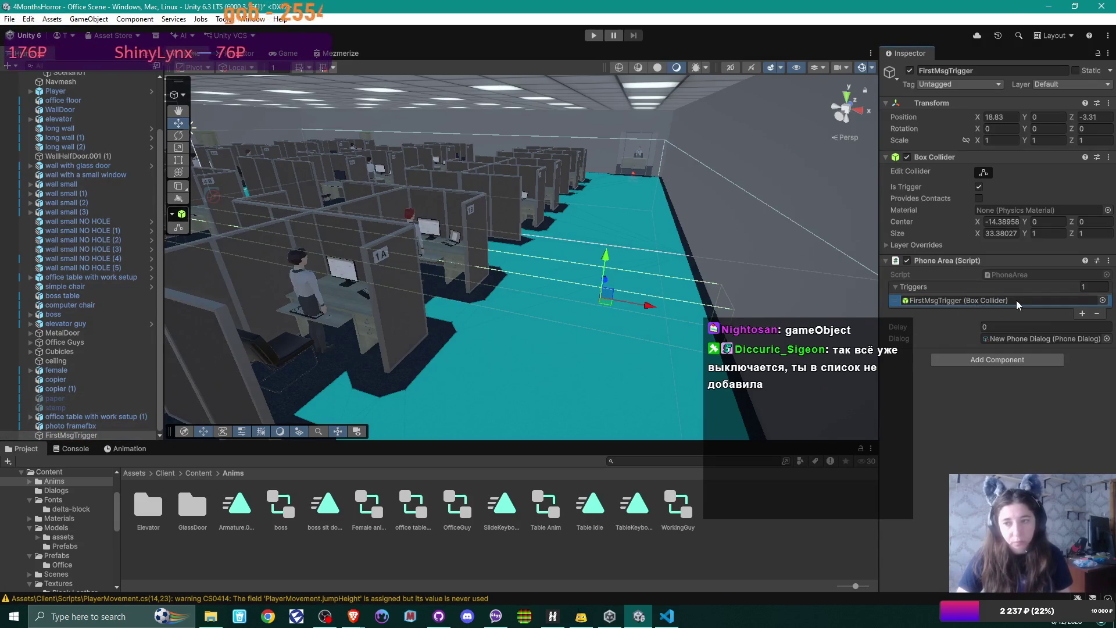
mouse_move(556, 264)
mouse_down()
mouse_move(435, 257)
mouse_move(528, 299)
mouse_move(489, 284)
mouse_up()
drag(551, 302, 451, 282)
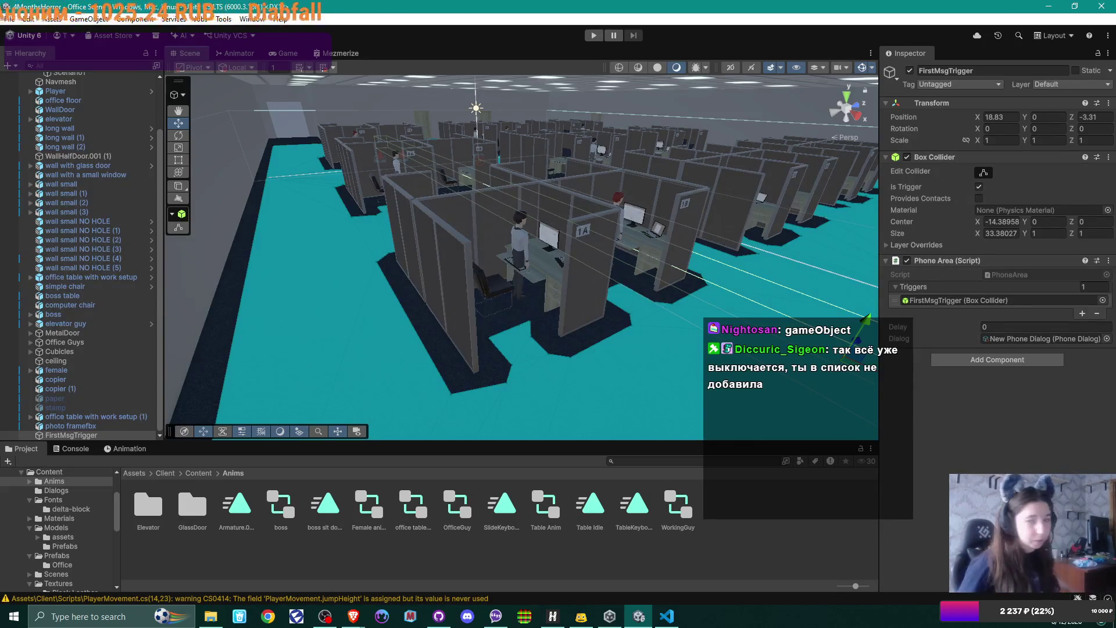
key(alt+Tab)
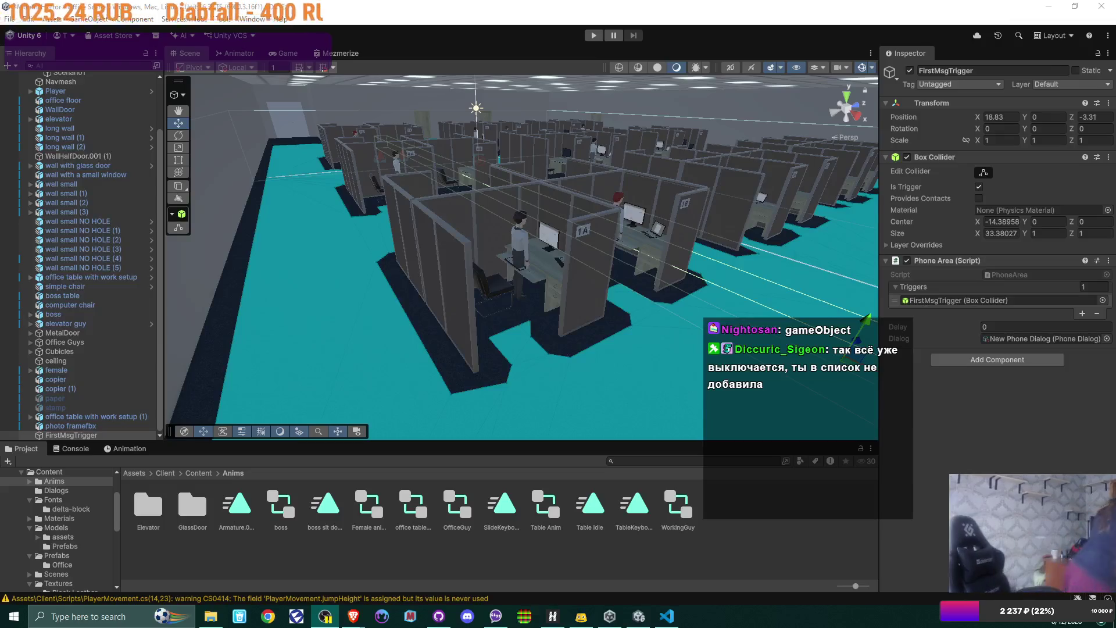
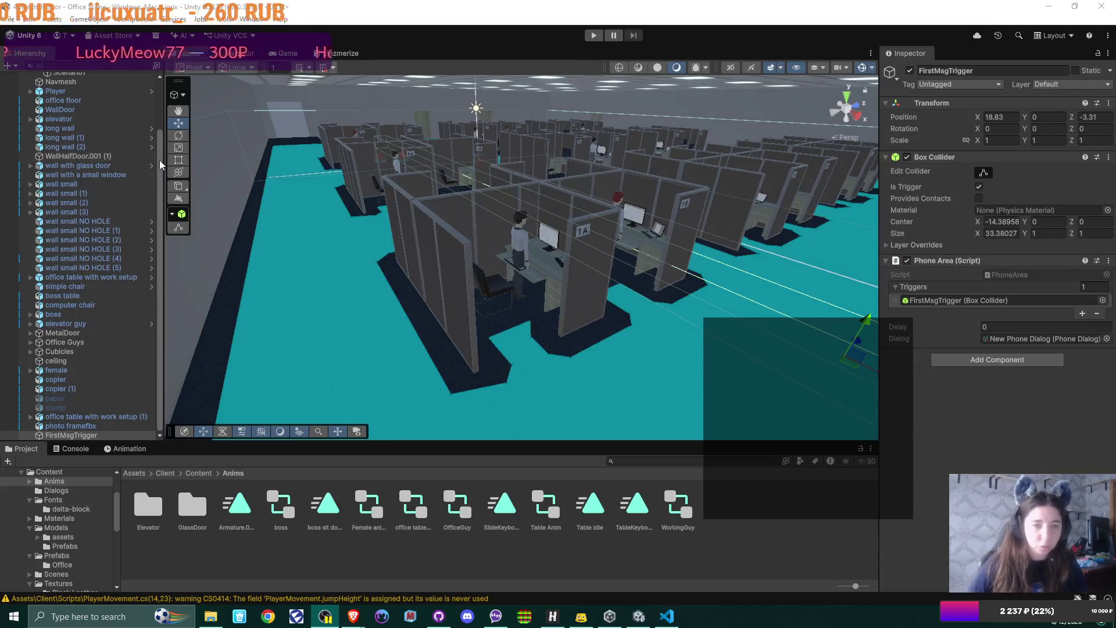
Expand UI and Cursor in the Hierarchy and preview the red crosshair in the Game view
drag(159, 159, 160, 109)
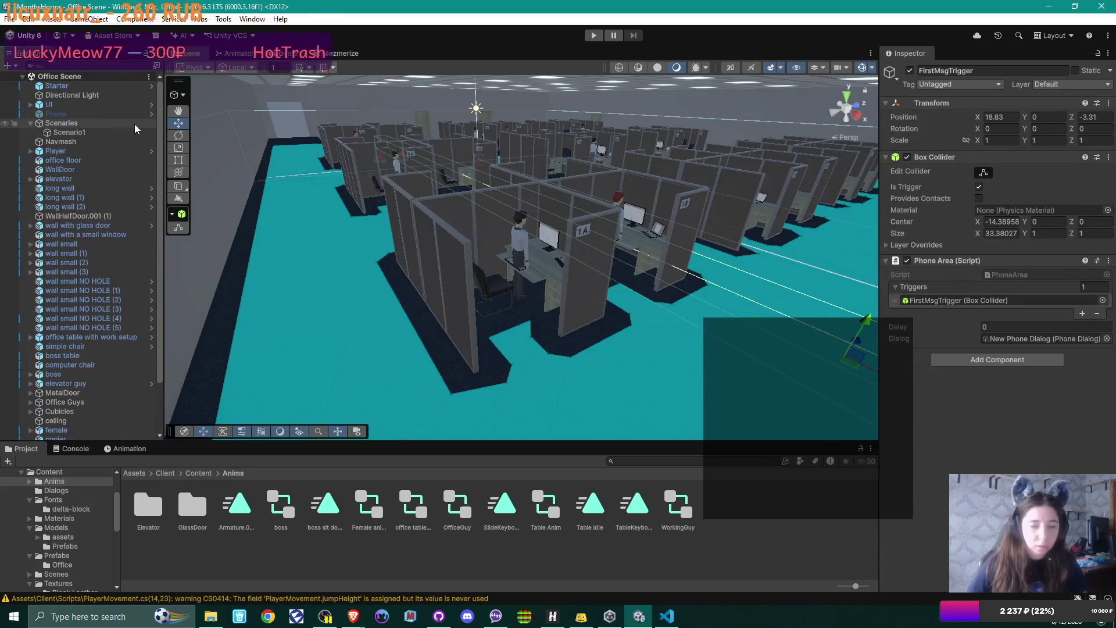
click(30, 105)
click(80, 124)
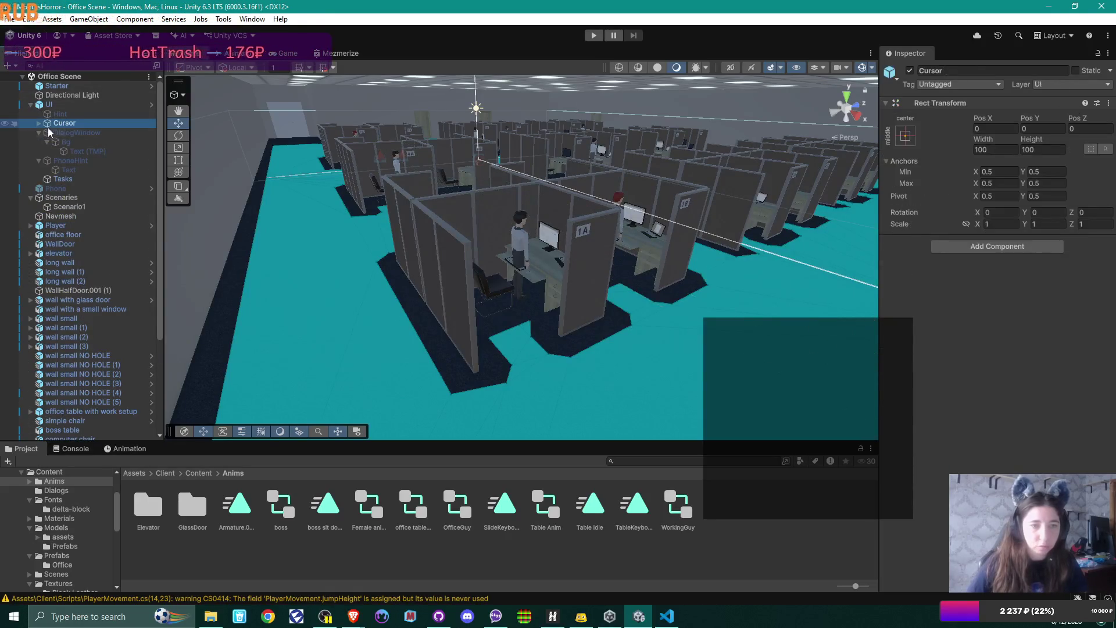
click(38, 123)
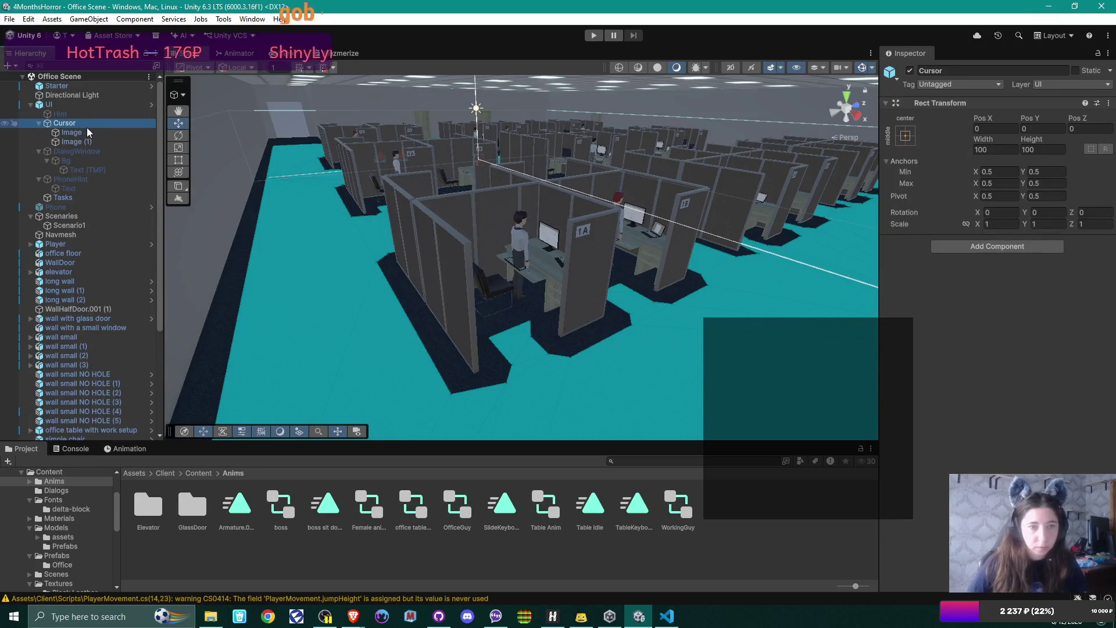
click(282, 53)
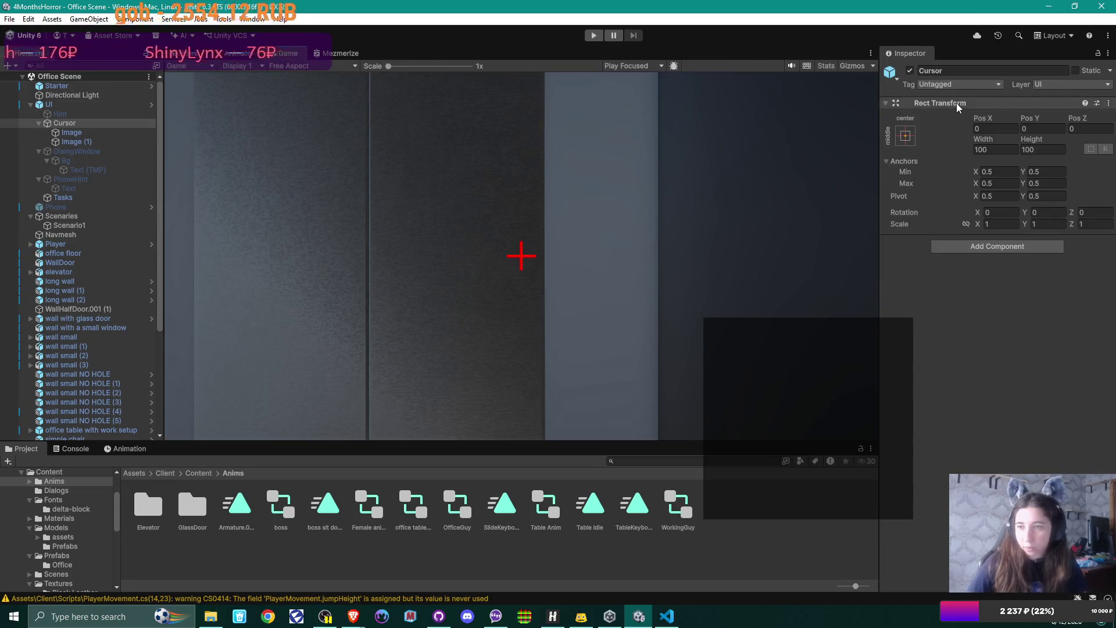
Assign the circle sprite as the Cursor Image's Source Image
click(100, 133)
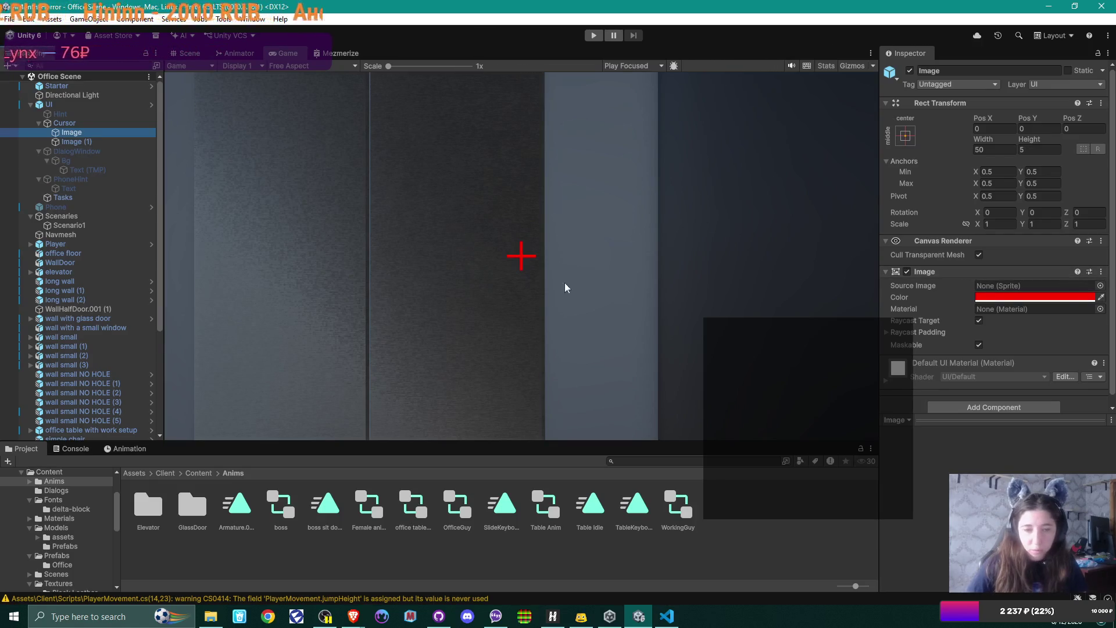
click(1099, 285)
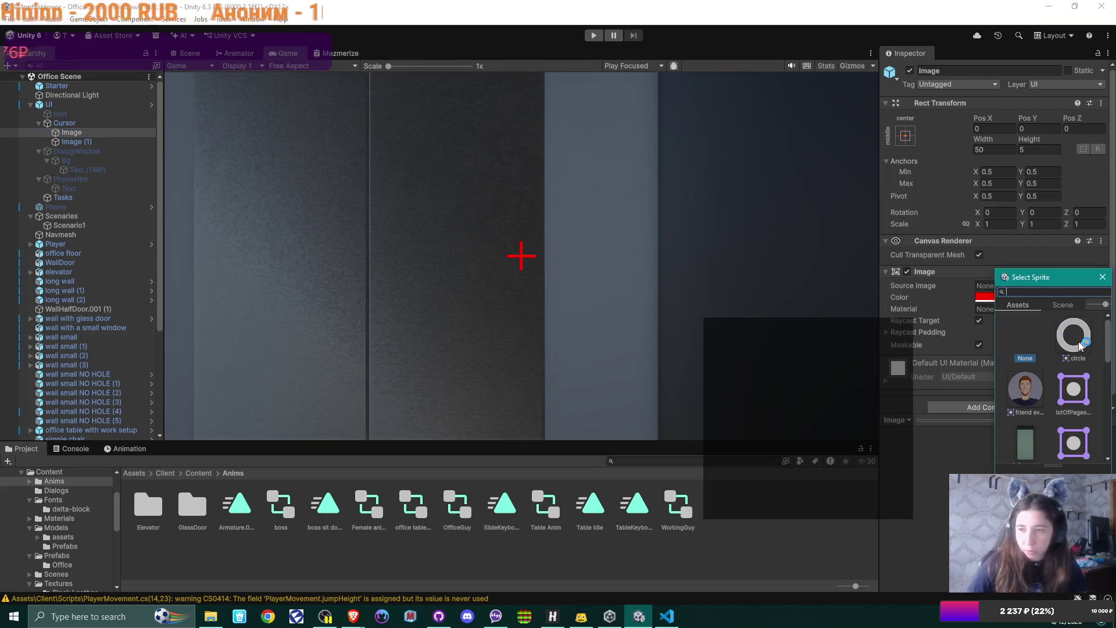
double_click(1078, 342)
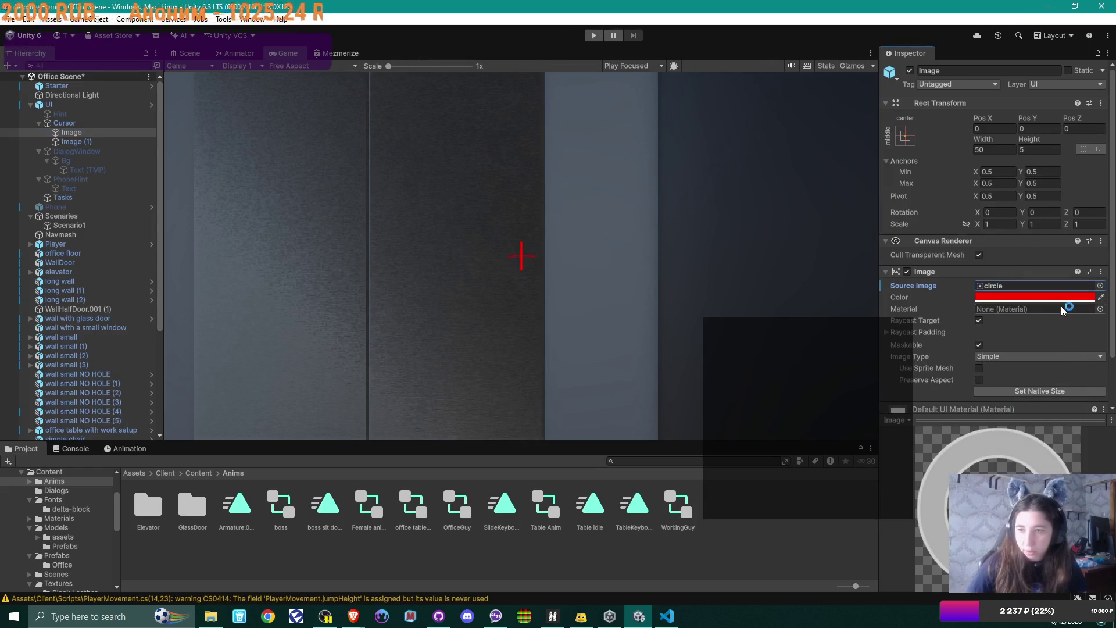
Make the Image colour fully transparent (alpha 0), then select Image (1)
click(1101, 298)
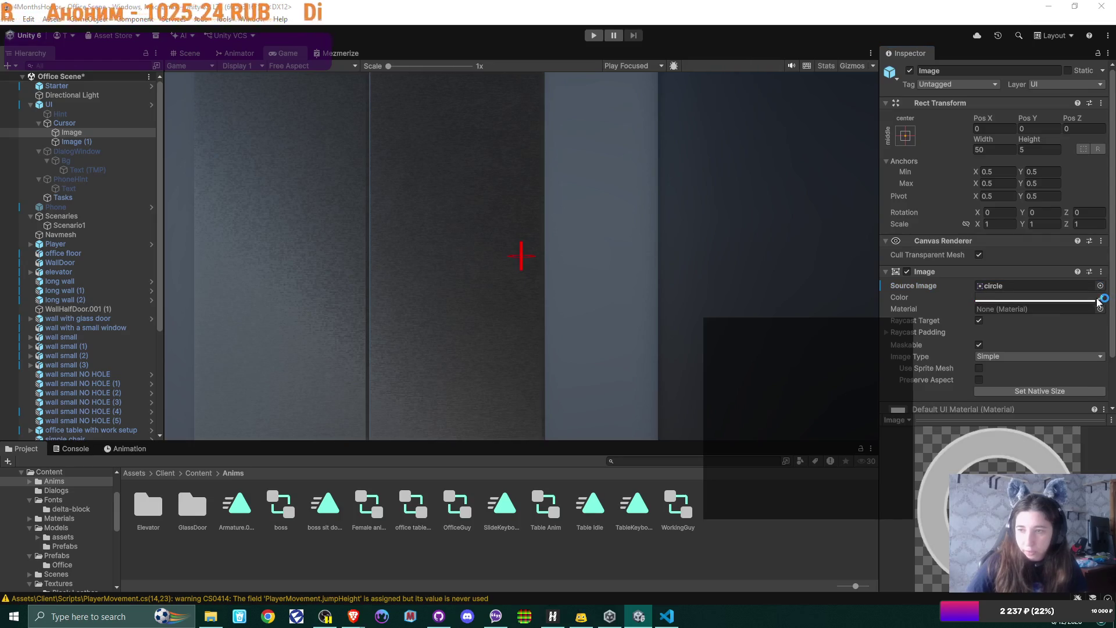
click(1057, 457)
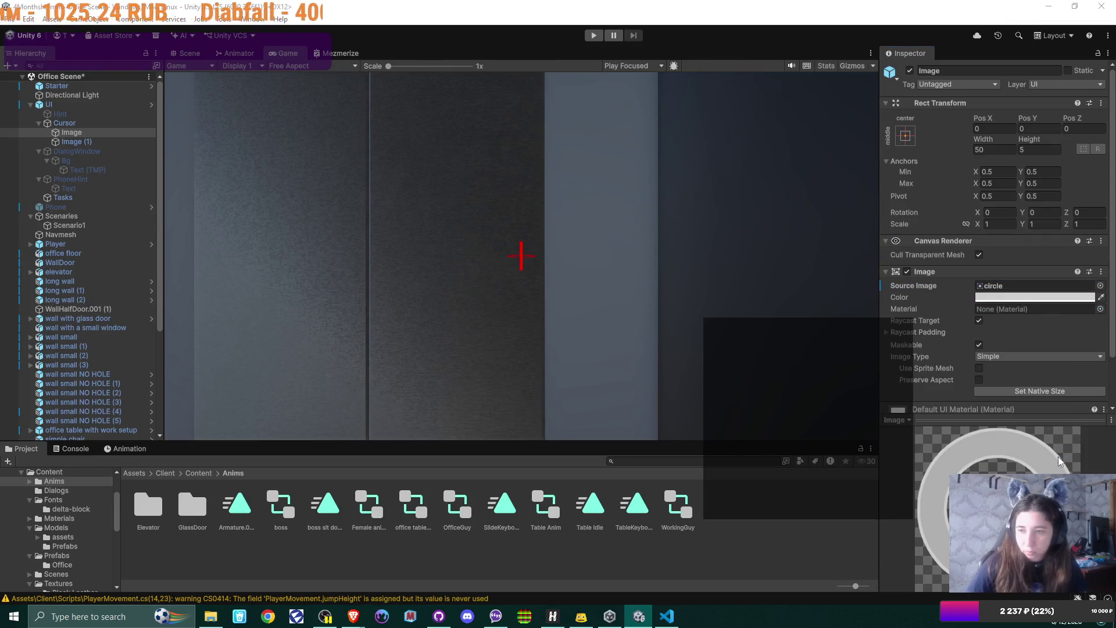
click(1056, 300)
click(1056, 298)
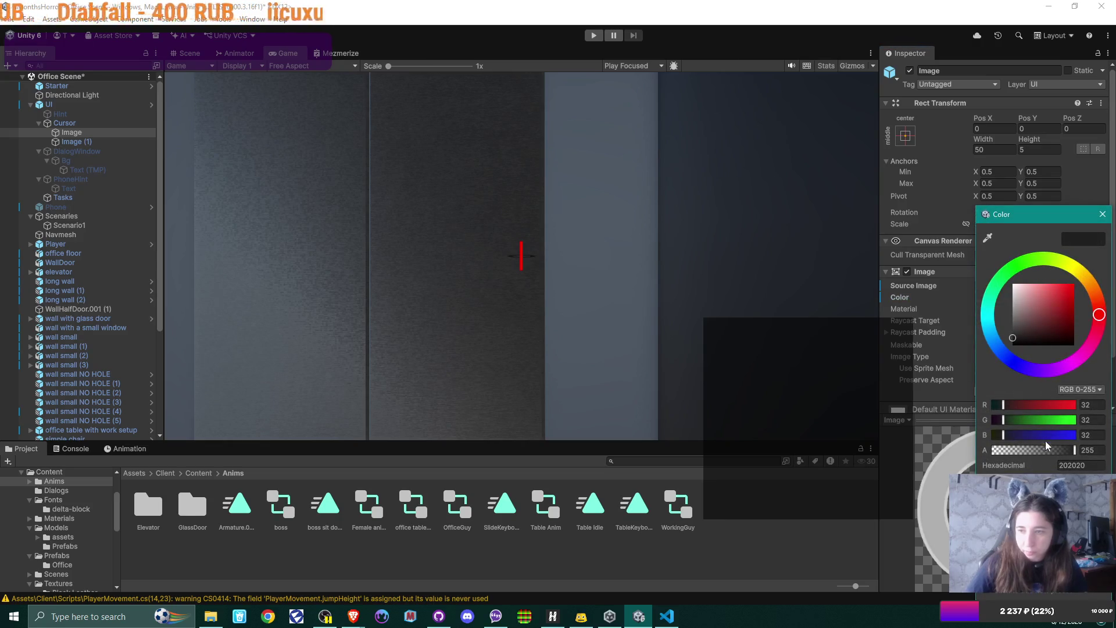
drag(1045, 444, 881, 462)
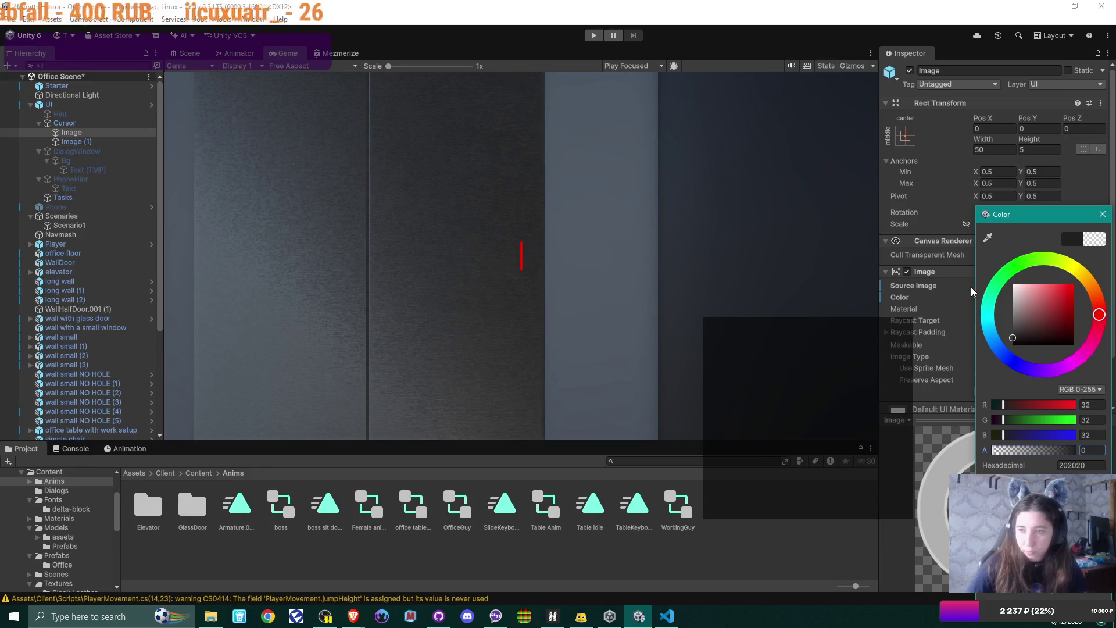
click(1100, 214)
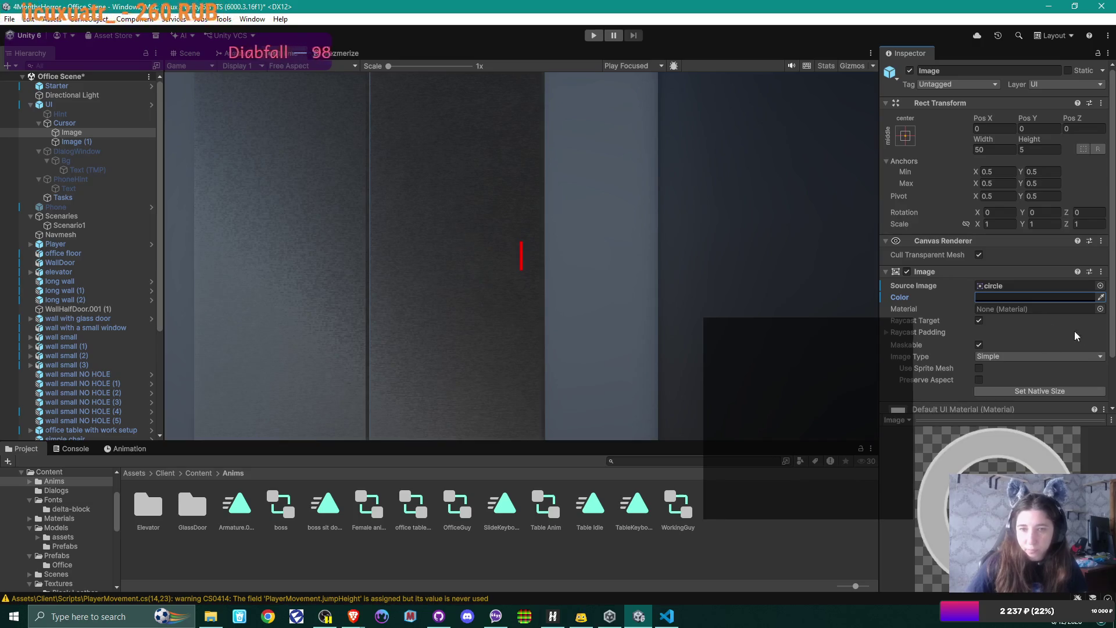
click(107, 142)
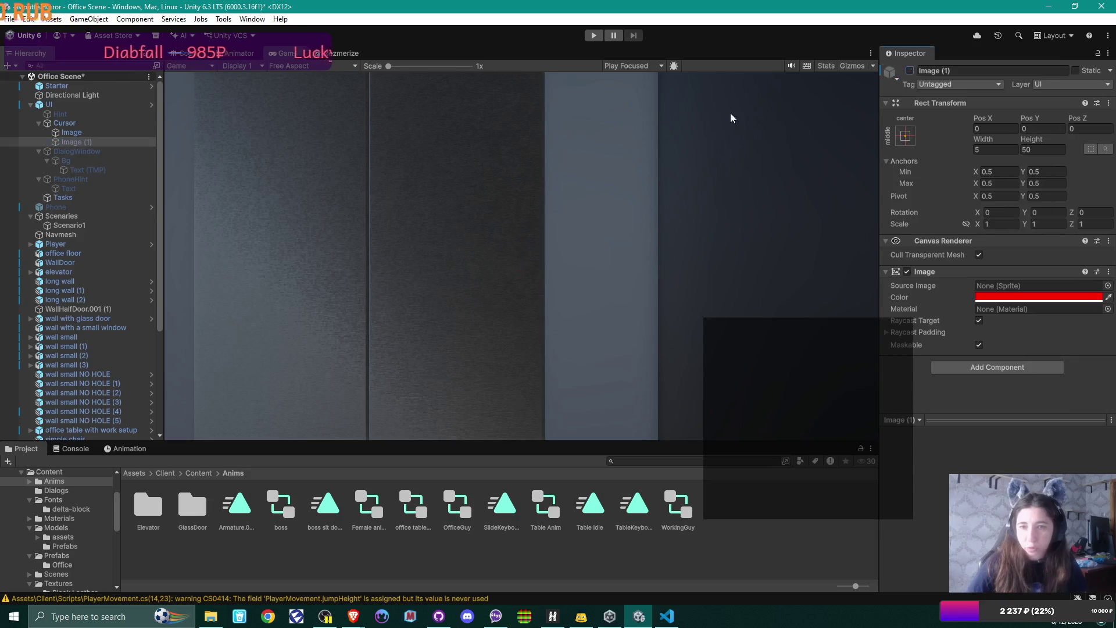
Set the circle Image's height to 50 and eyedrop a light grey into its colour
click(119, 132)
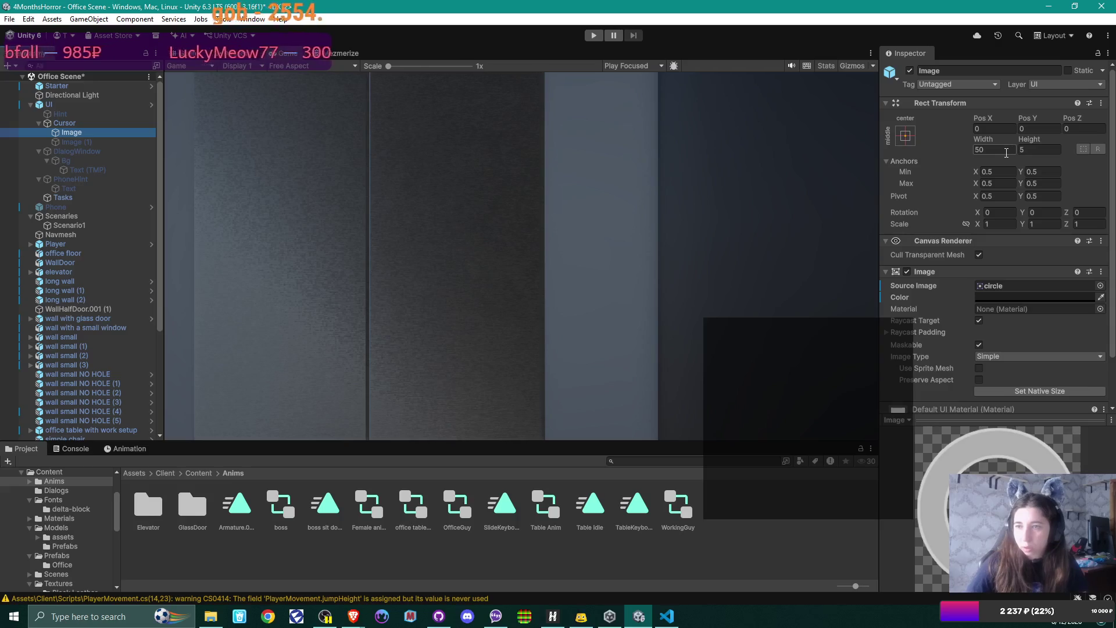
click(1046, 150)
text(50)
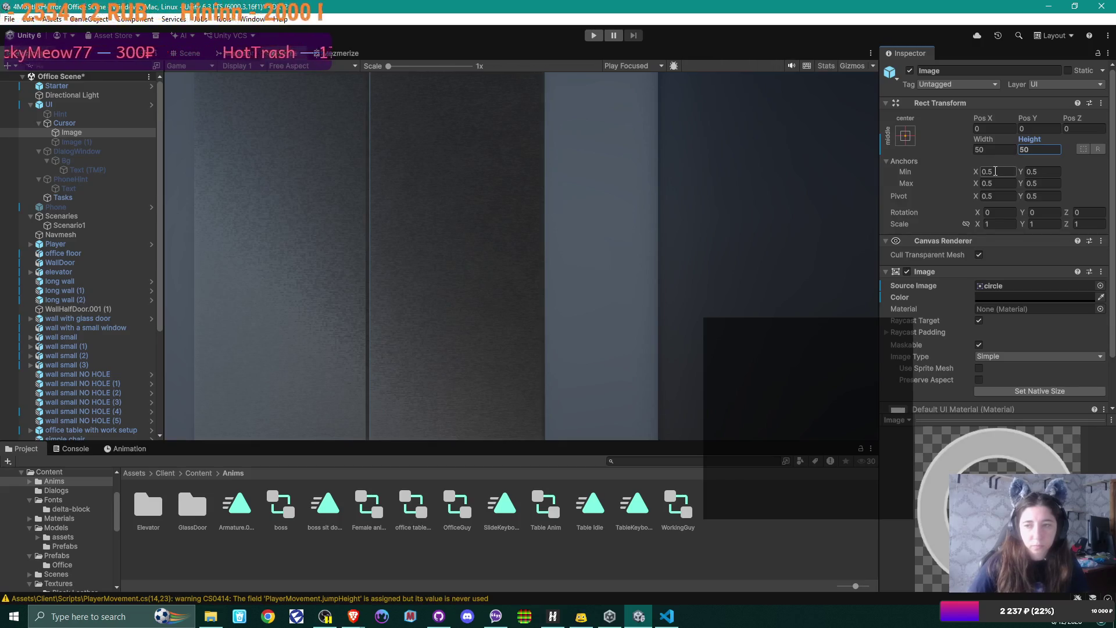
click(1079, 298)
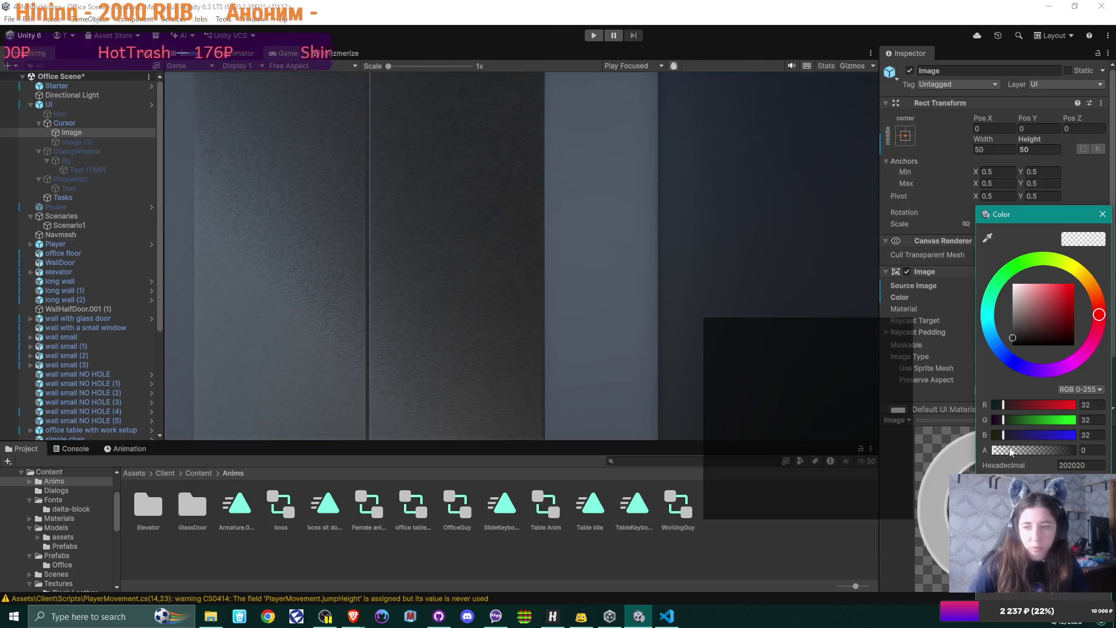
click(987, 237)
click(939, 468)
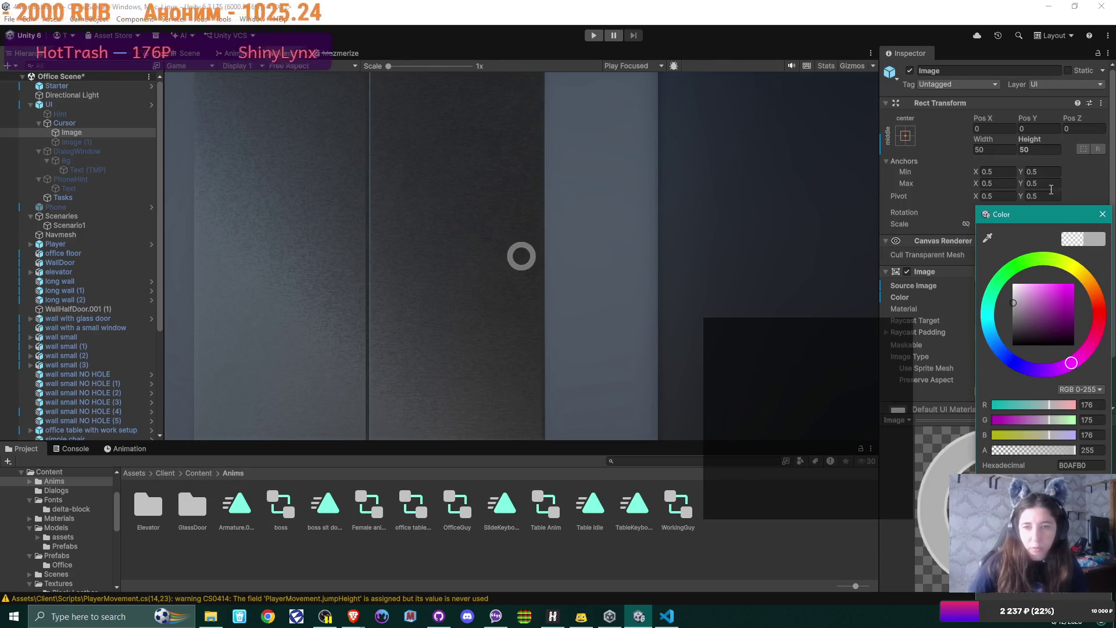
click(1102, 214)
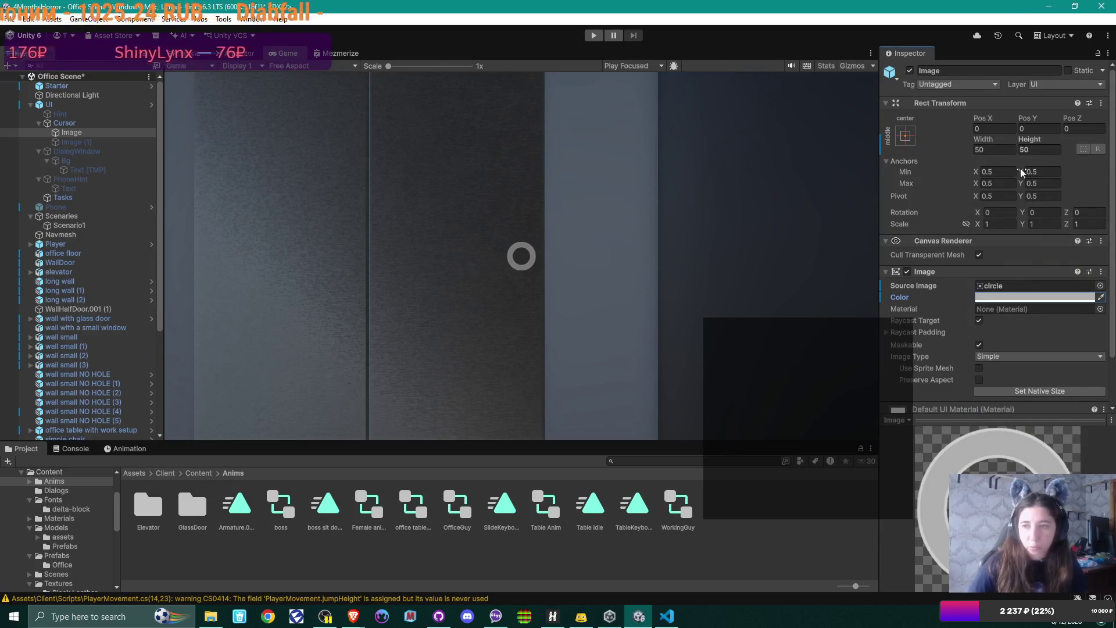
Resize the circle Image to 10 by 10
click(1005, 150)
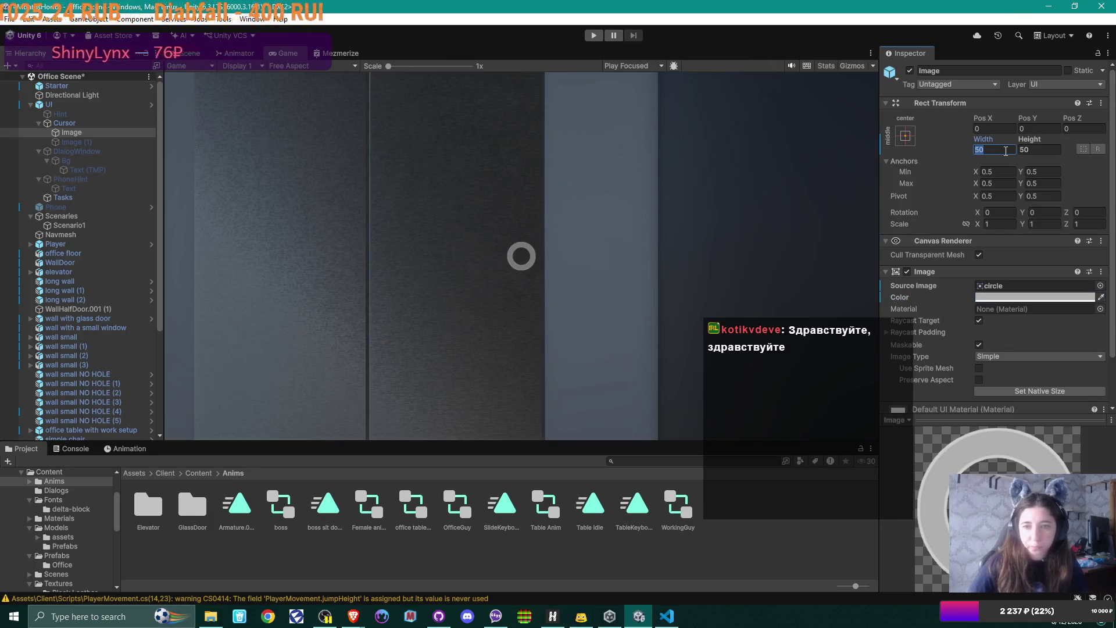
text(10)
key(Tab)
text(10)
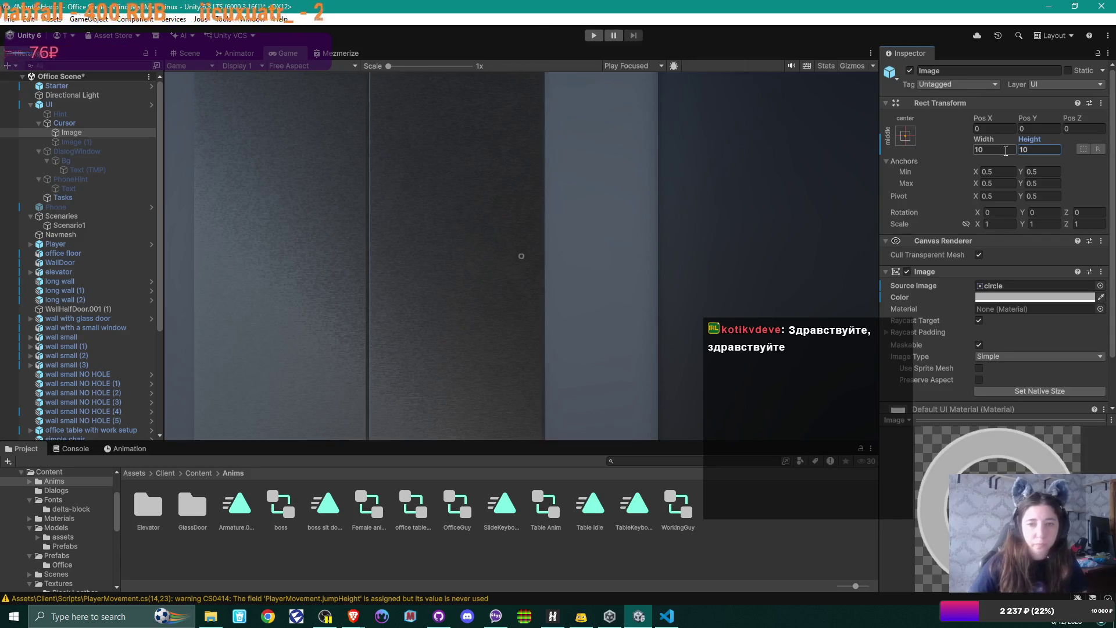
click(575, 232)
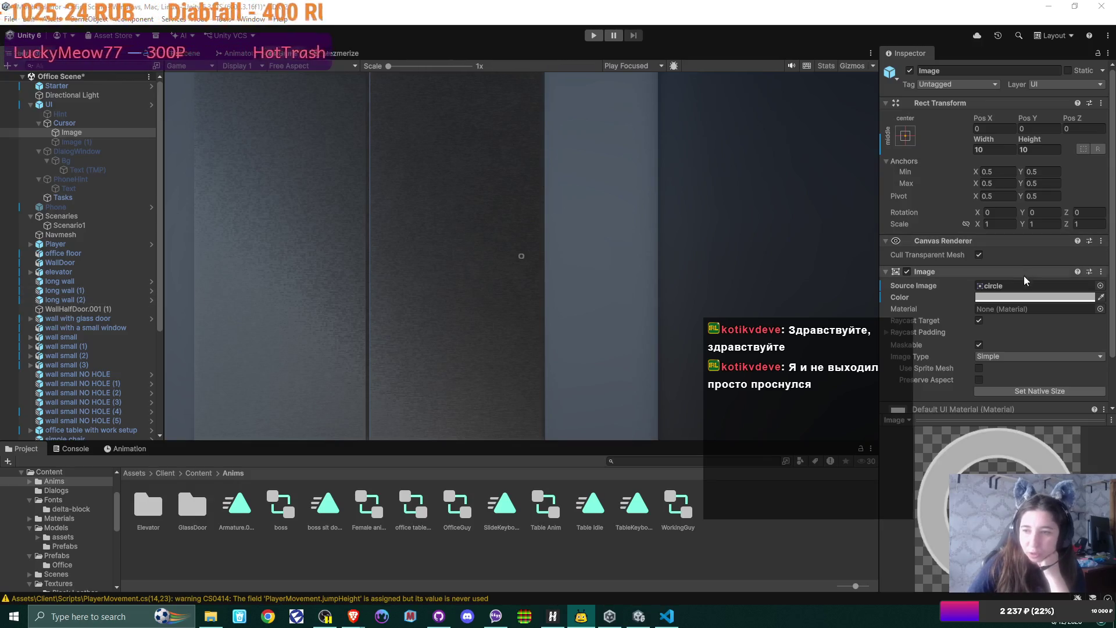
Lower the ring colour's alpha to 110 and resize it to 16 by 16
click(1075, 297)
click(1049, 451)
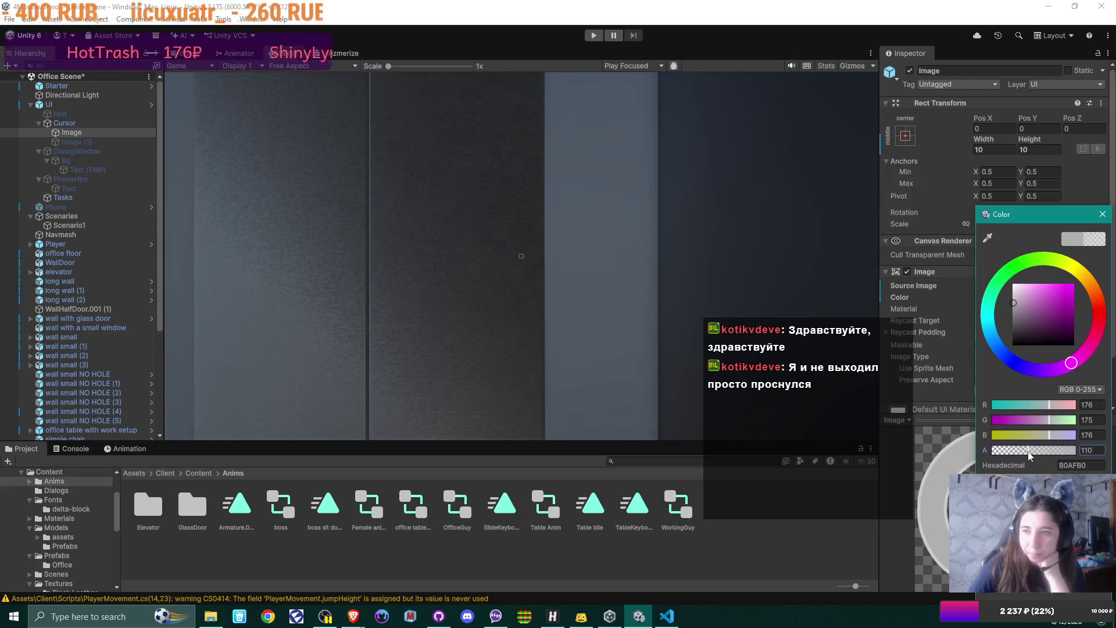
click(995, 150)
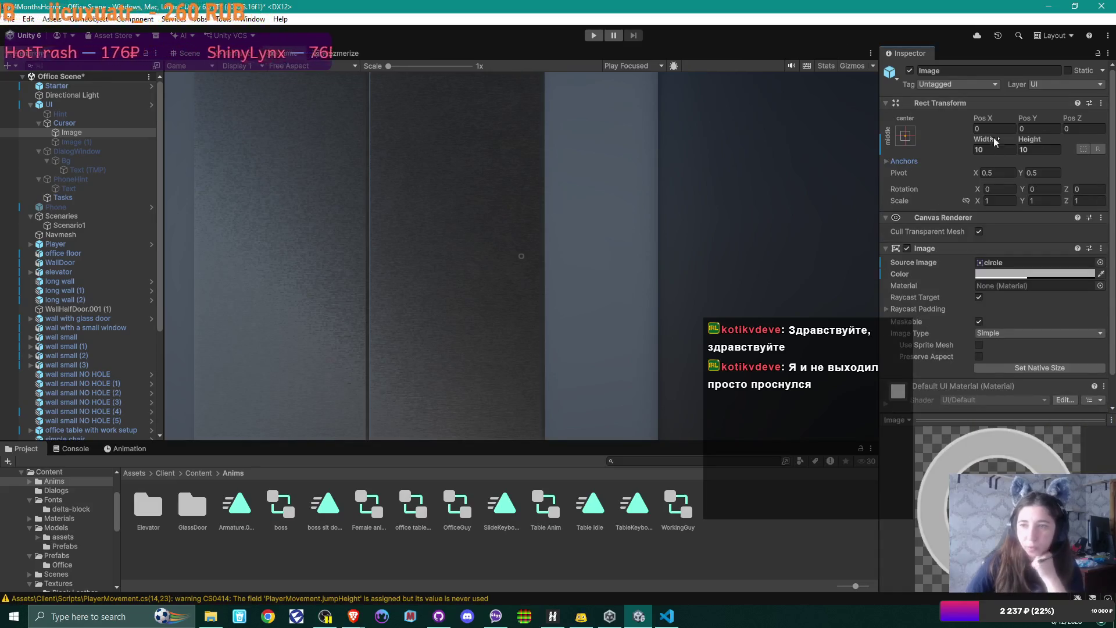
text(16)
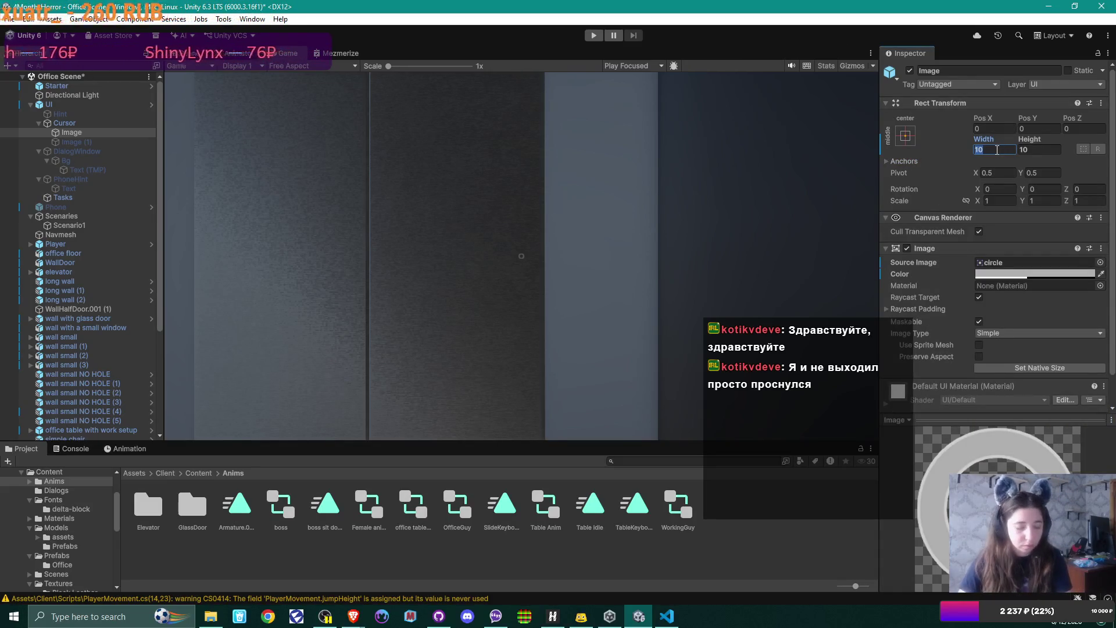
click(1024, 150)
text(16)
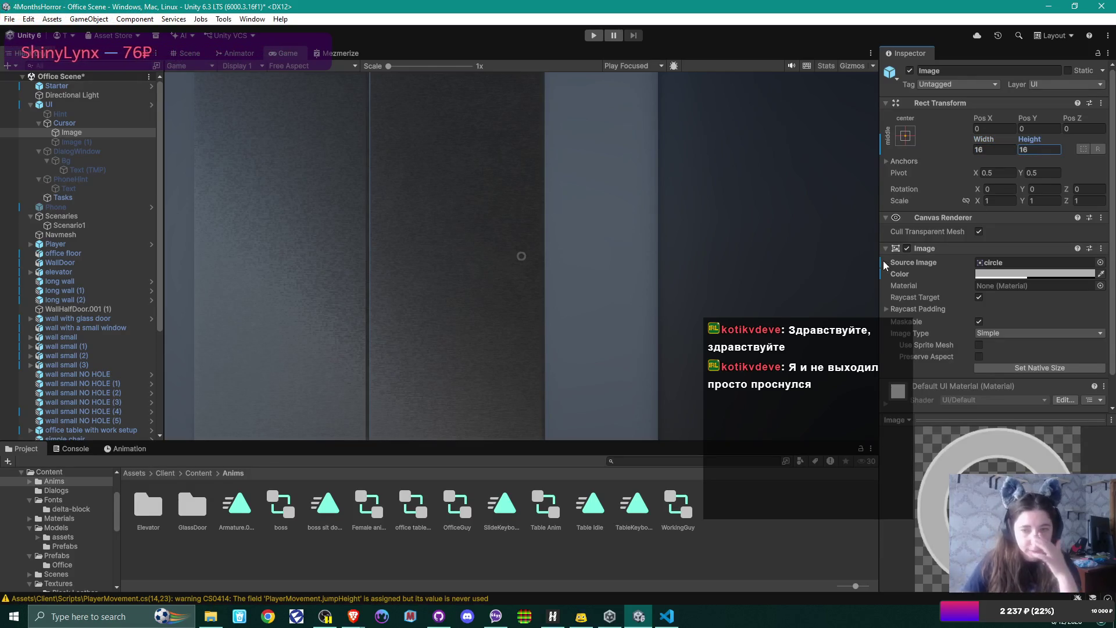
click(71, 143)
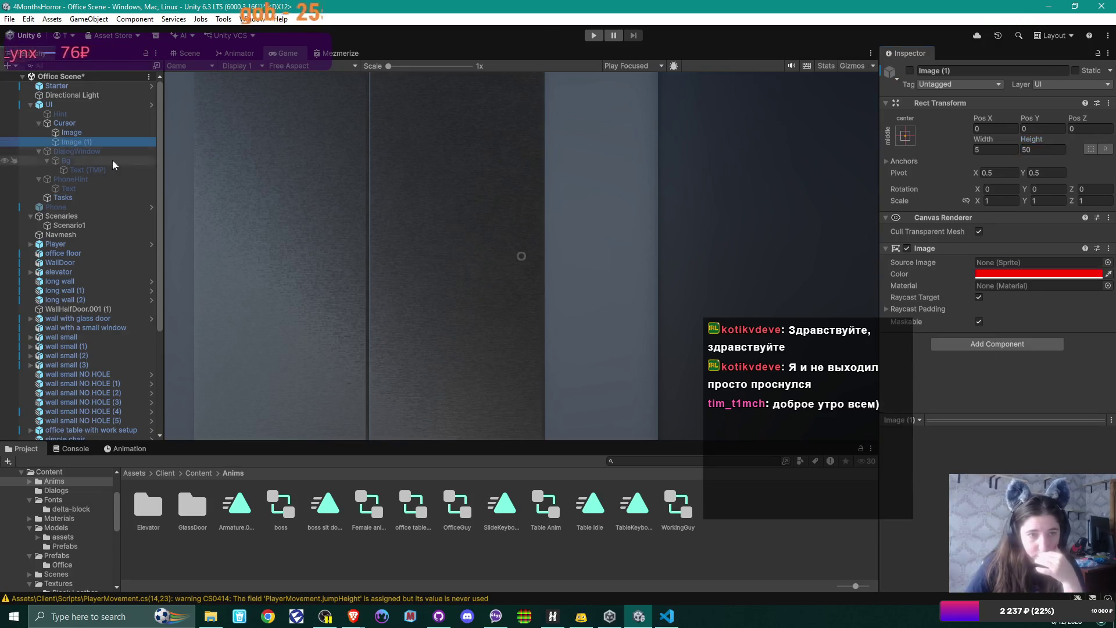
Re-enable Image (1) and set its colour to near-white F8F5F5
click(910, 70)
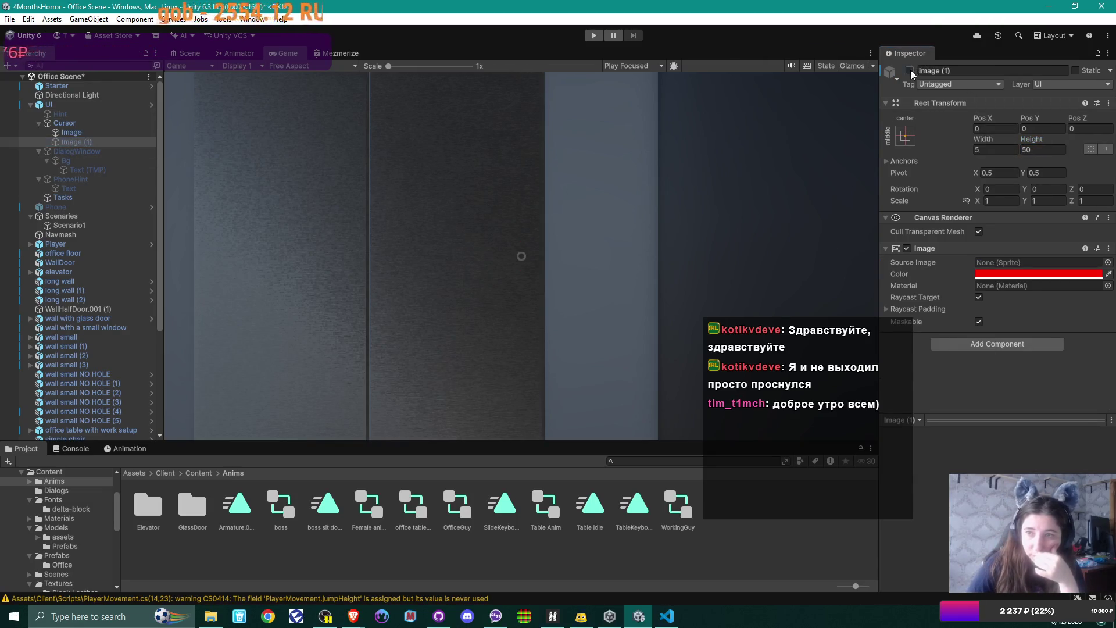
click(1073, 275)
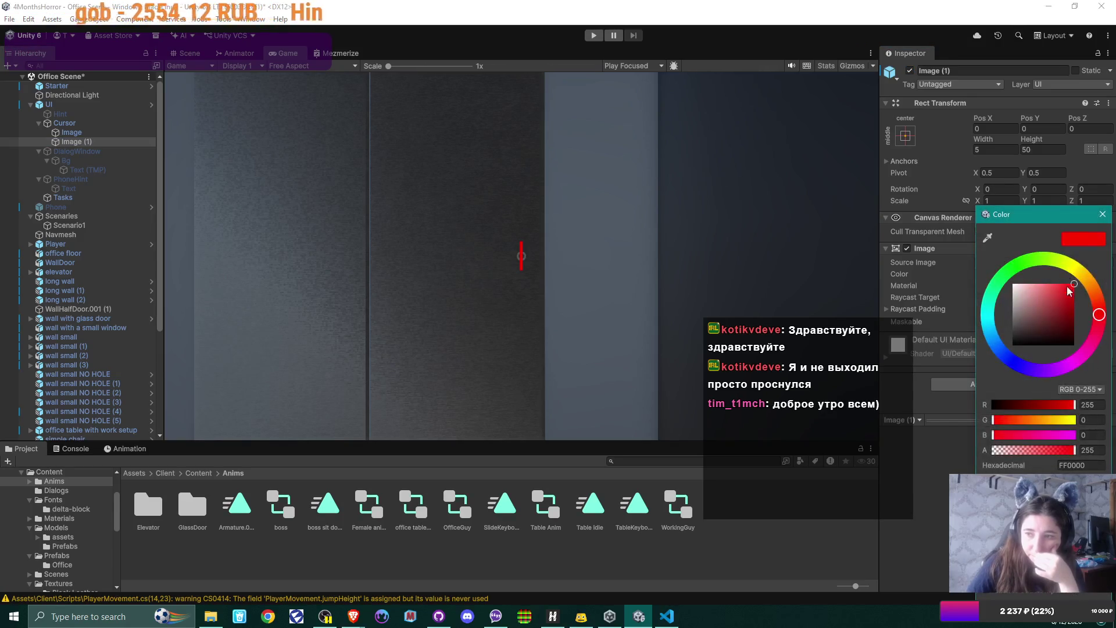
click(989, 237)
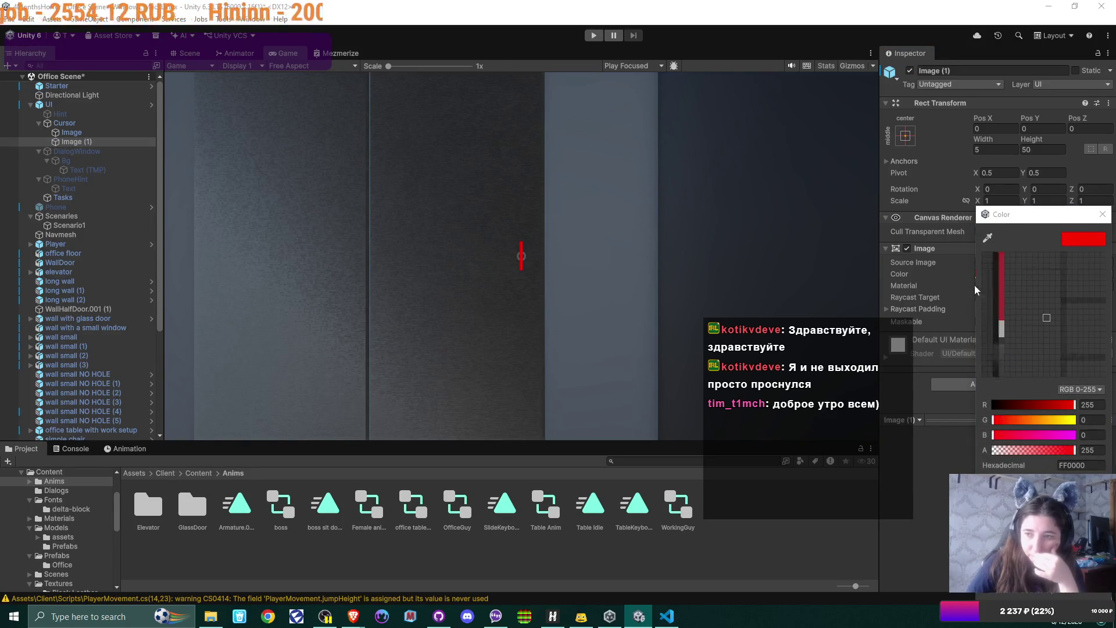
click(540, 499)
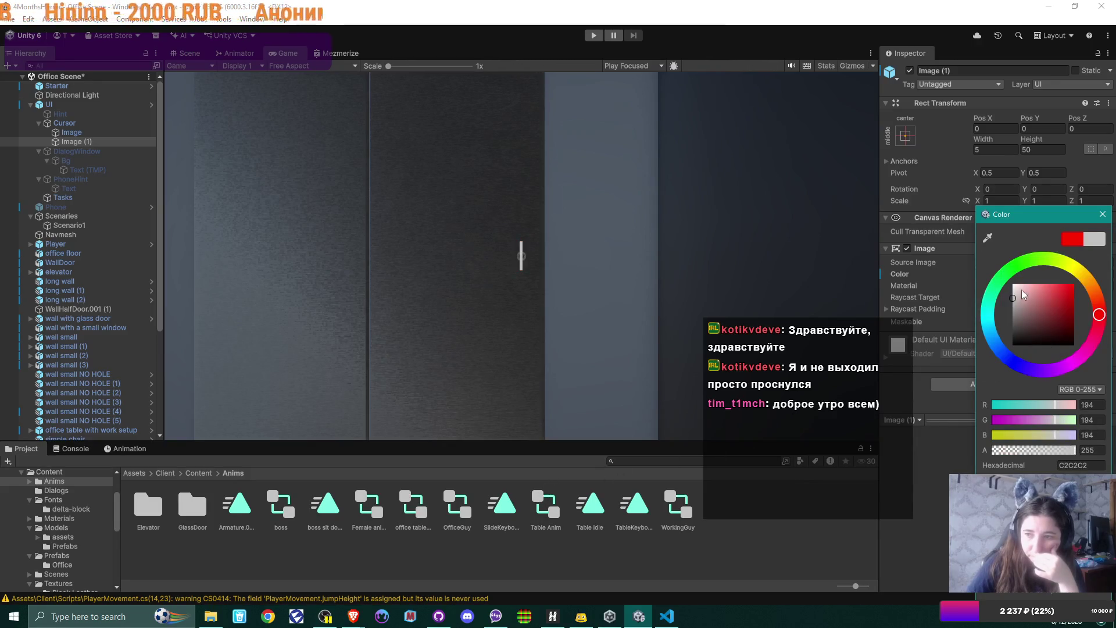
click(1014, 287)
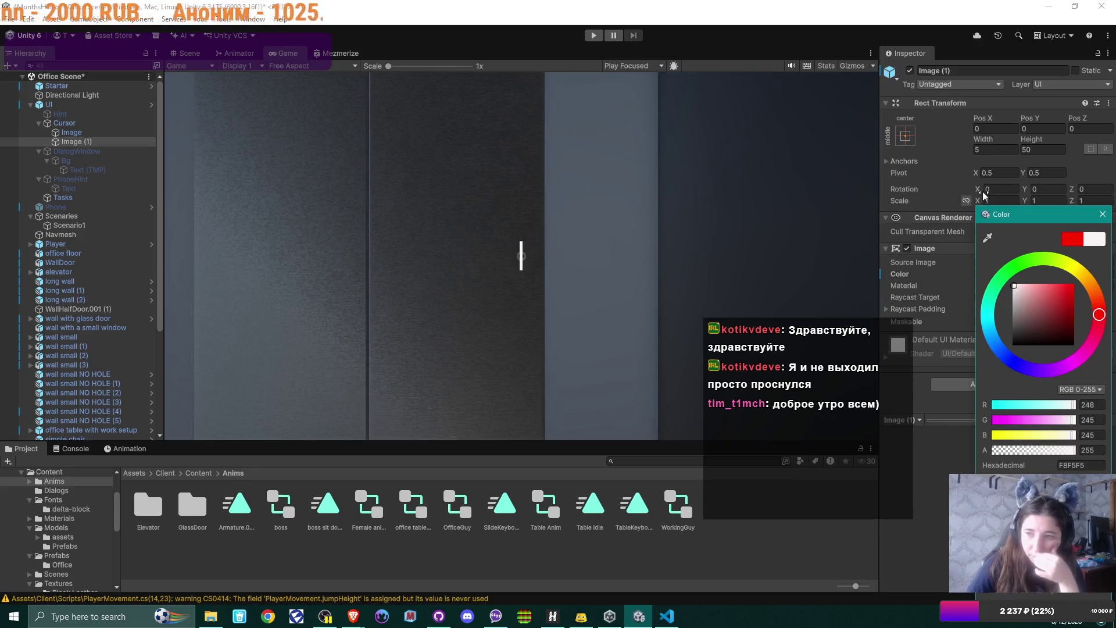
click(946, 165)
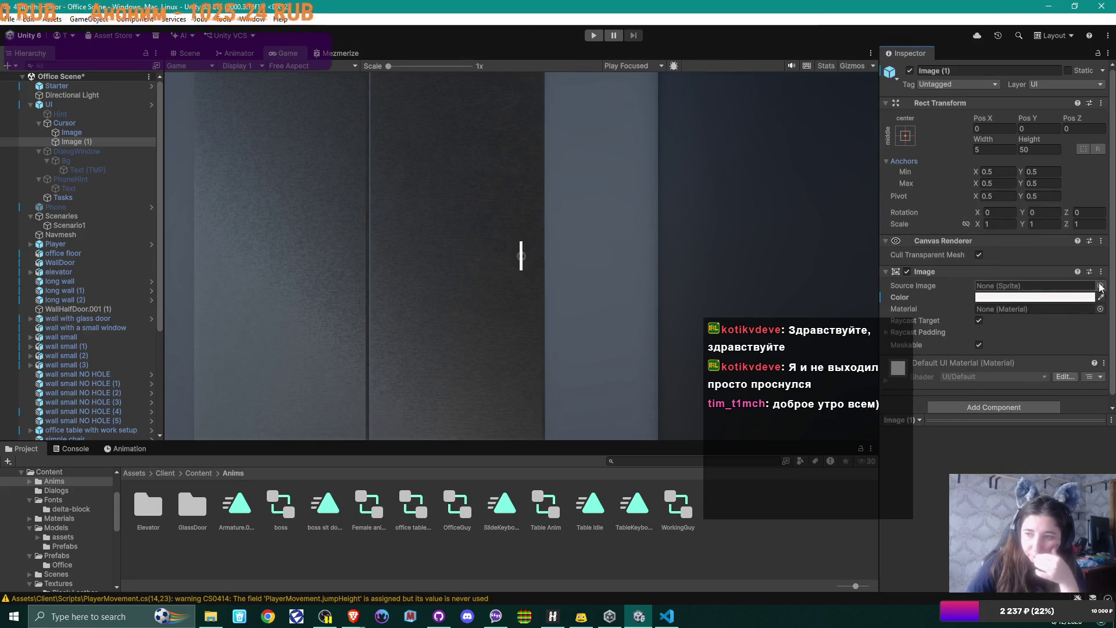
Give Image (1) the circle sprite and a 6 by 6 size
click(1100, 285)
double_click(1068, 309)
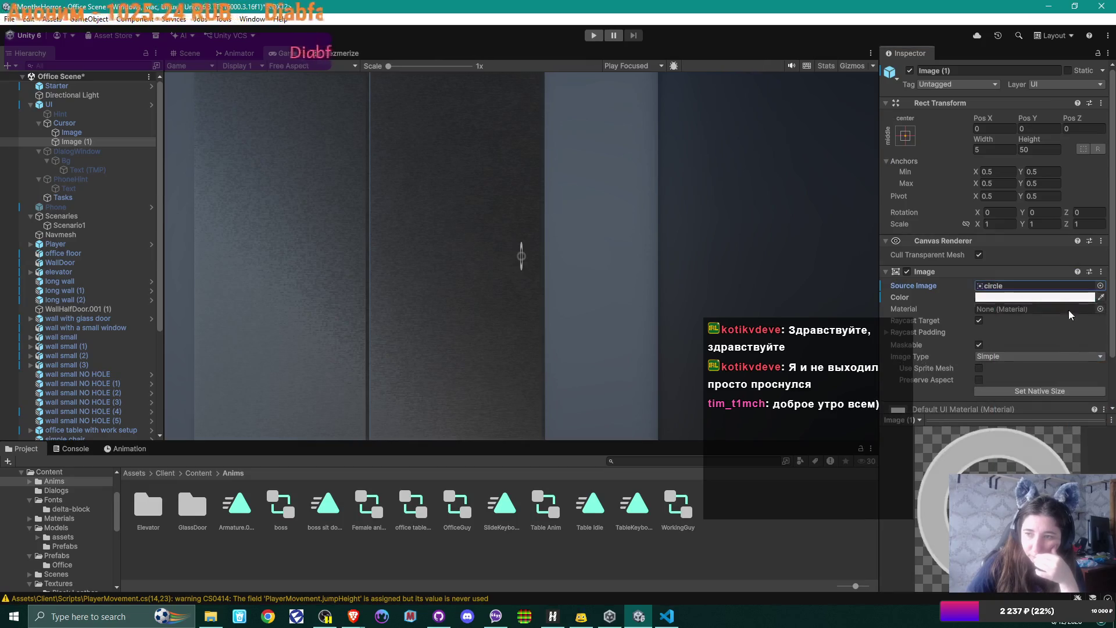
click(1041, 149)
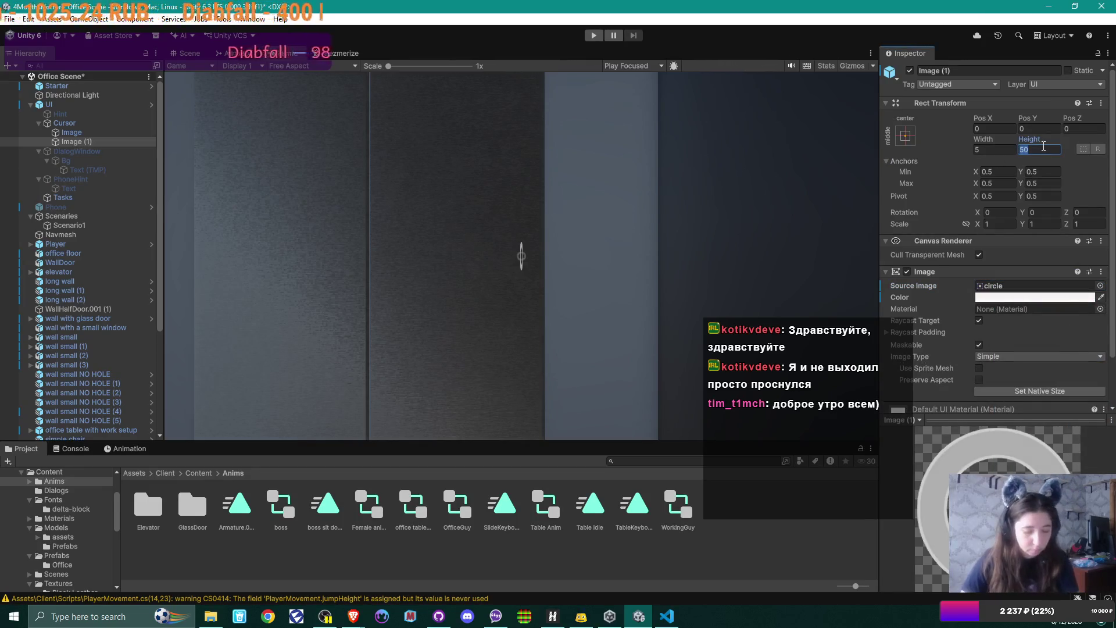
text(5)
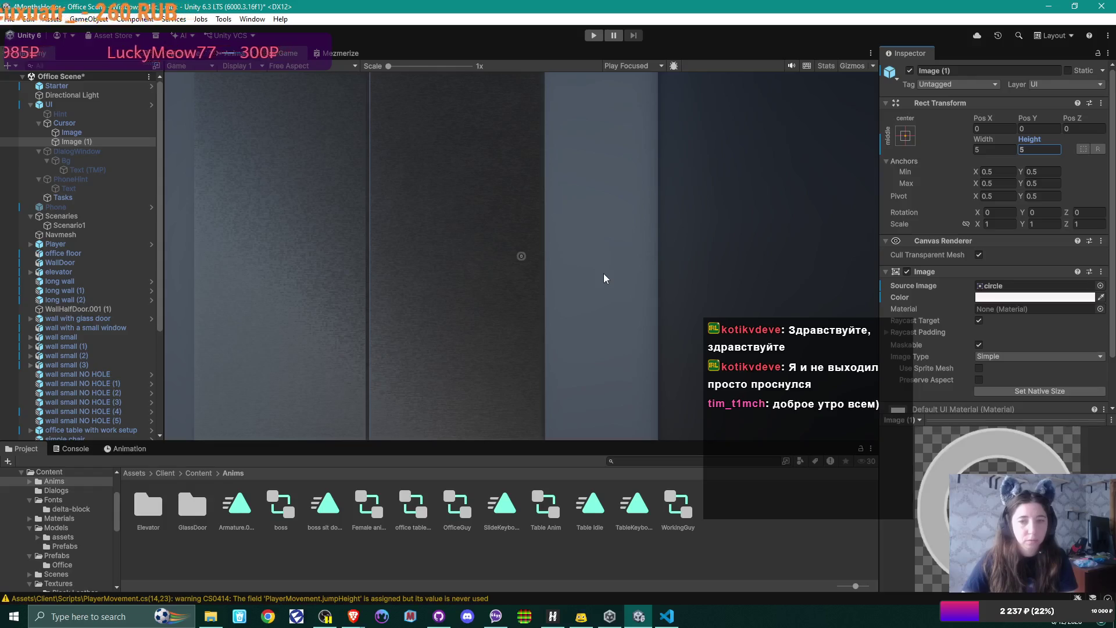
key(Tab)
text(6)
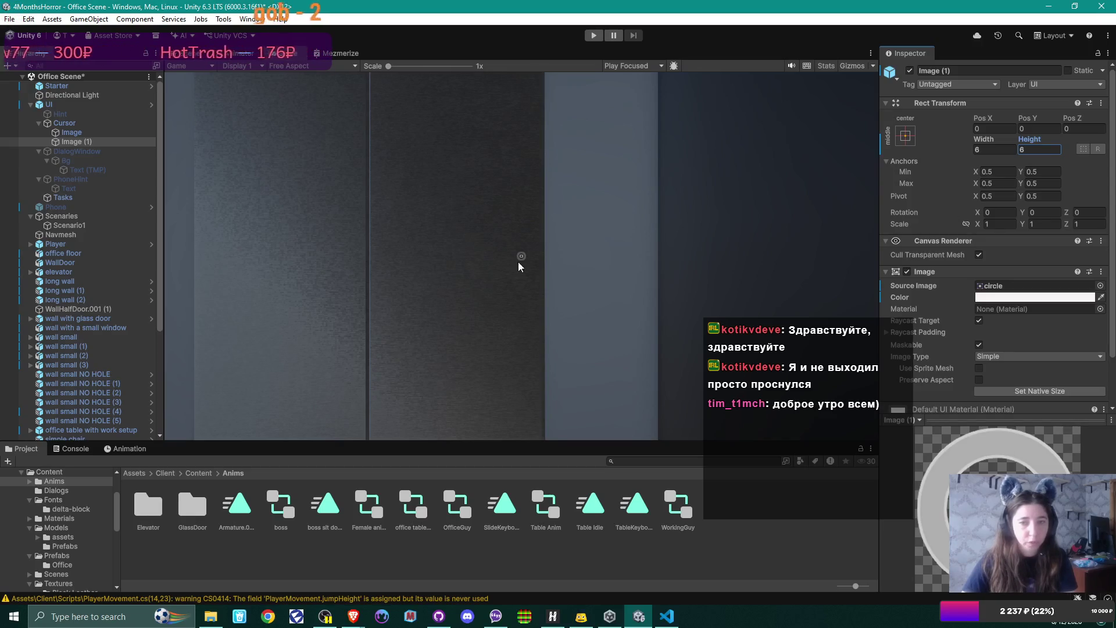
Leave the Image (1) object disabled
click(909, 70)
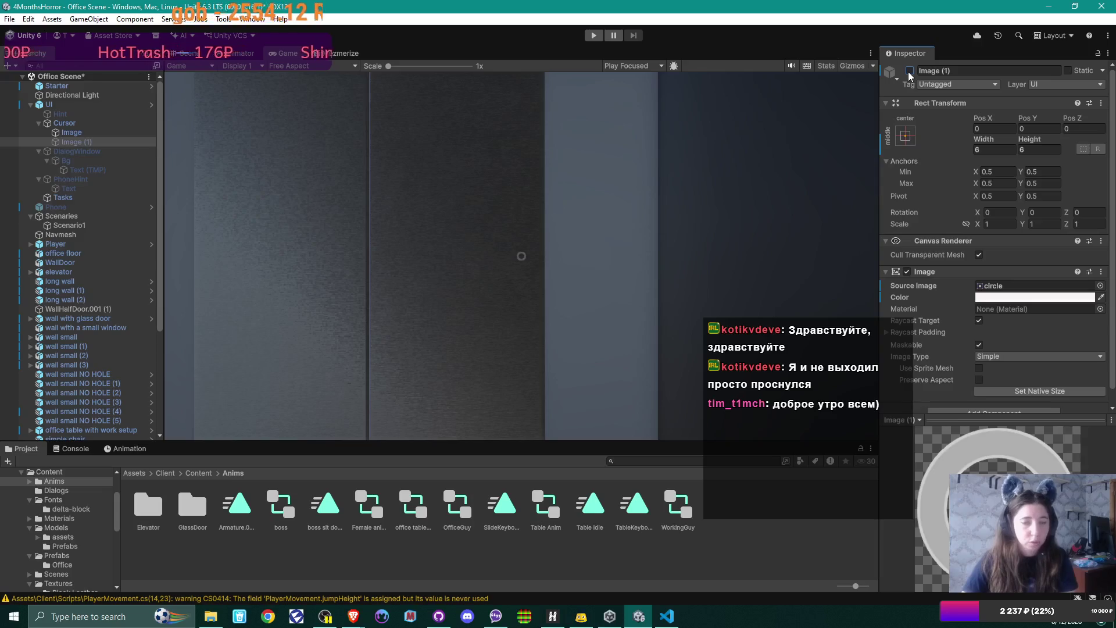
click(910, 71)
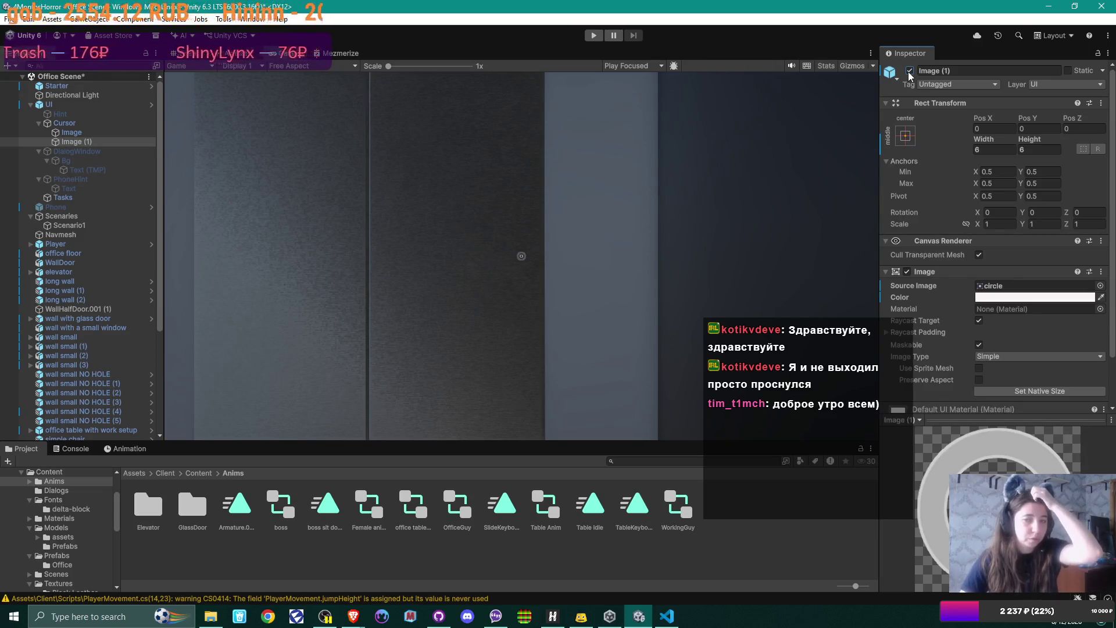
click(909, 70)
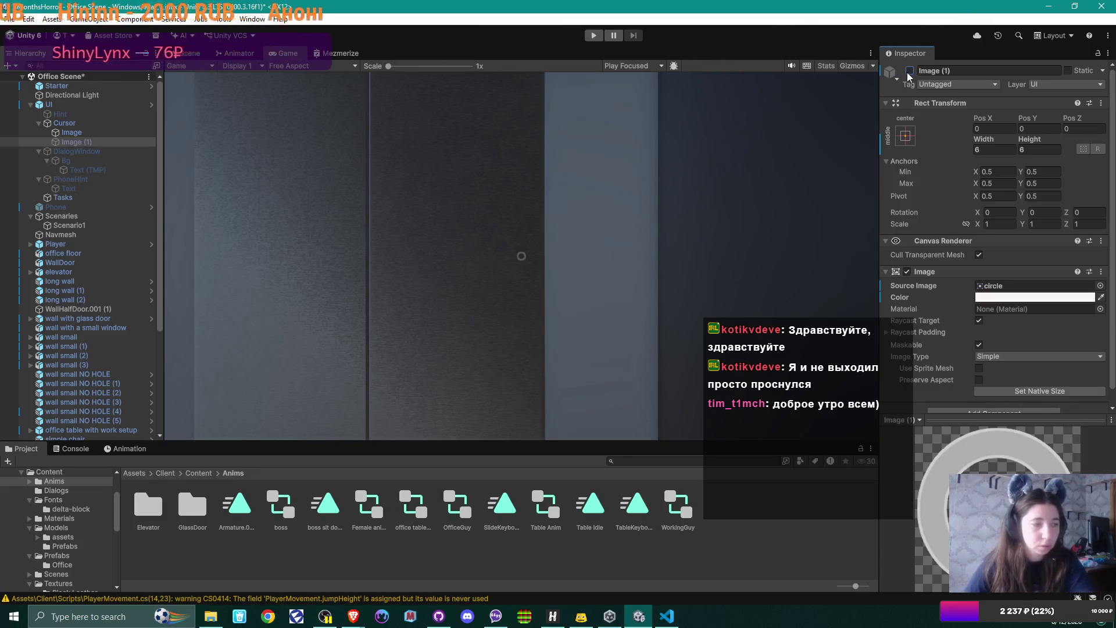
Lower the cursor Image's alpha to 78, keeping Image (1) disabled
click(94, 132)
click(1058, 298)
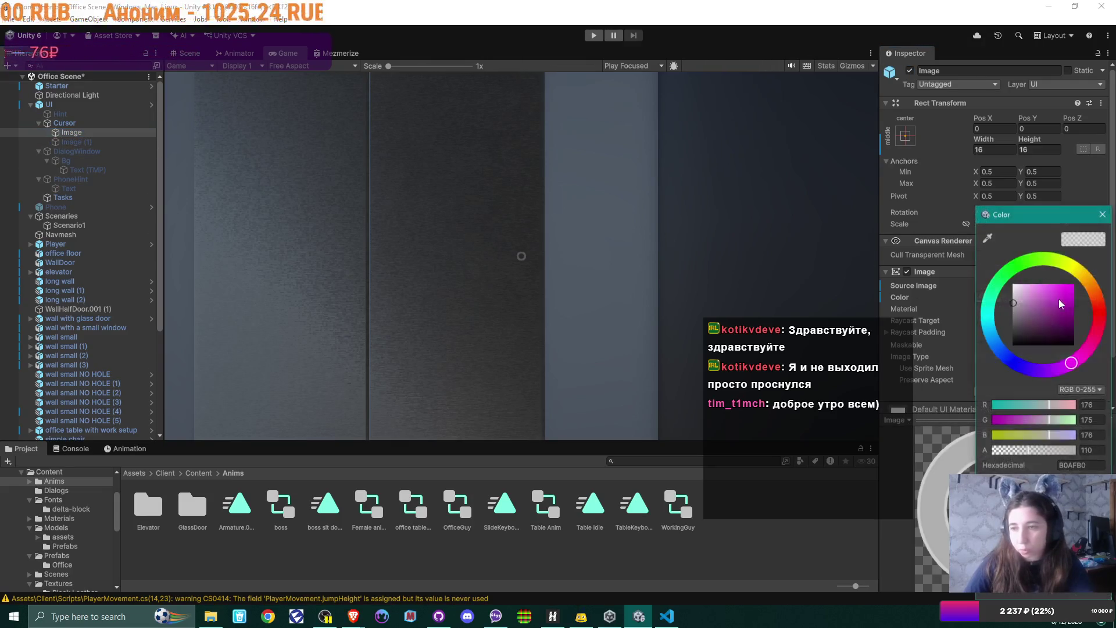
drag(1027, 450, 1019, 451)
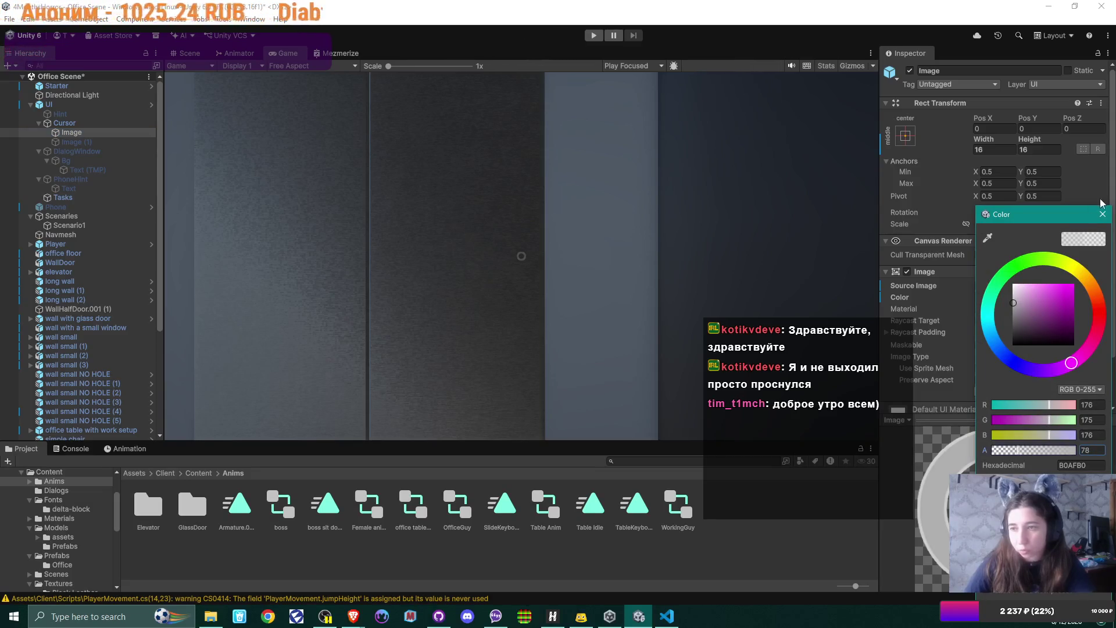
click(1102, 214)
click(81, 141)
click(910, 70)
click(910, 70)
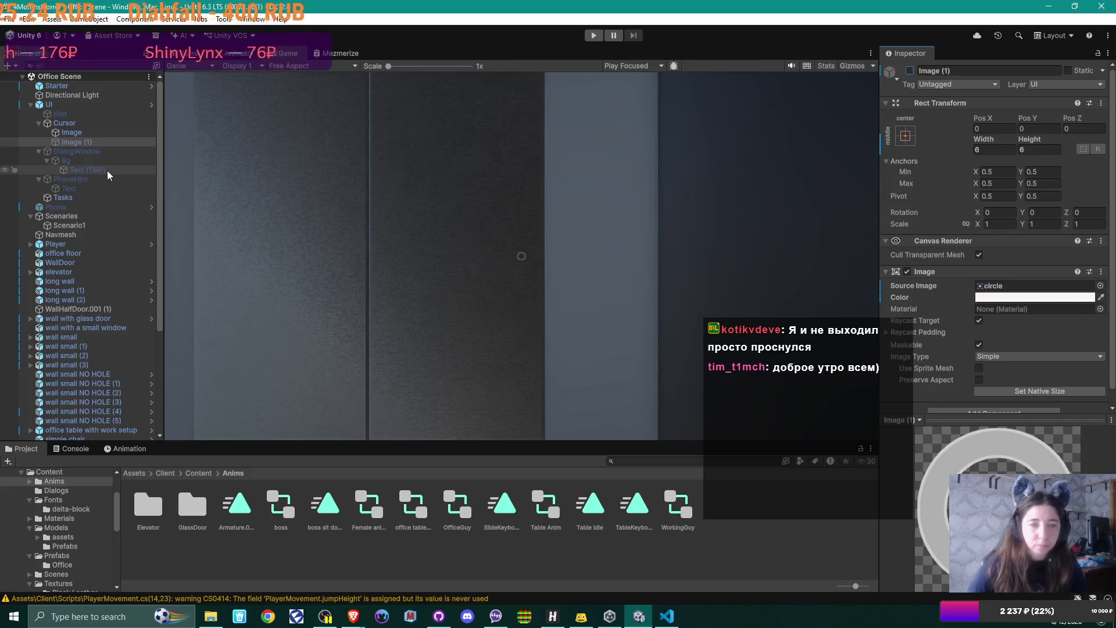
Move the Scene view camera down the corridor toward the elevator
click(185, 53)
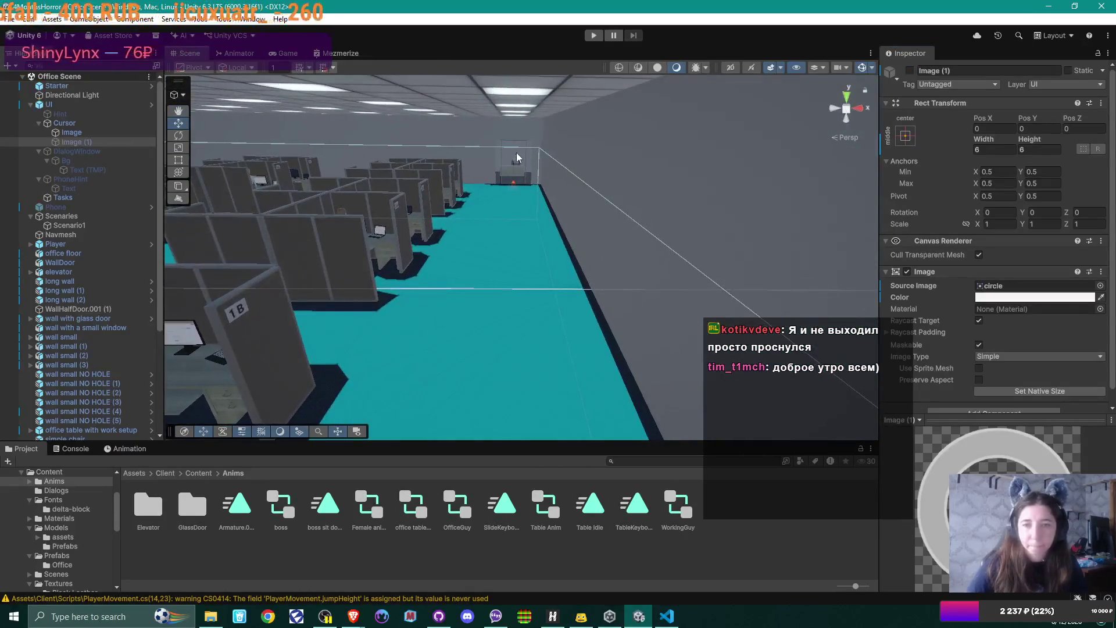
click(522, 160)
click(522, 161)
drag(522, 162, 523, 211)
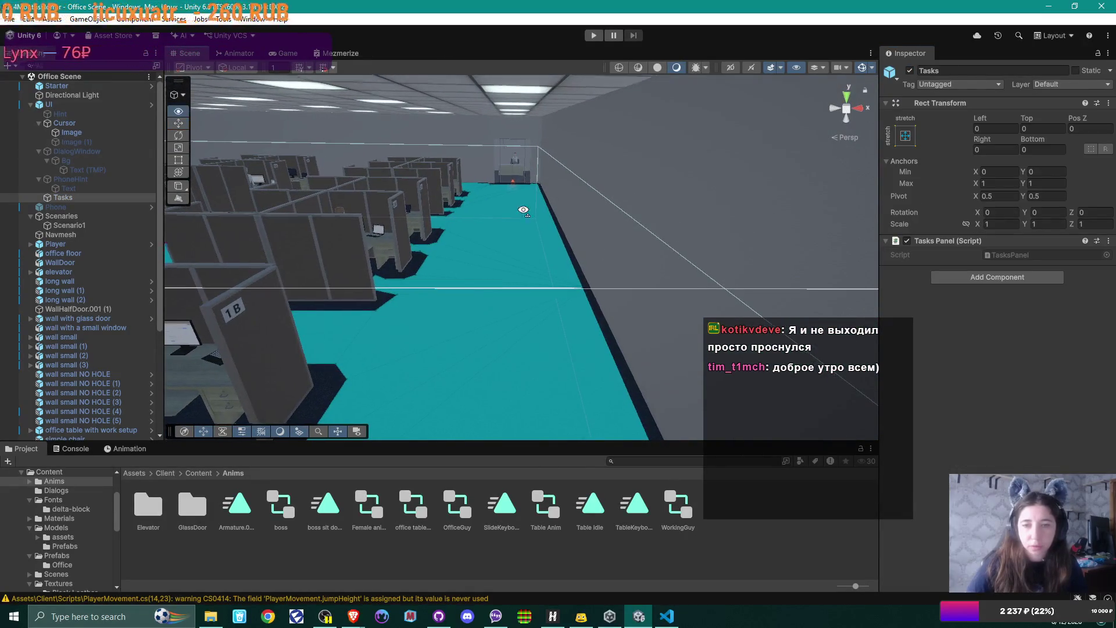
key(w)
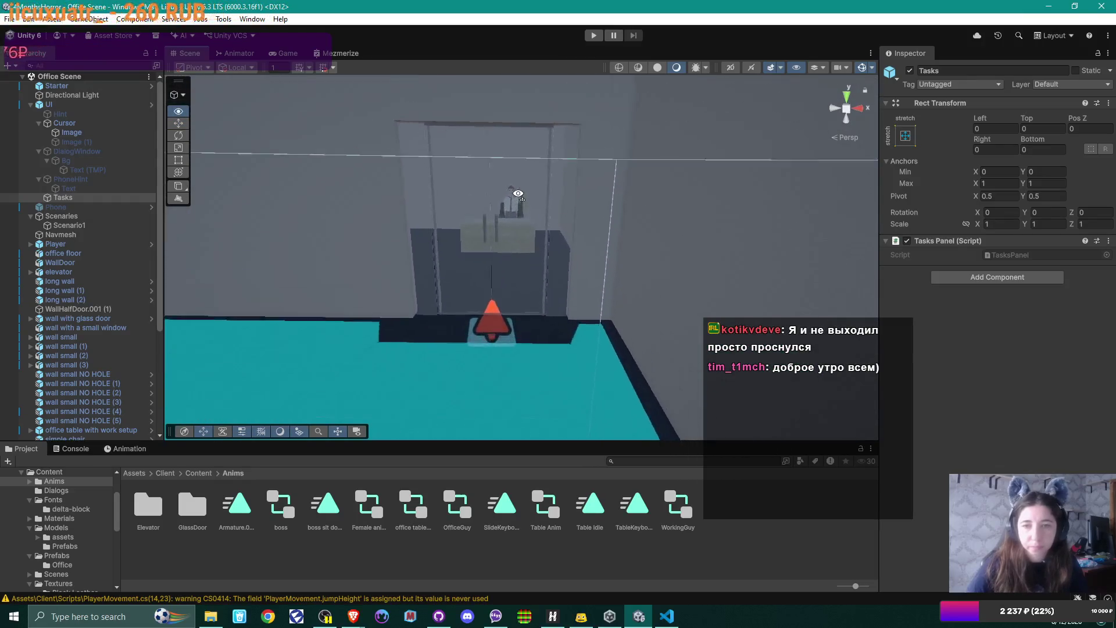
Select the glass-door wall and scroll its Inspector to the Door script and box colliders
click(519, 209)
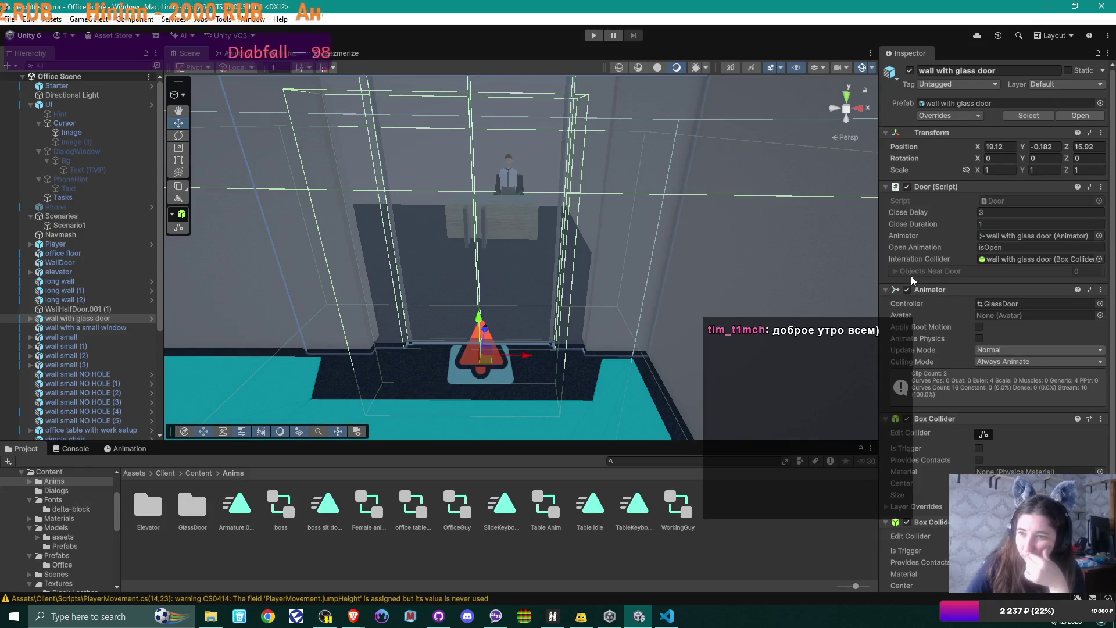
scroll(942, 290, down, 4)
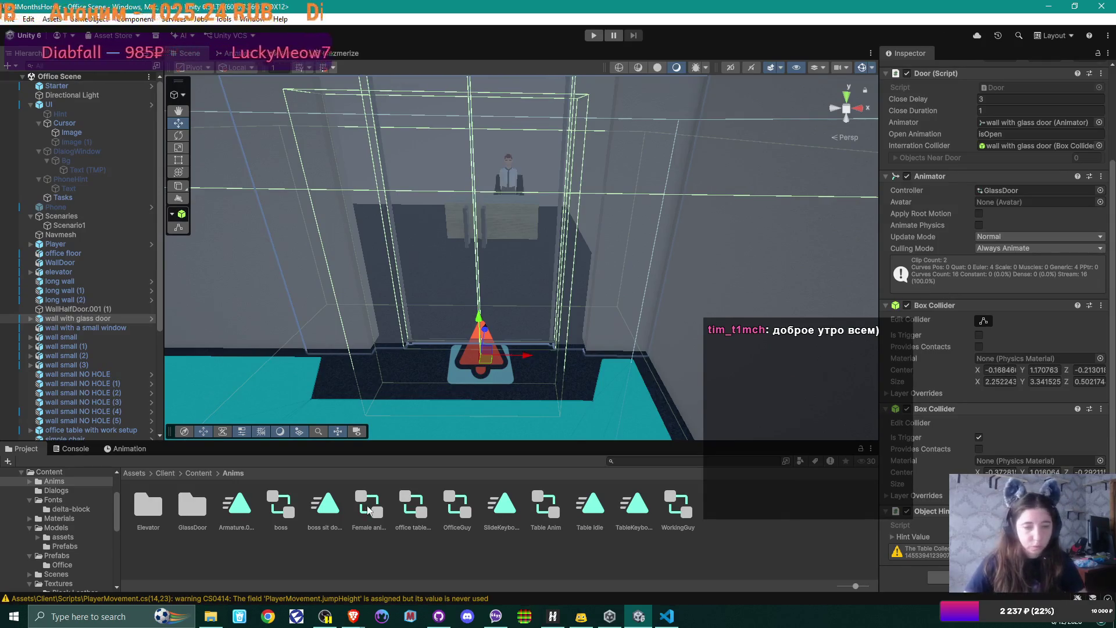
click(229, 21)
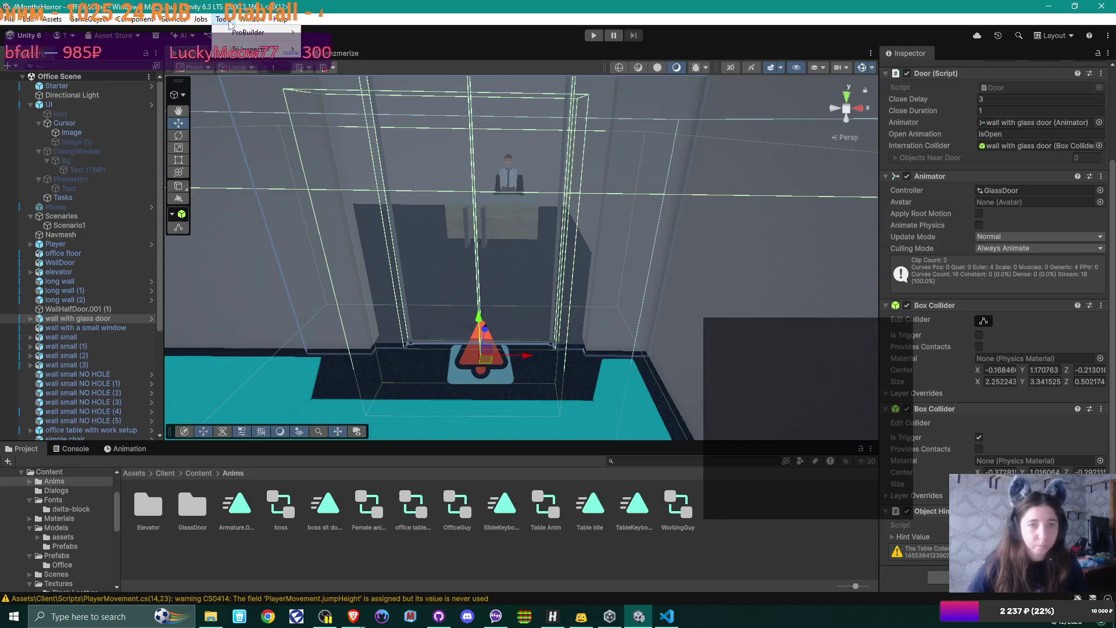
Open Localization Tables and add an OpenDoor entry with English text 'Open'
mouse_move(252, 19)
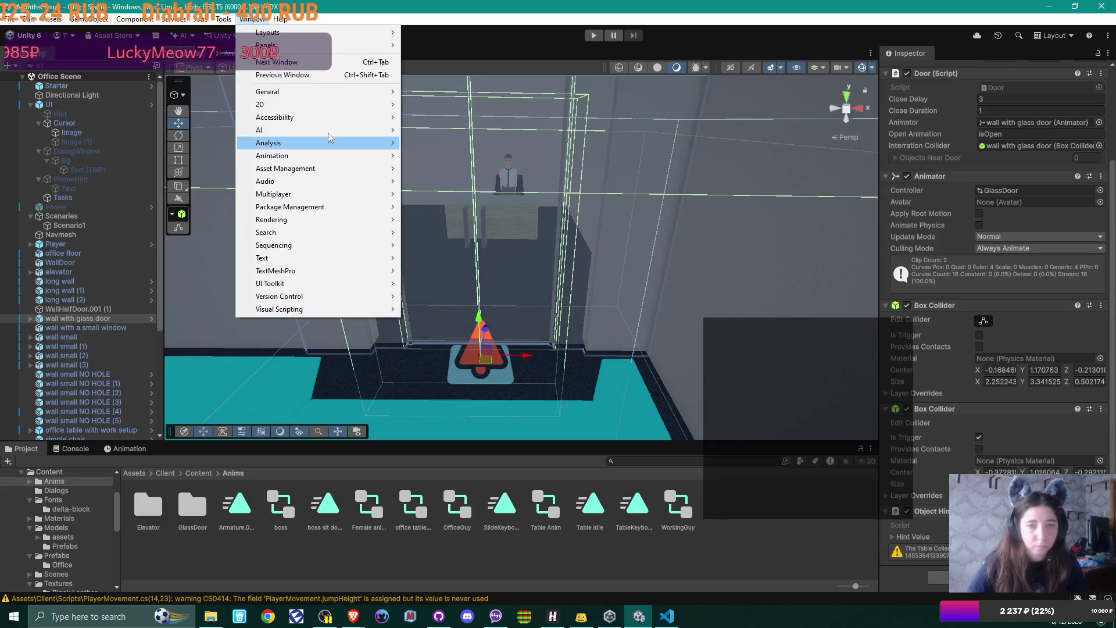
mouse_move(352, 118)
mouse_move(371, 168)
click(446, 180)
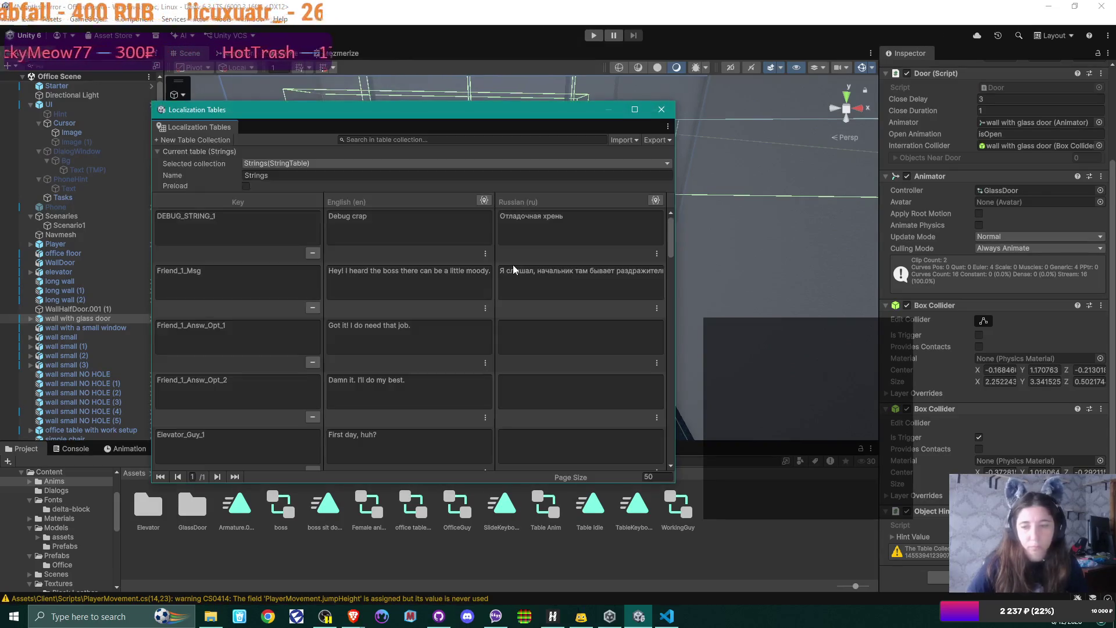
scroll(407, 337, down, 10)
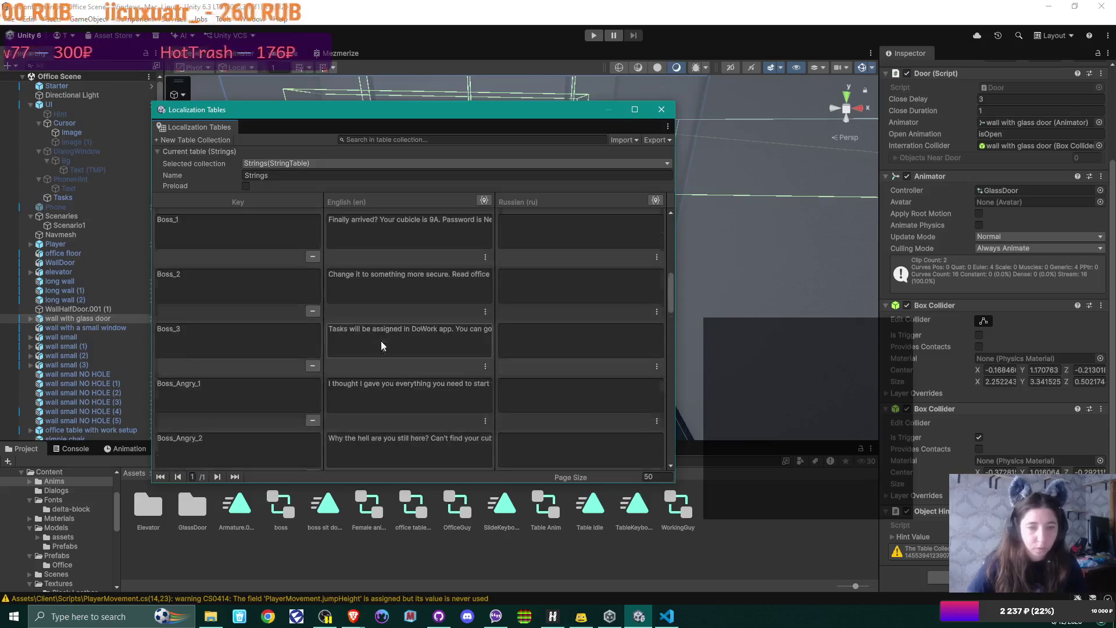
scroll(382, 342, down, 10)
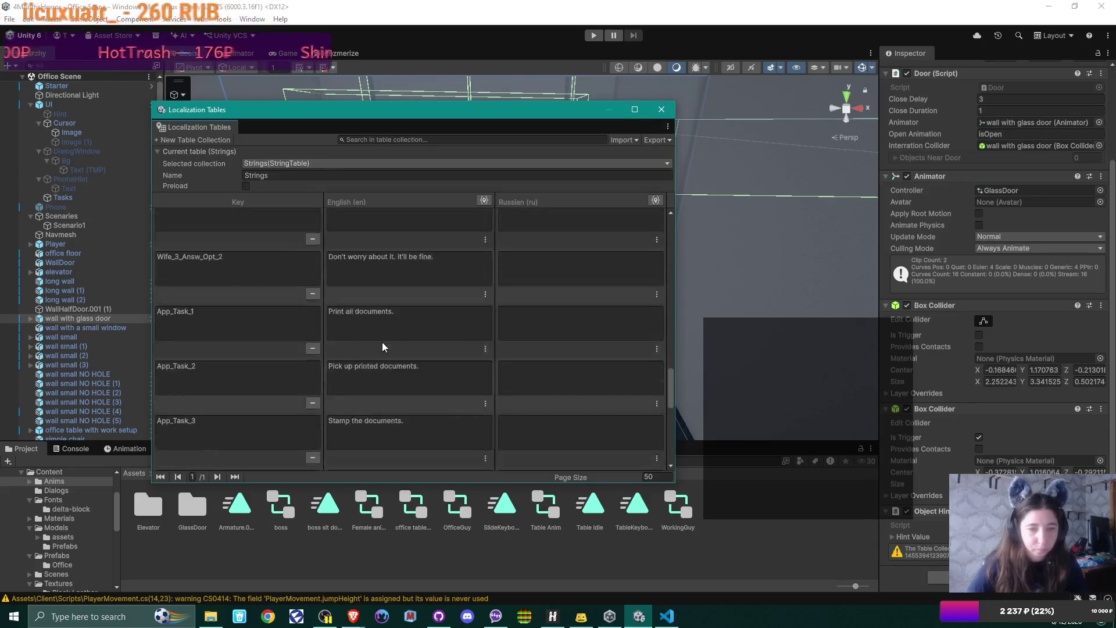
scroll(383, 342, down, 10)
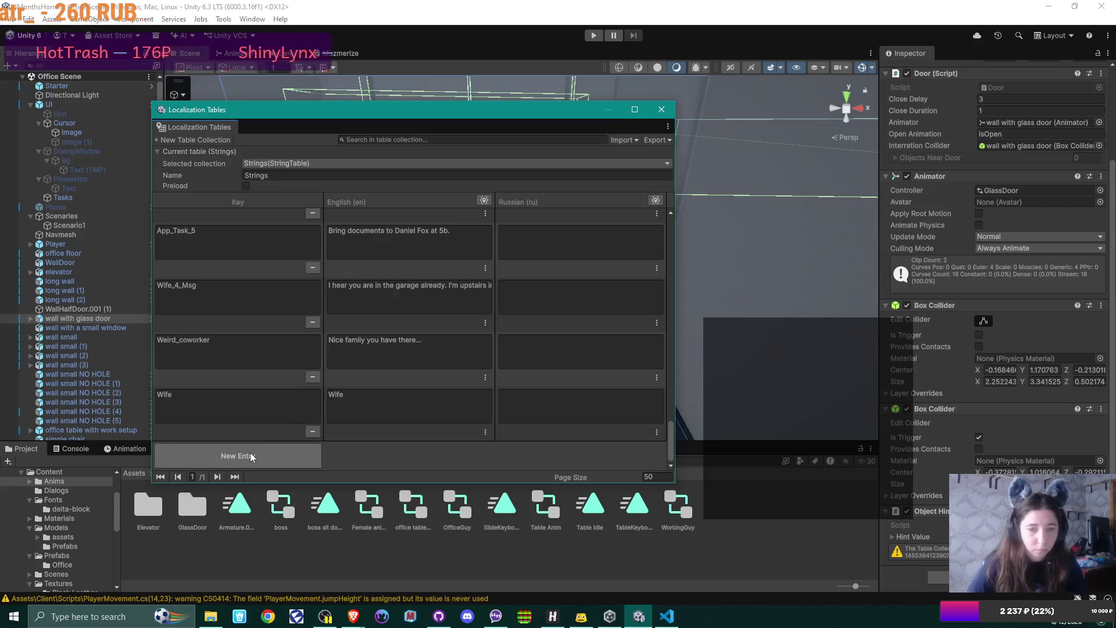
click(226, 455)
click(210, 408)
text(OpenDoor)
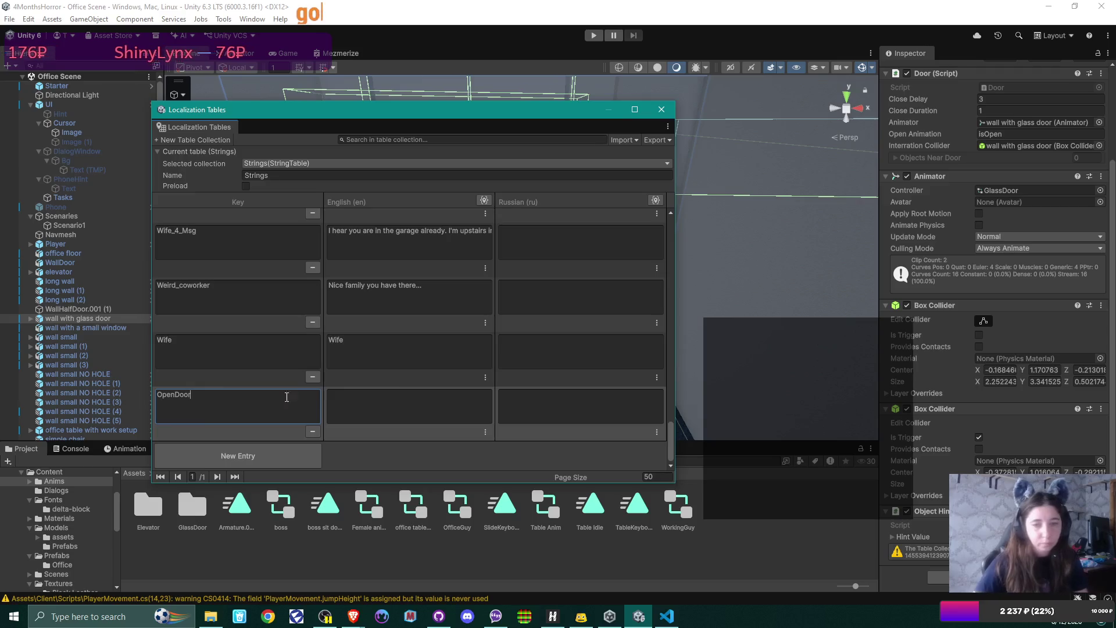
click(397, 398)
text(Open)
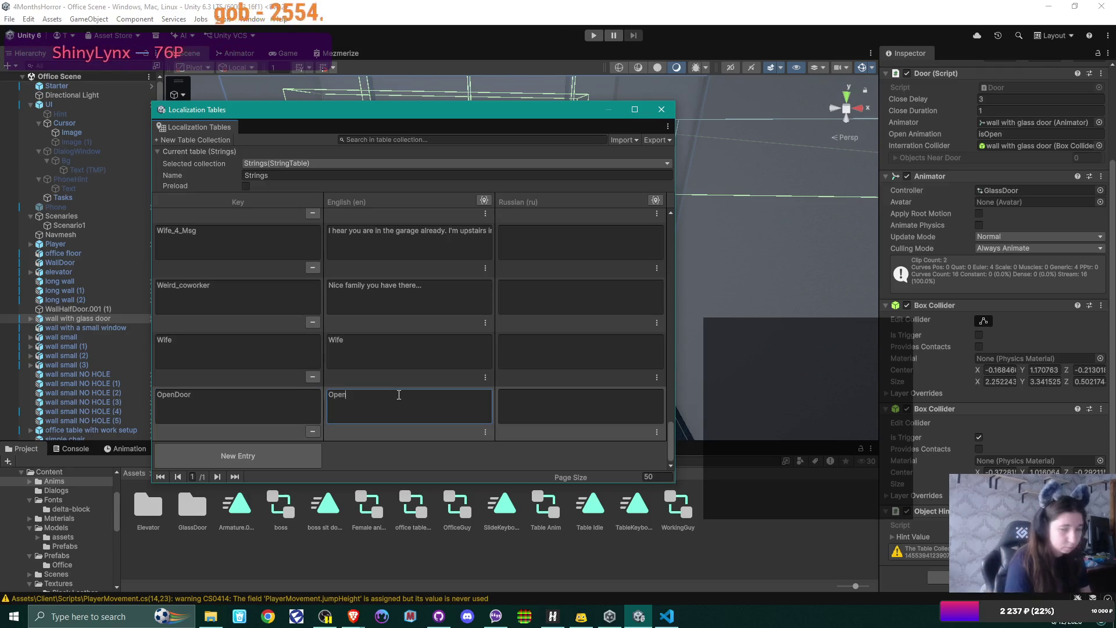
Add a CloseDoor entry with English text 'Close' and close the window
click(294, 455)
click(227, 399)
text(CloseDoor)
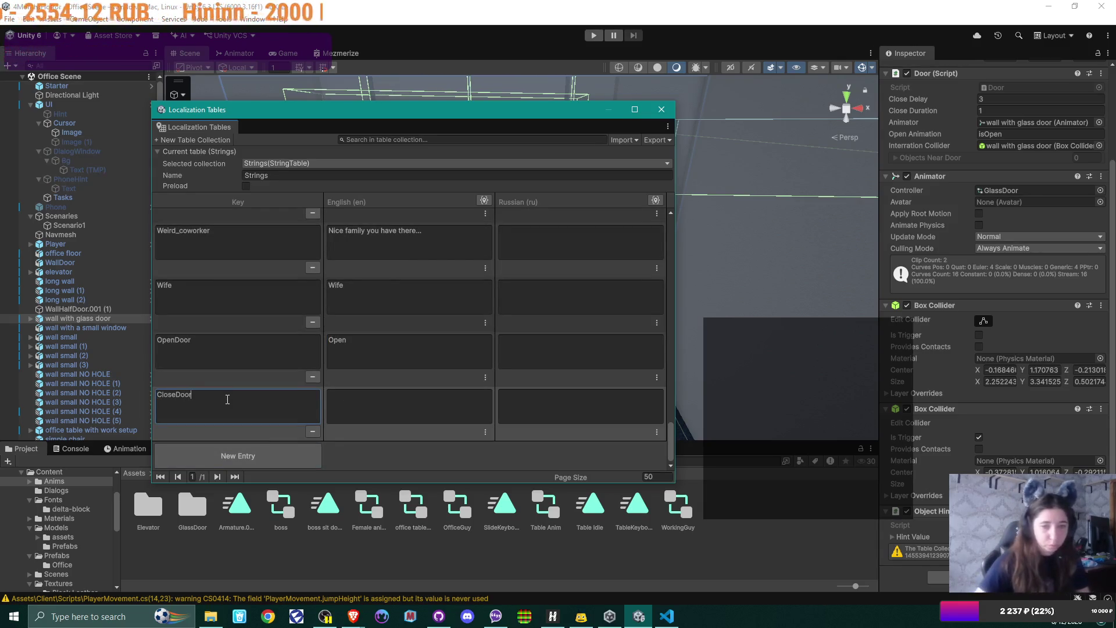
click(400, 399)
text(Close)
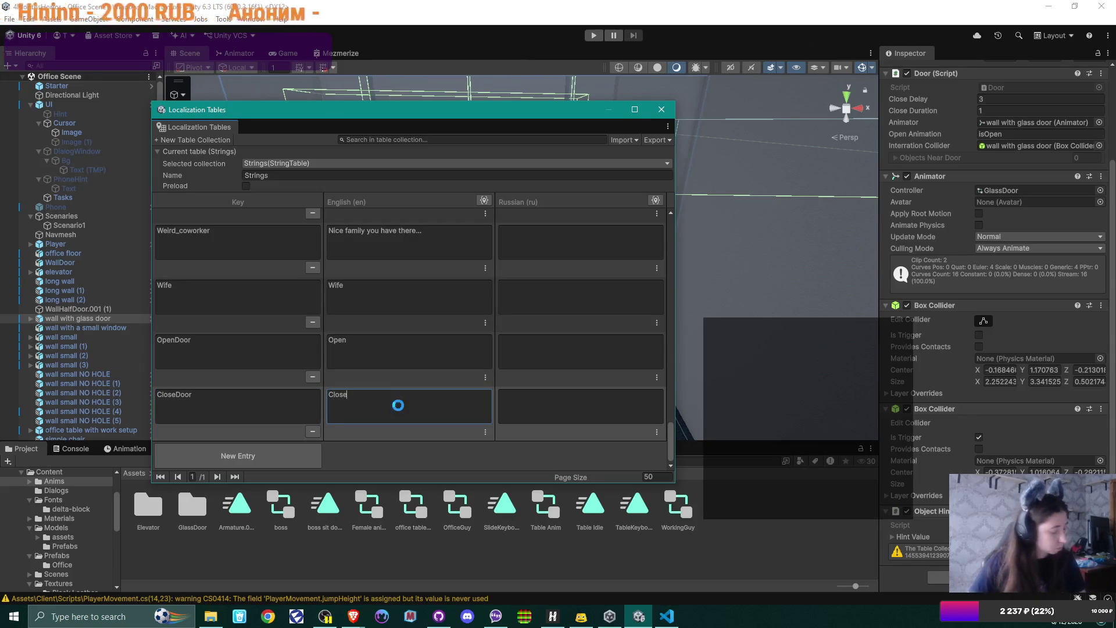
click(666, 108)
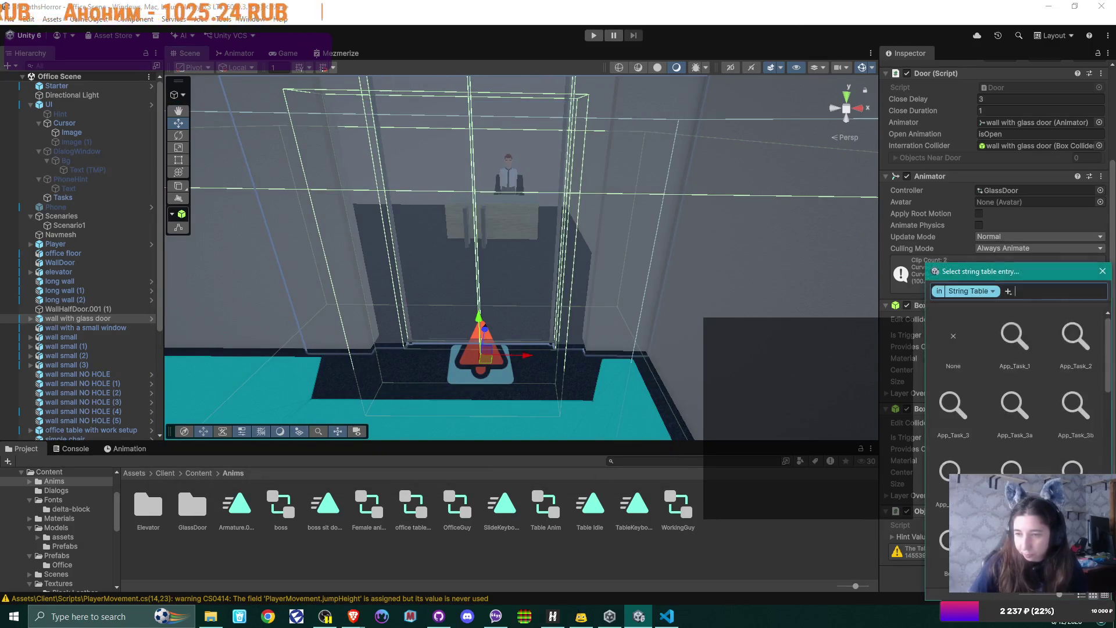
Assign the box collider as the door's Interaction Collider, save the Office Scene, and start playtesting
text(Client)
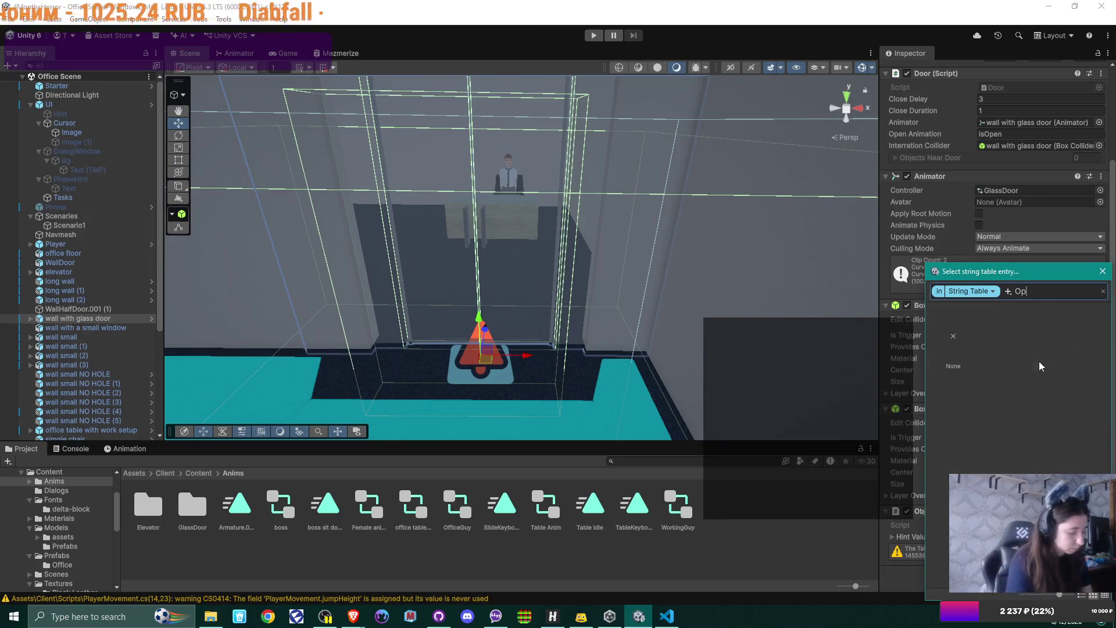
double_click(1007, 340)
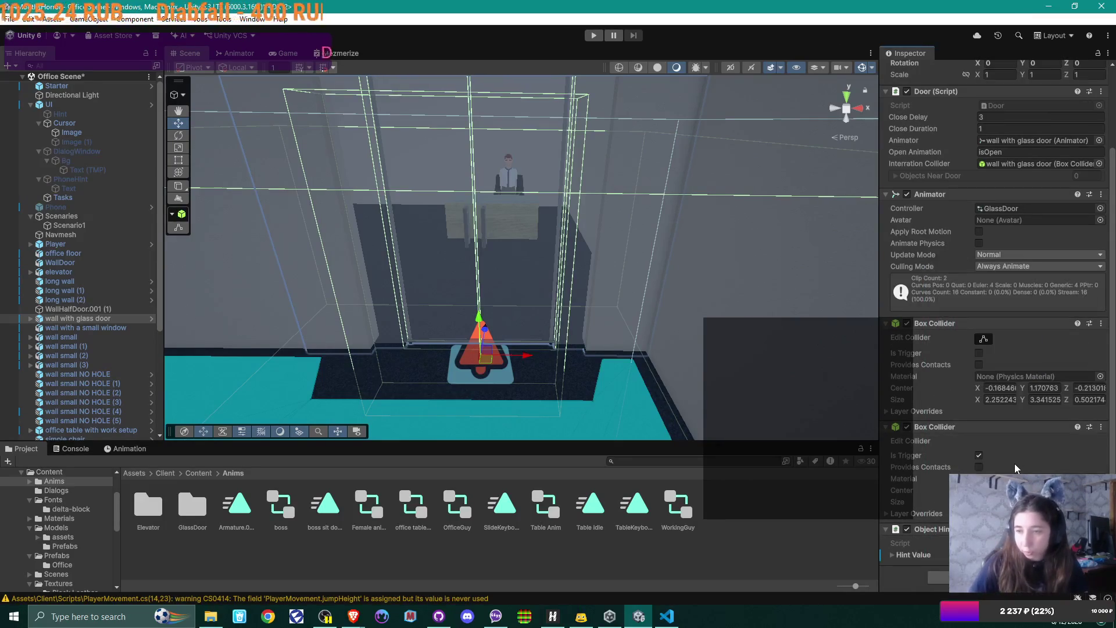
key(ctrl+s)
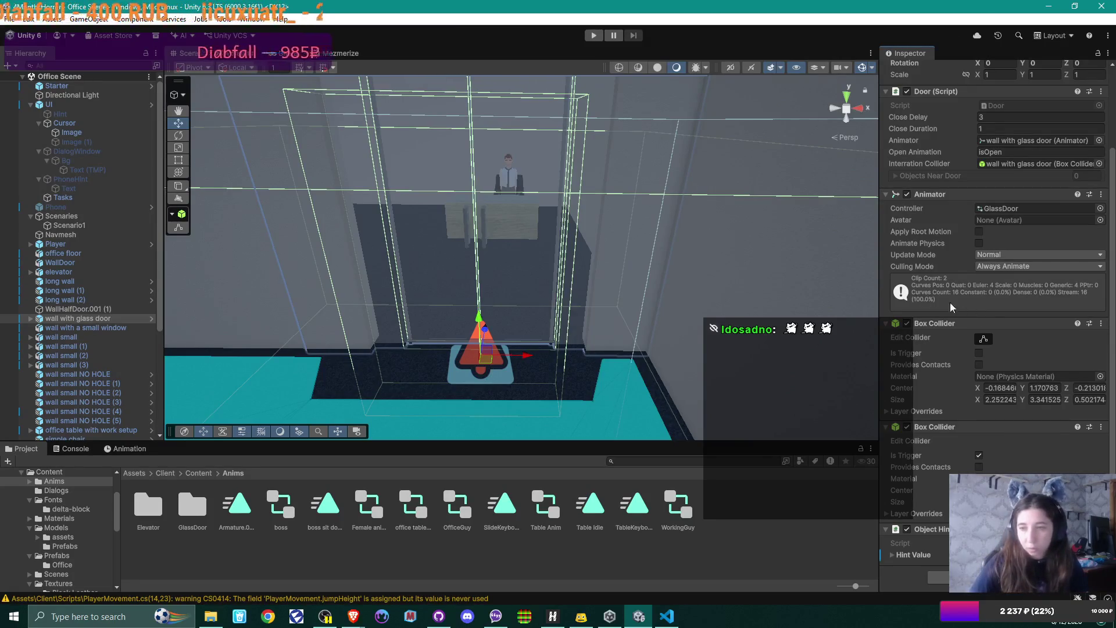
scroll(1039, 263, up, 3)
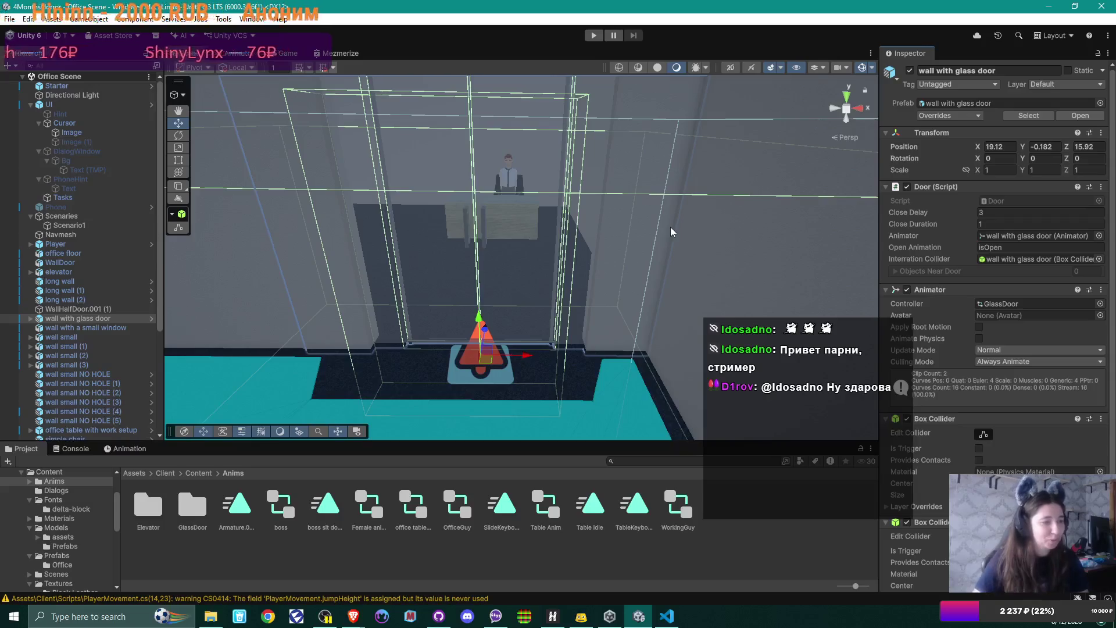
drag(634, 134, 466, 127)
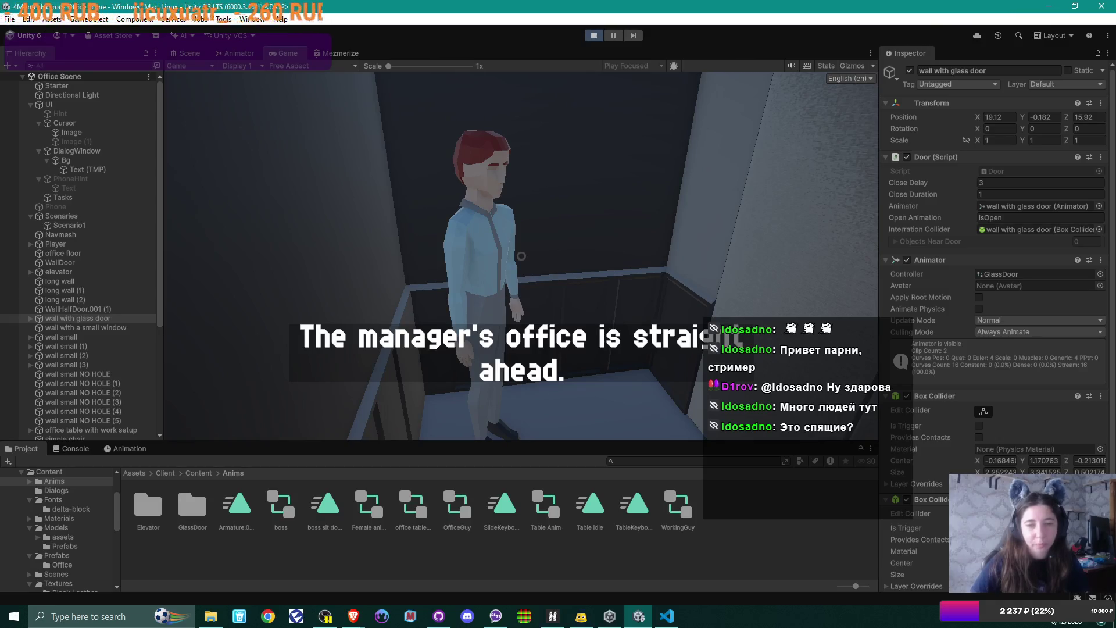
click(521, 255)
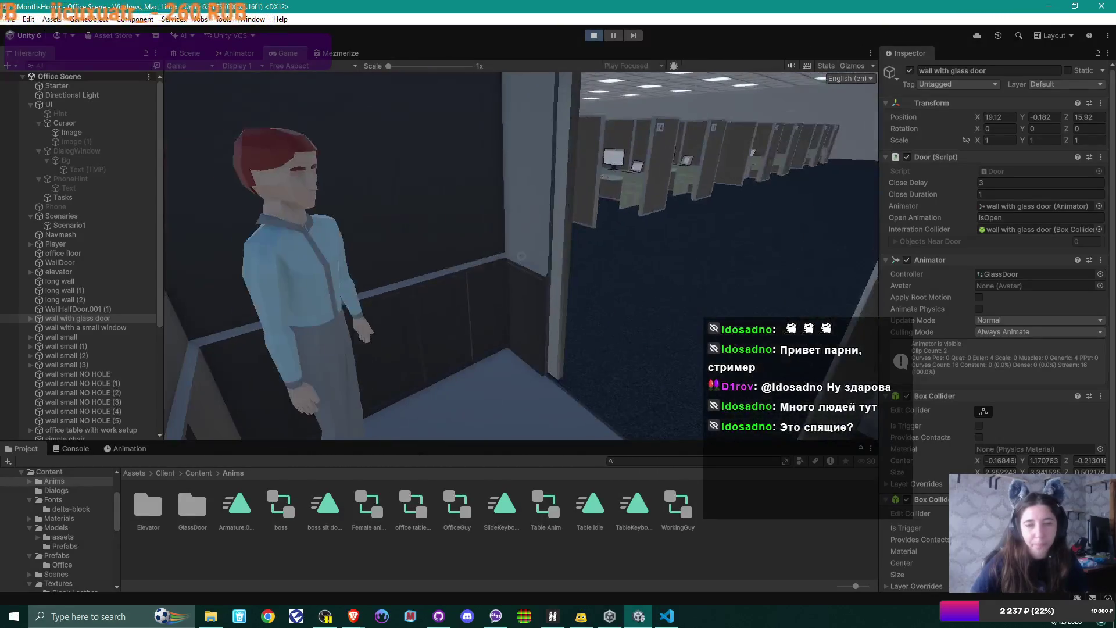
Follow the red-haired worker down the corridors into cubicle 7C and press E to take the phone
key(w)
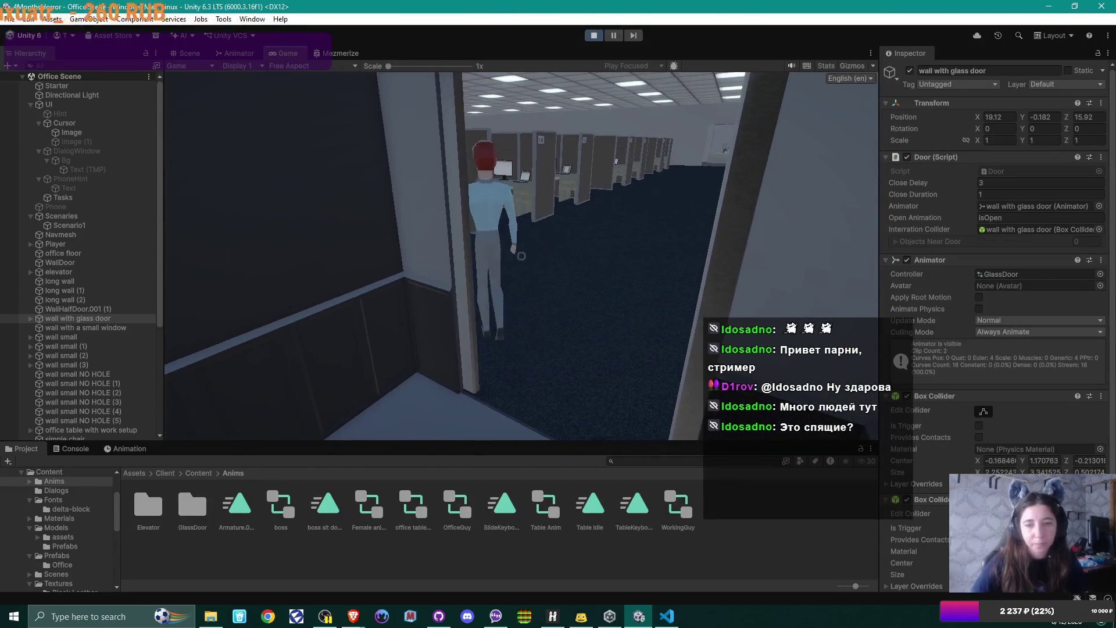
key(w)
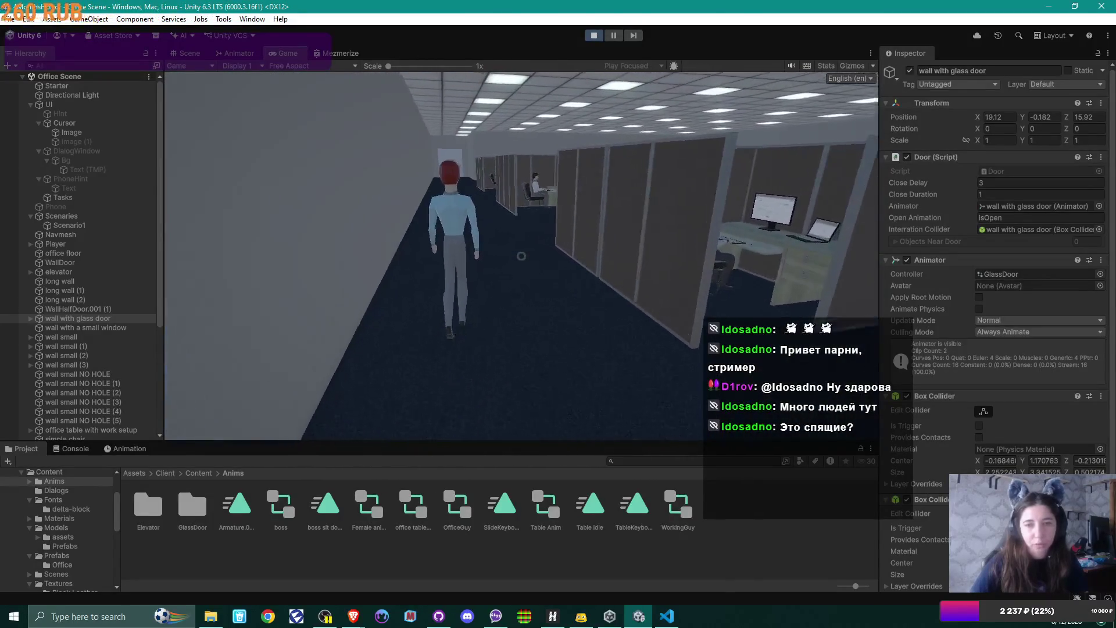
key(w)
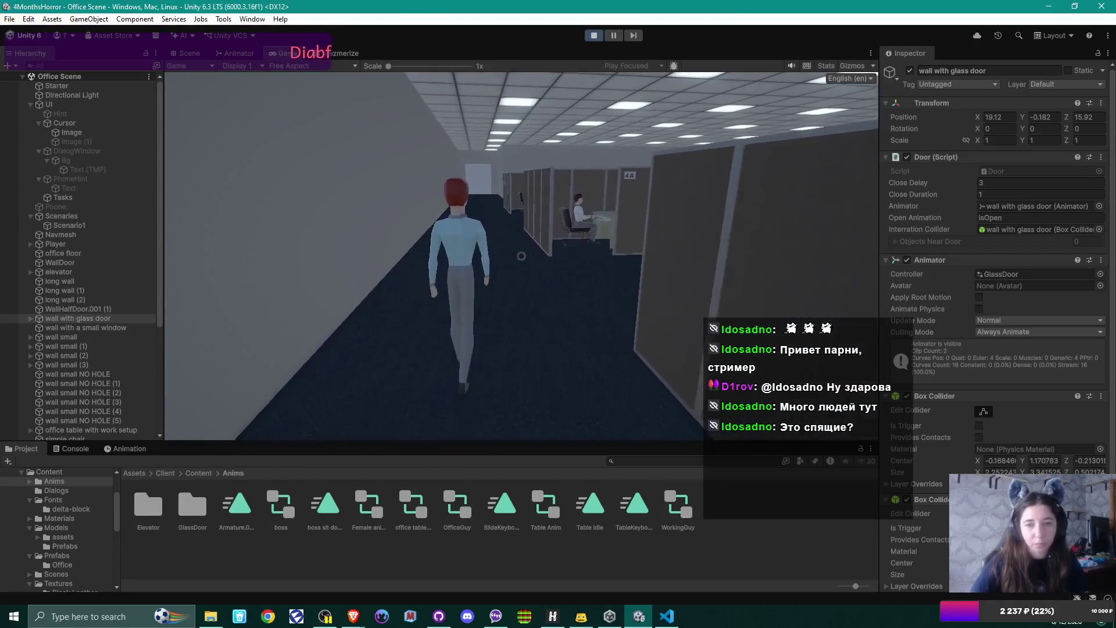
key(w)
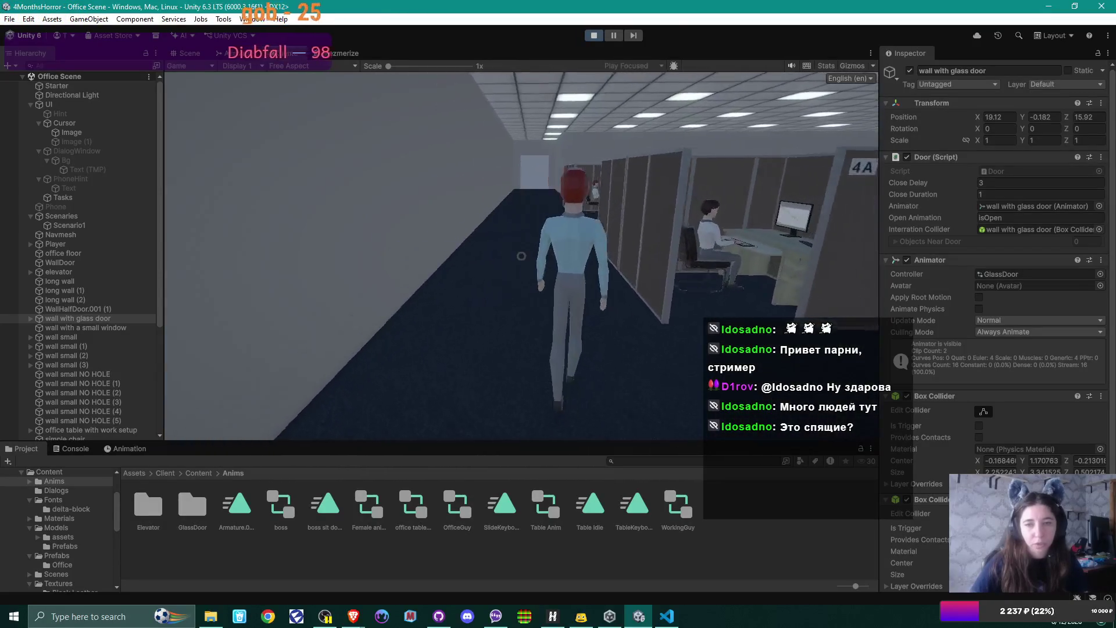
key(w)
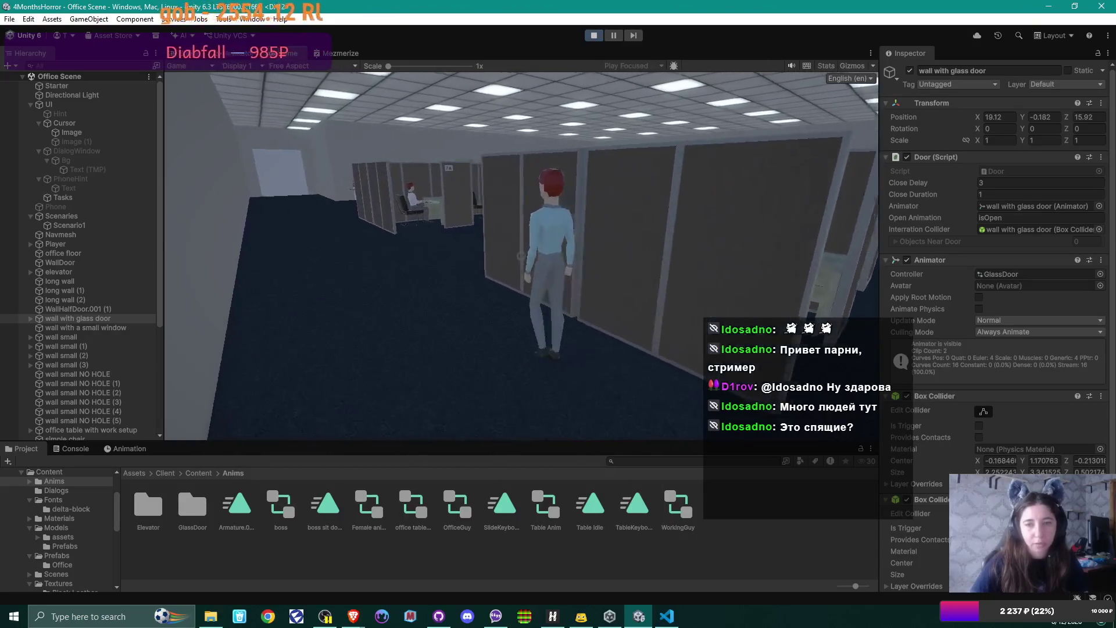
key(w)
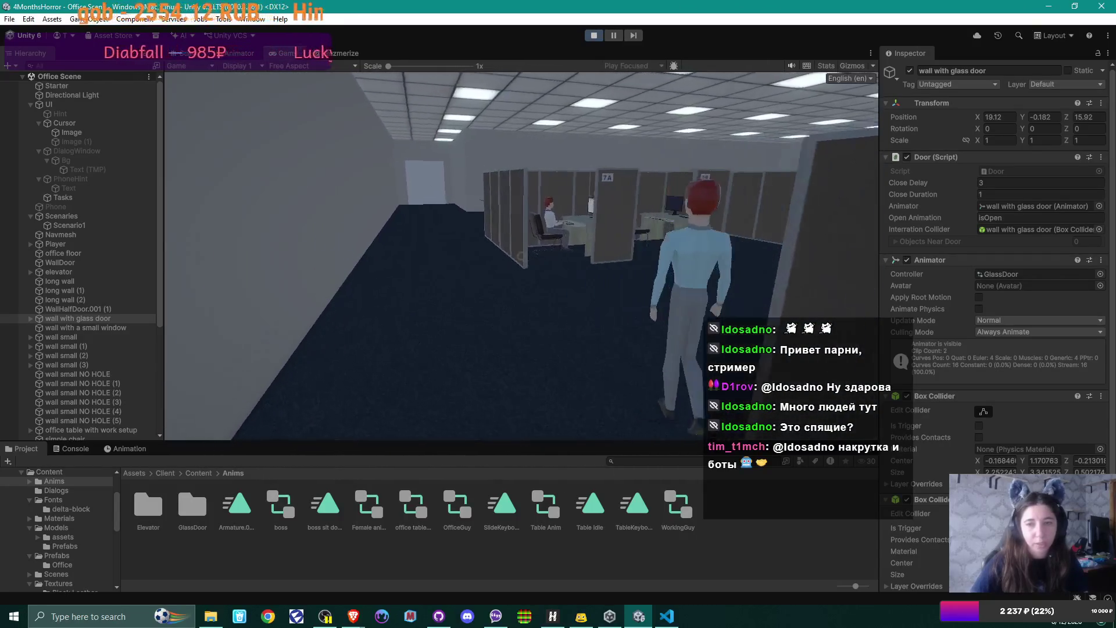
key(w)
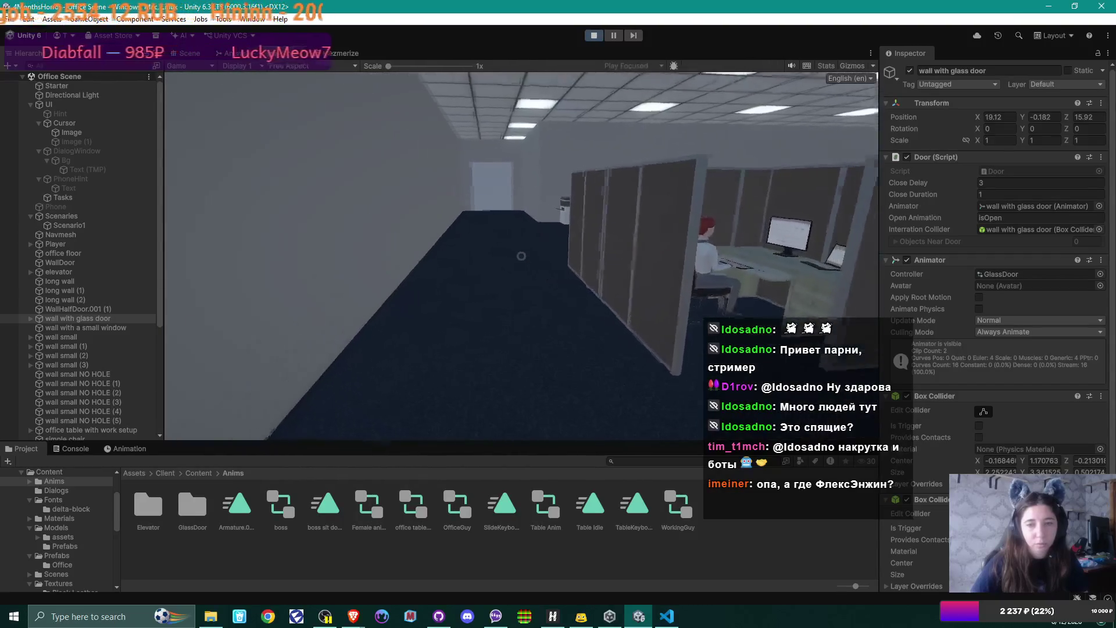
key(w)
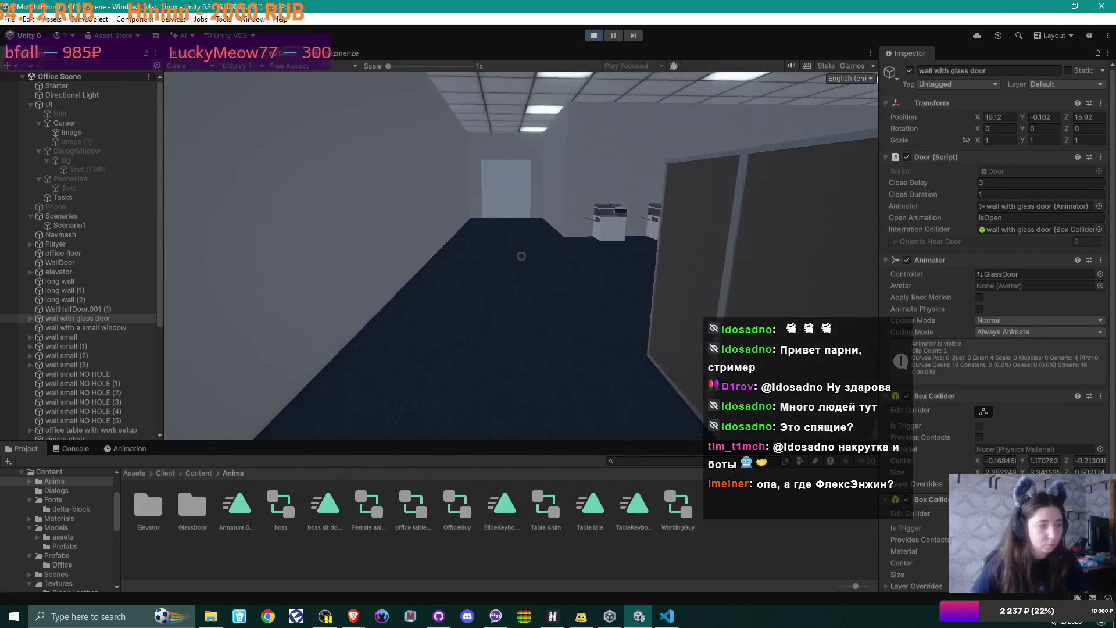
key(w)
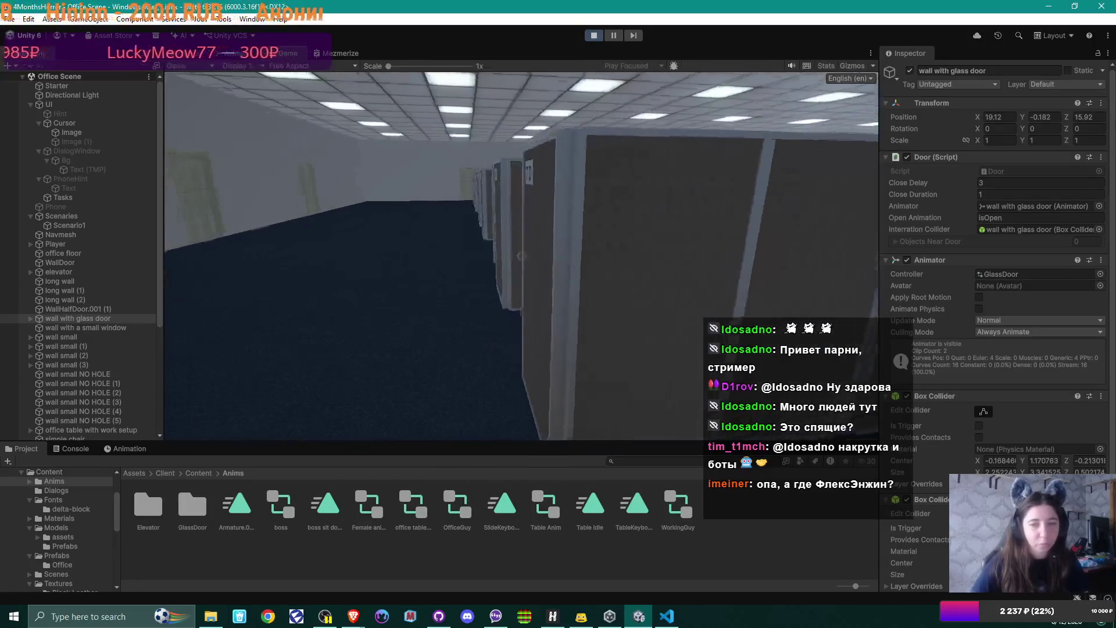
key(w)
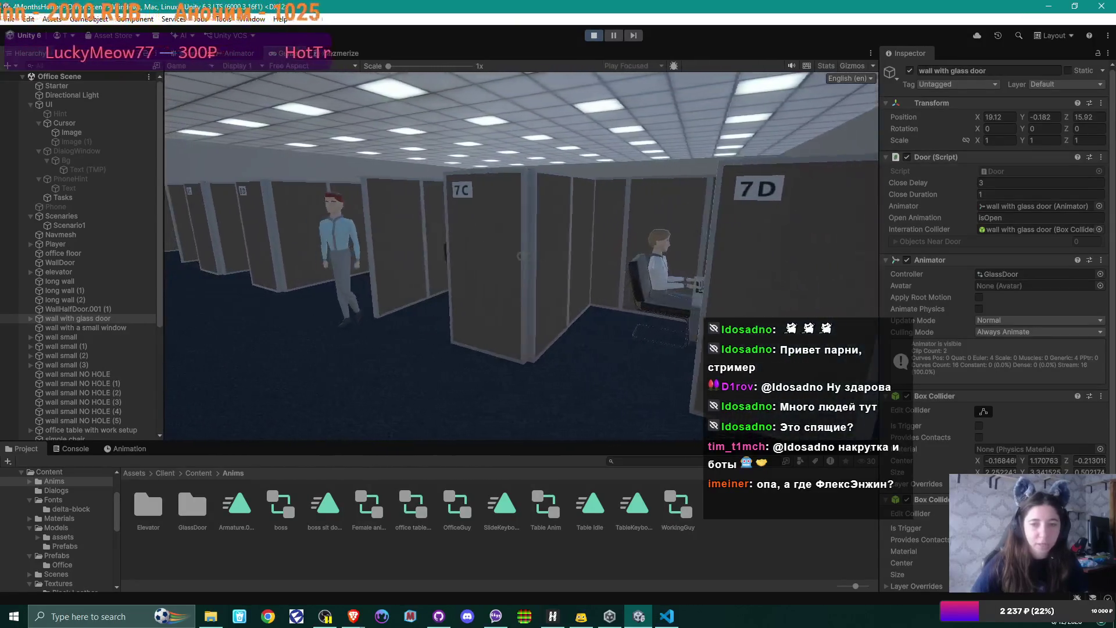
key(w)
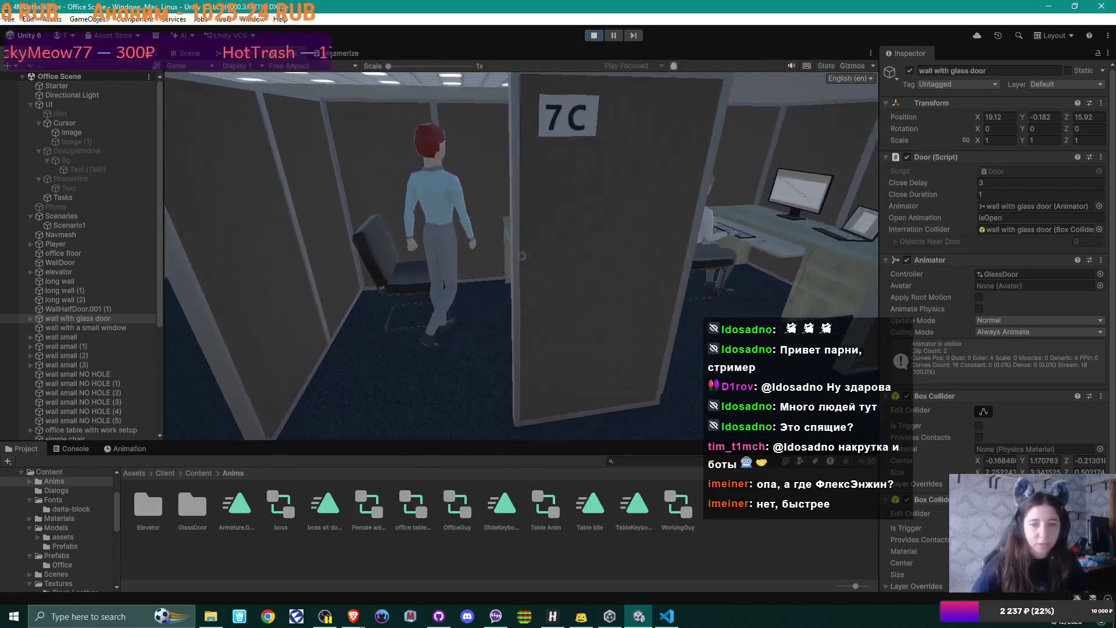
key(w)
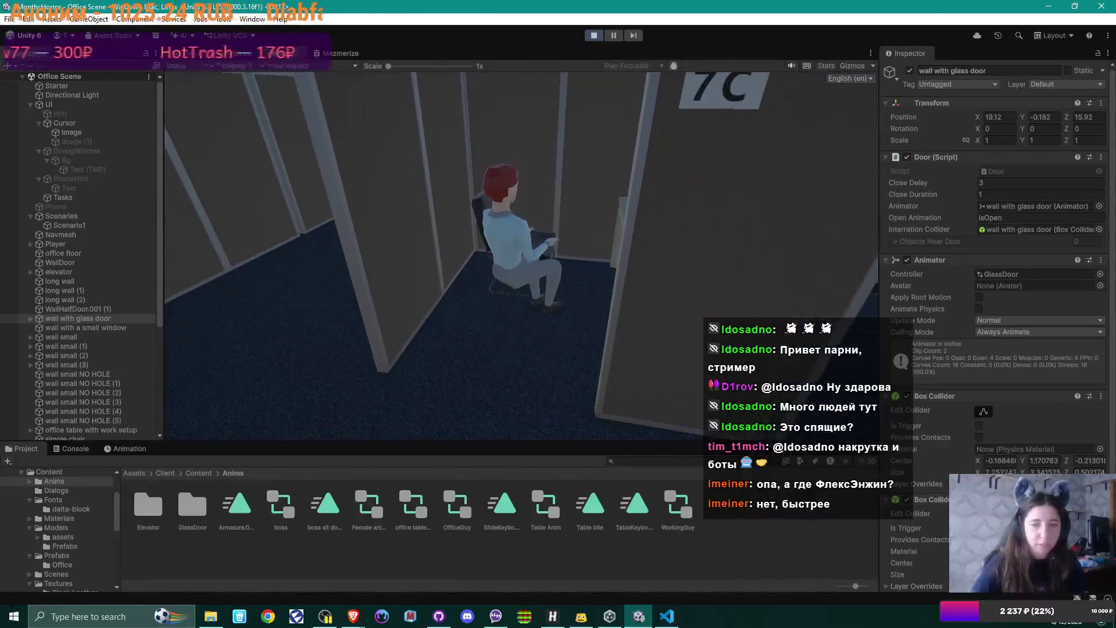
key(w)
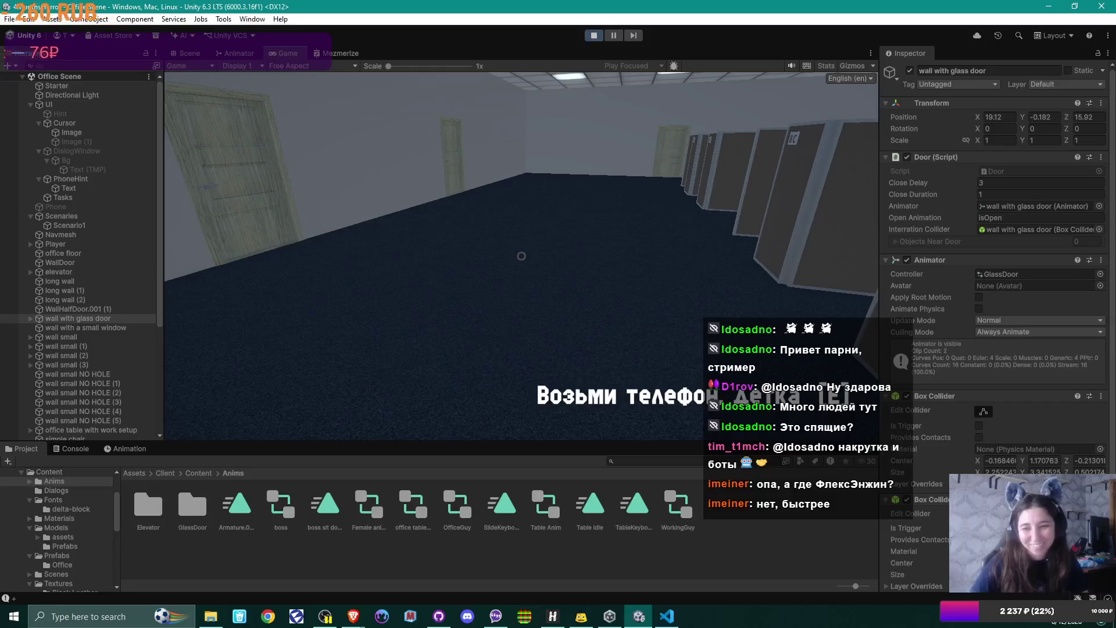
key(e)
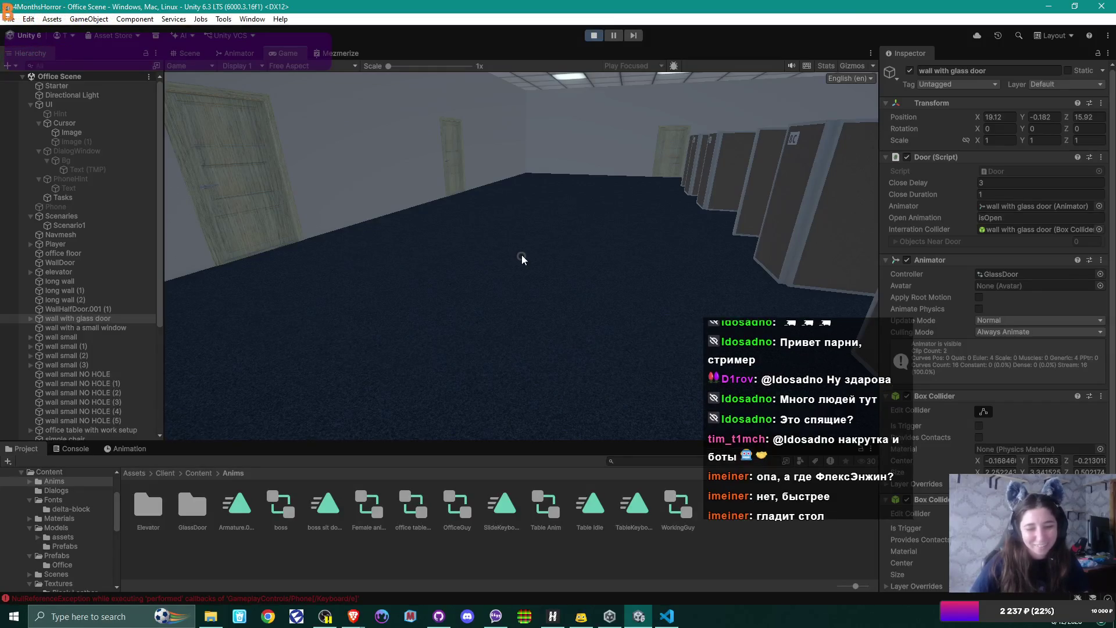
Show the NullReferenceException errors in the Console, then bring up Steam from the system tray
click(75, 449)
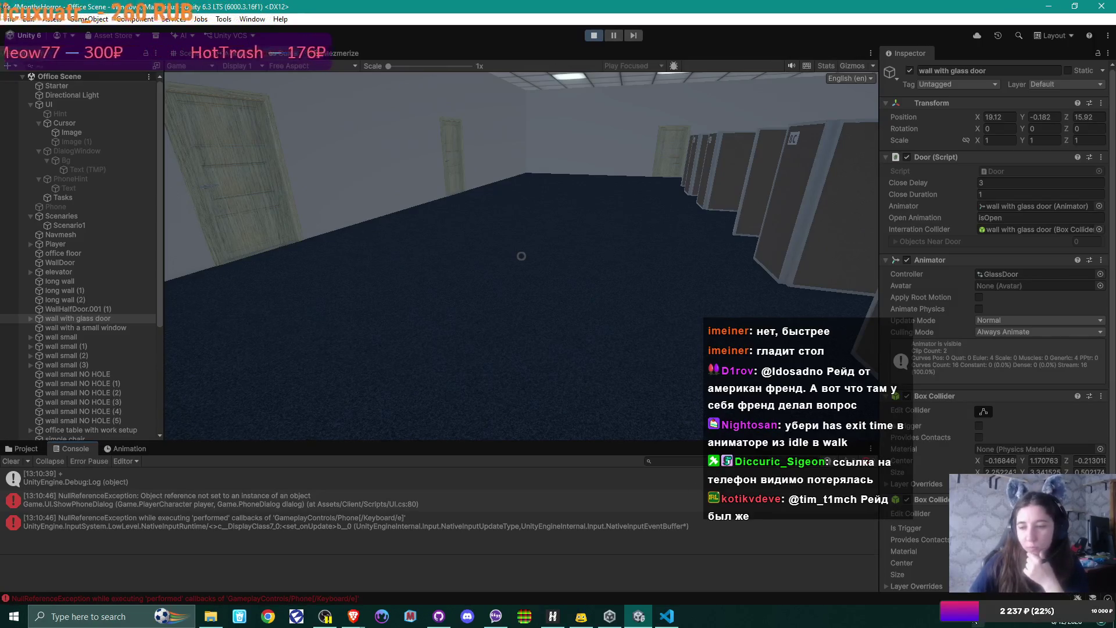
click(929, 617)
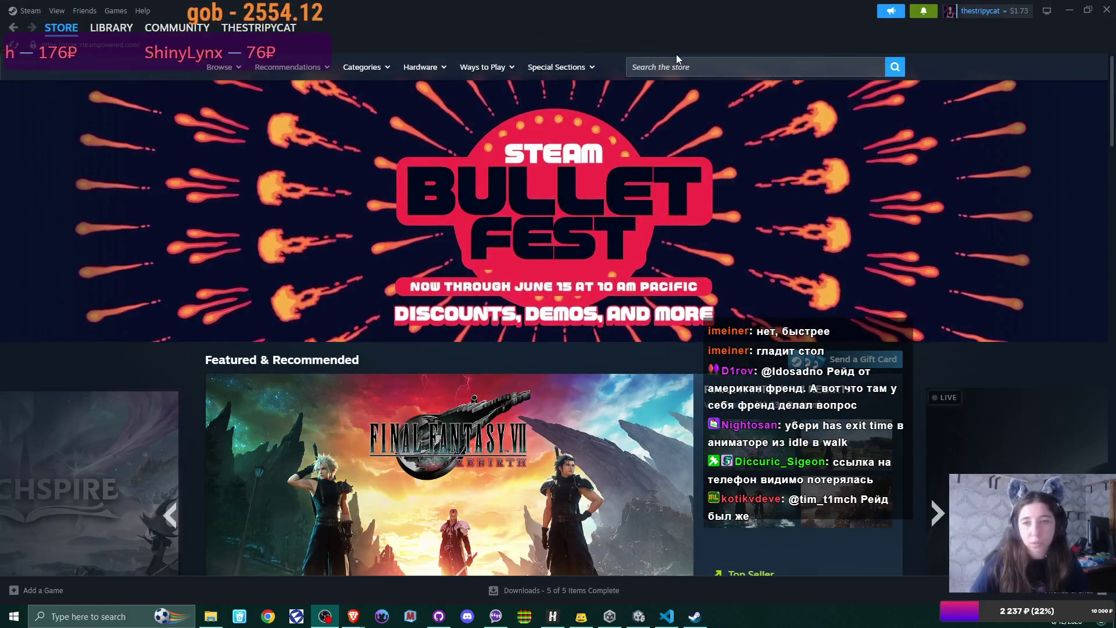
Search the Steam store for 'KooK' and open the KOOK store page
click(708, 70)
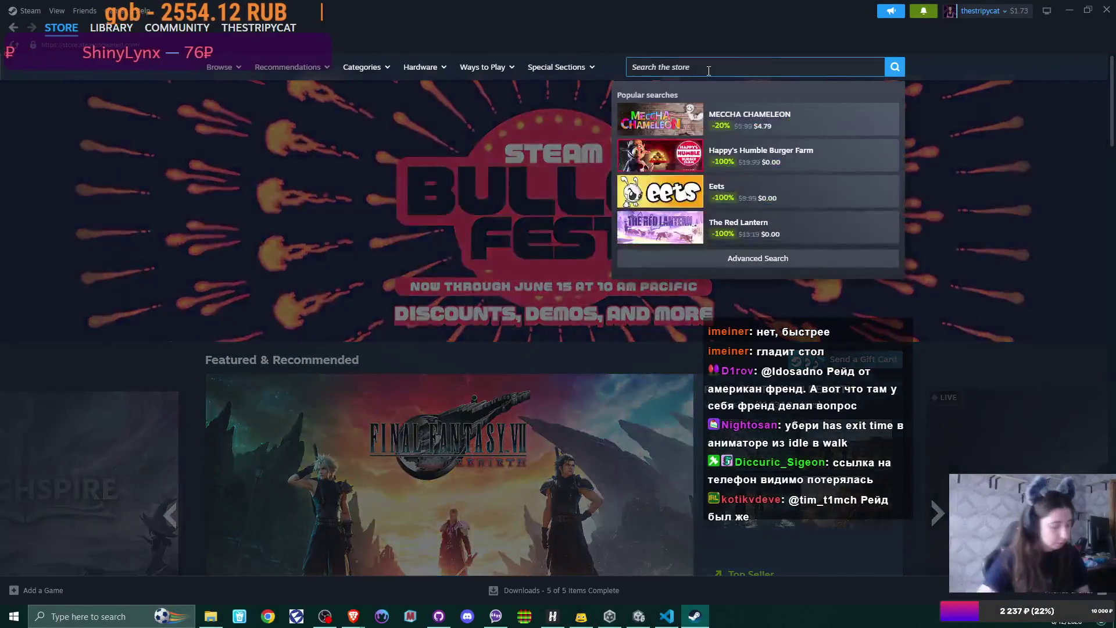
text(Koo)
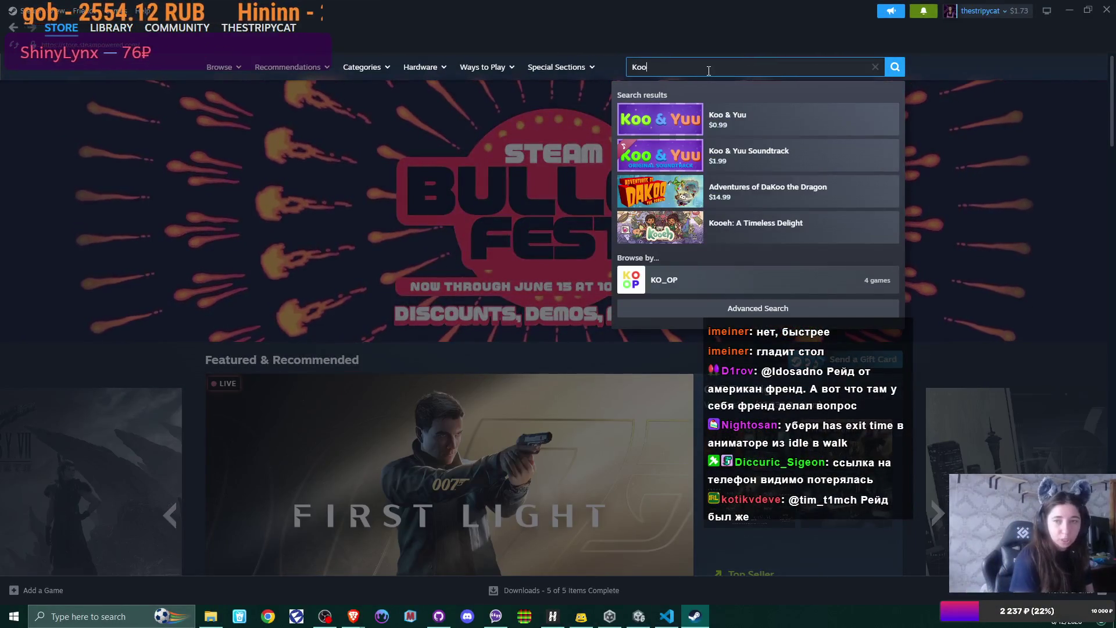
text(K)
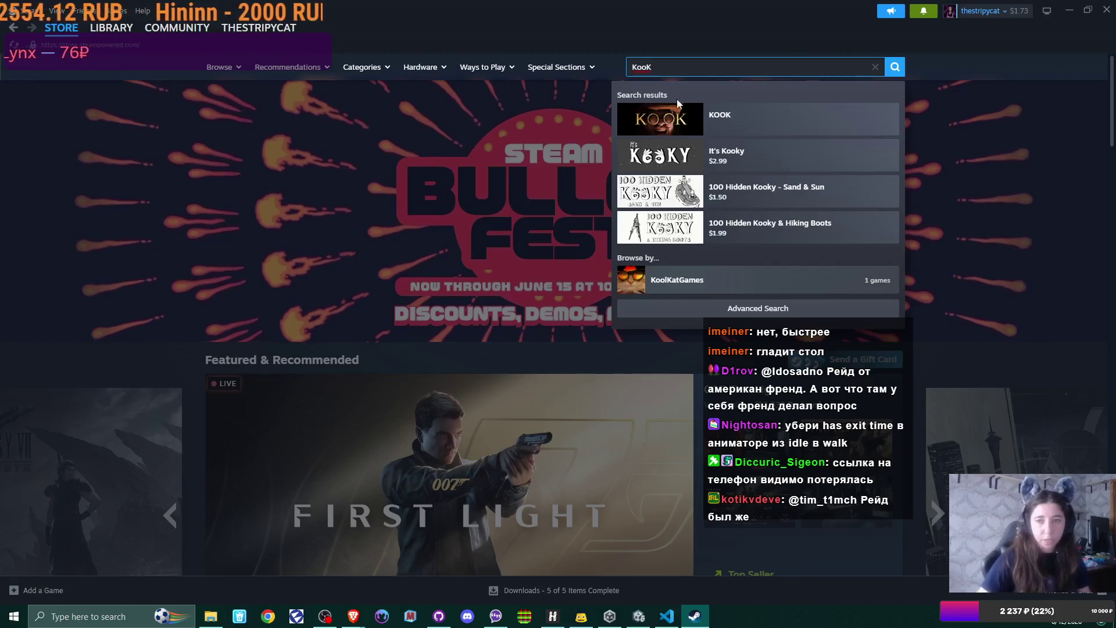
click(717, 124)
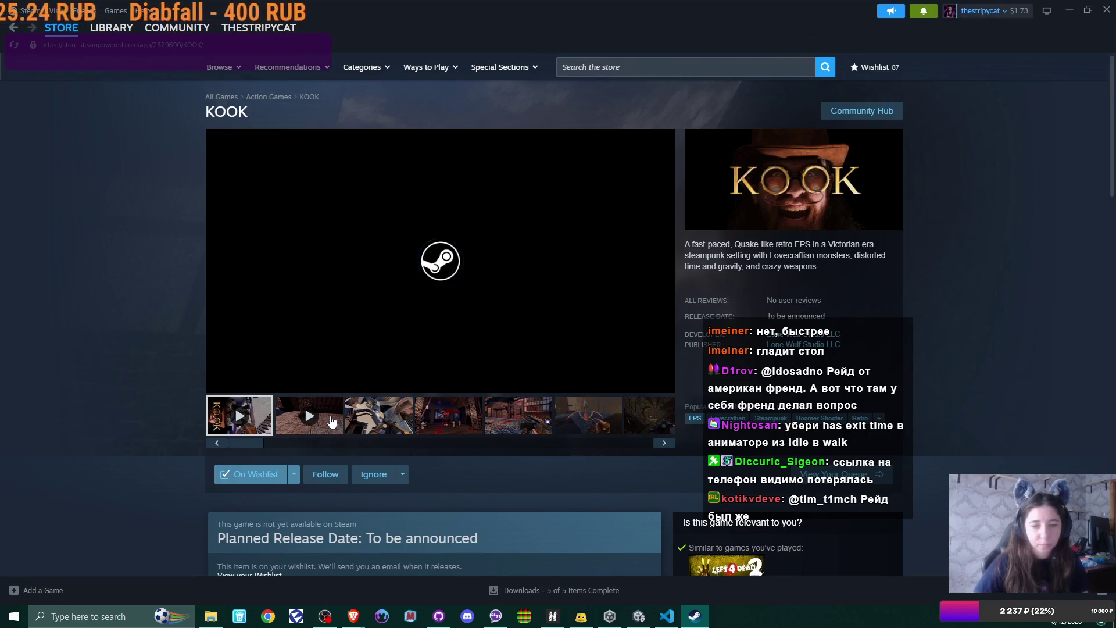
Play KOOK's Gameplay Trailer 4 and dismiss the Happ VPN window that came up
mouse_move(253, 367)
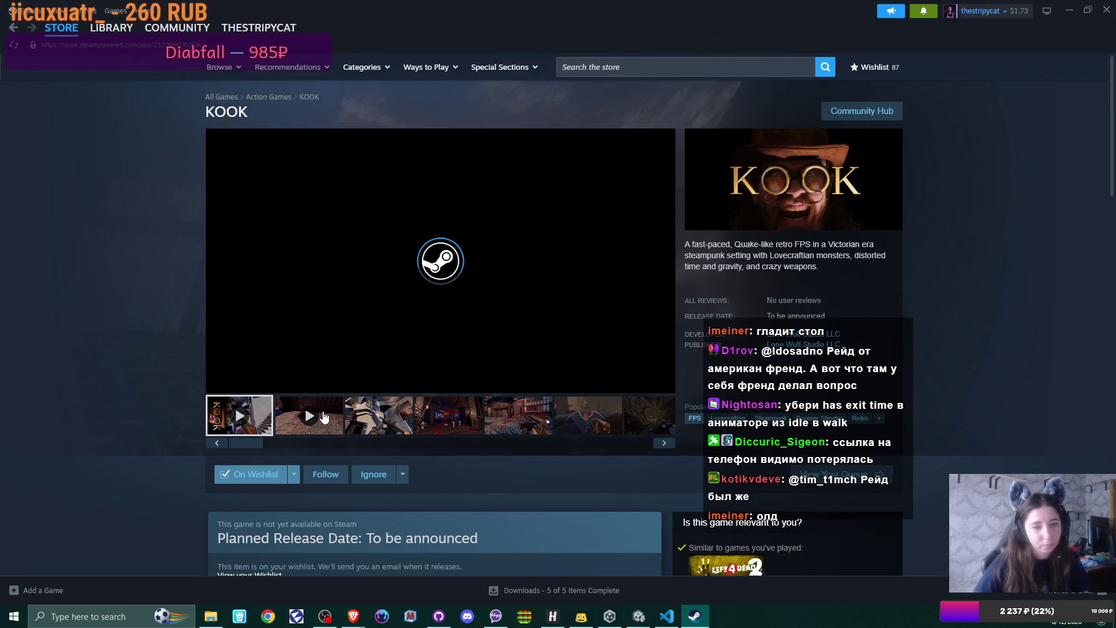
click(324, 418)
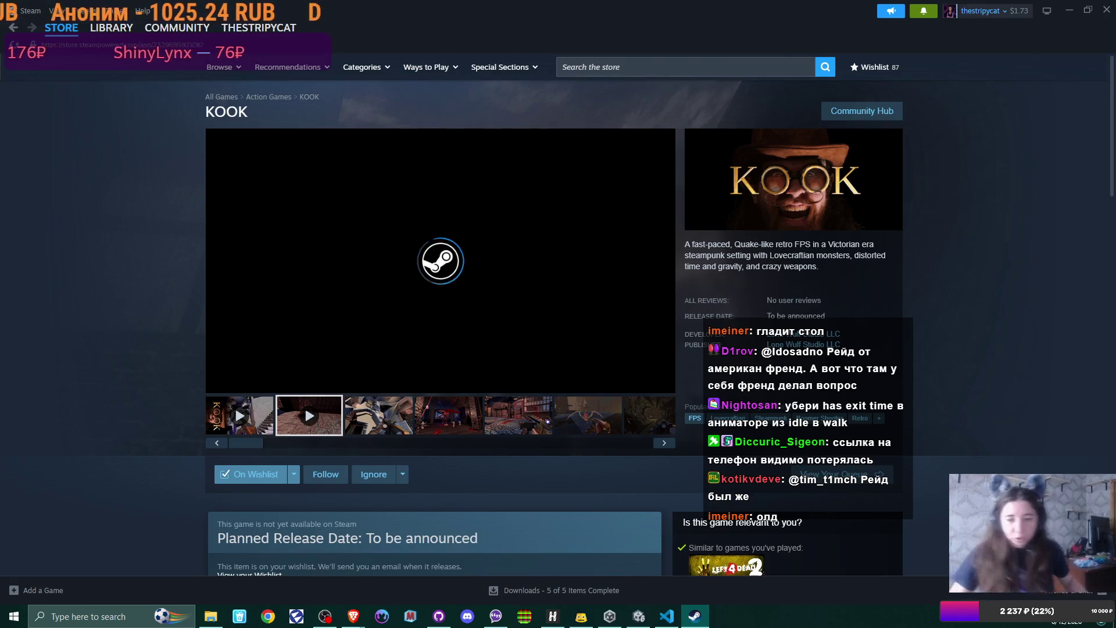
click(559, 620)
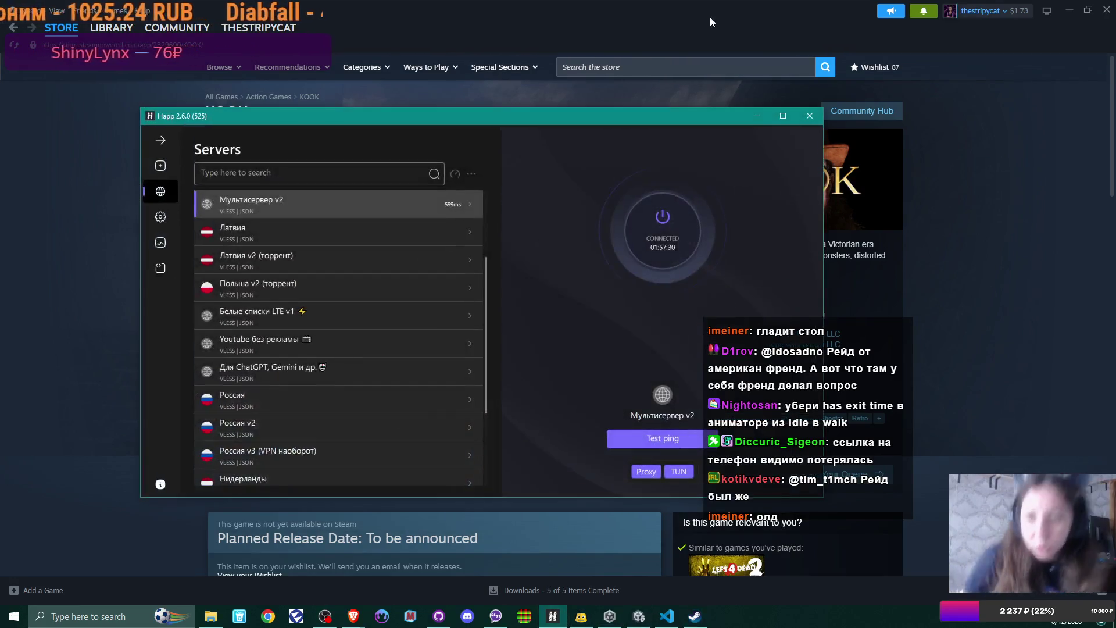
key(Escape)
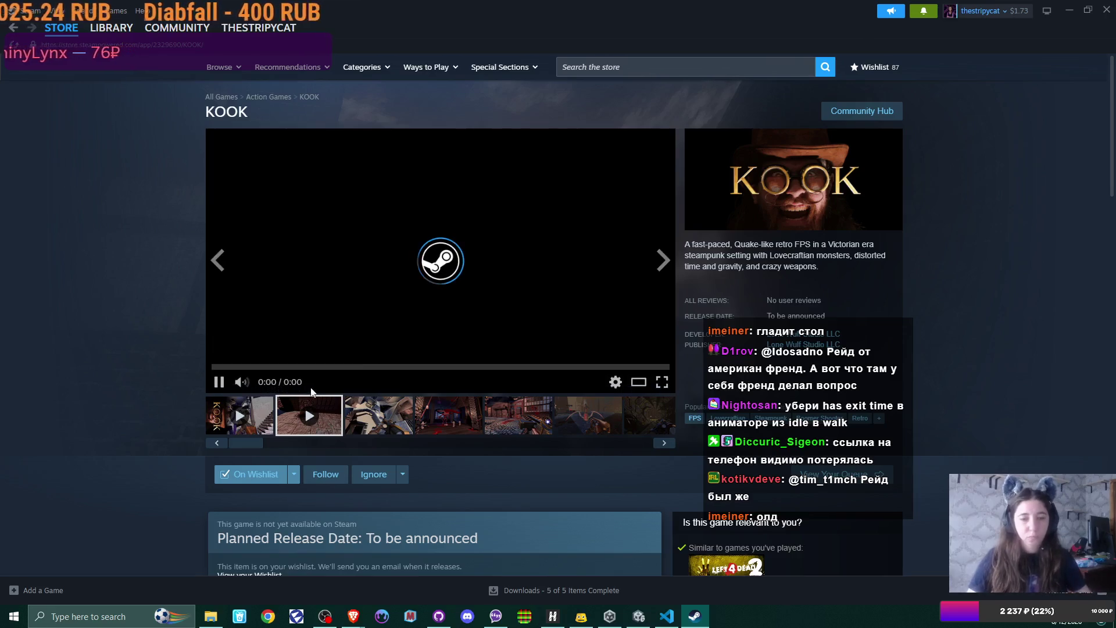
Browse KOOK's screenshots from the third one through to the tunnel shot
click(391, 432)
click(448, 423)
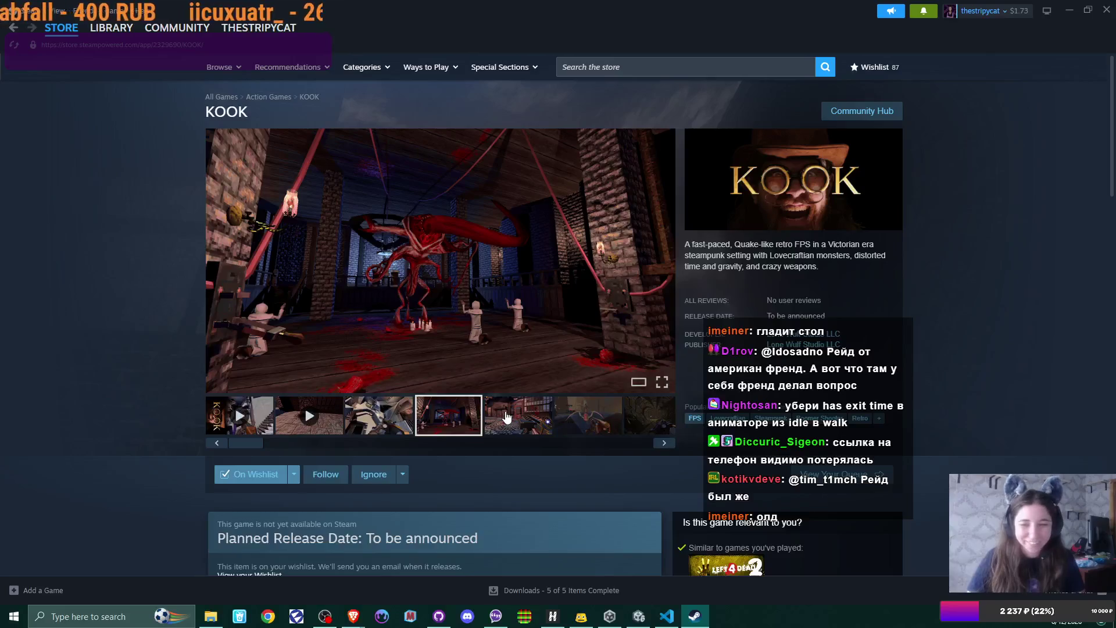
click(506, 416)
click(607, 408)
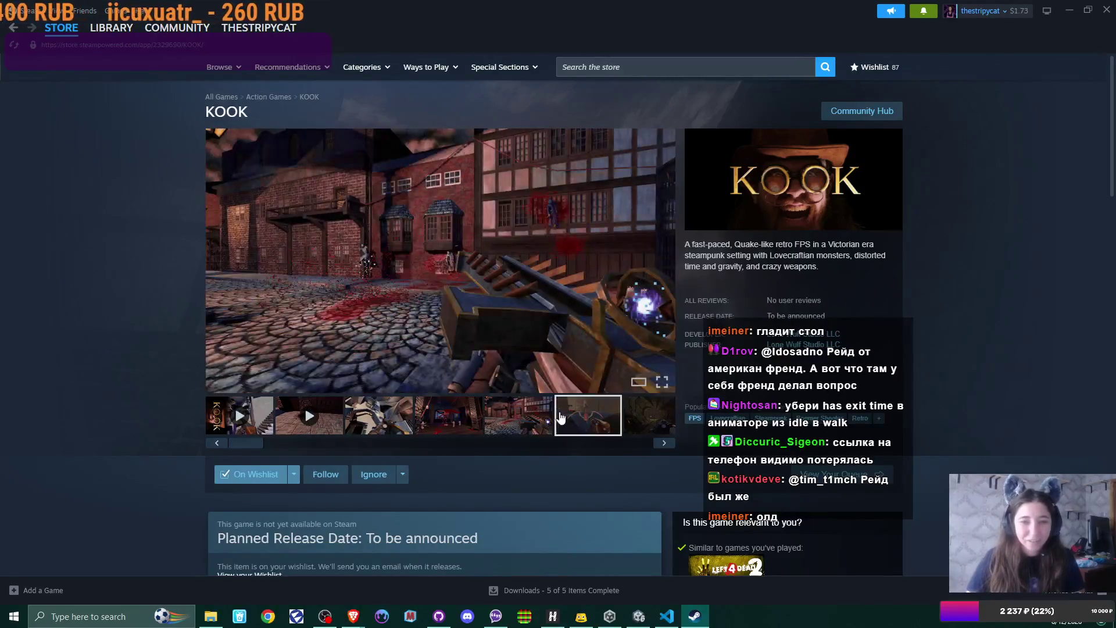
click(666, 440)
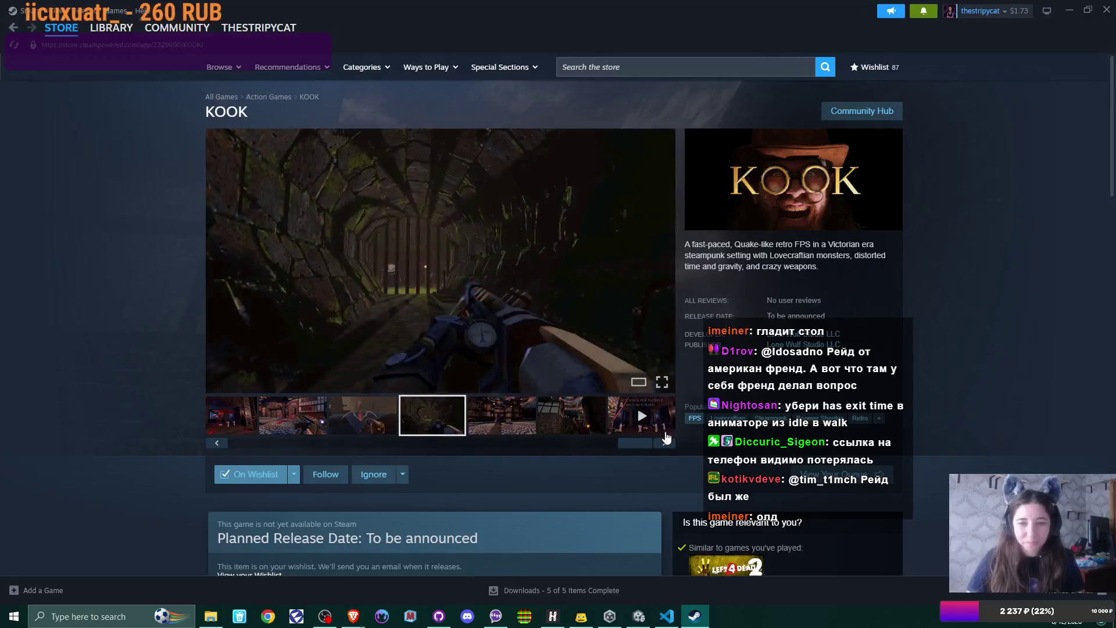
Play KOOK's first two trailers, then open developer Lone Wulf Studio's page
click(642, 427)
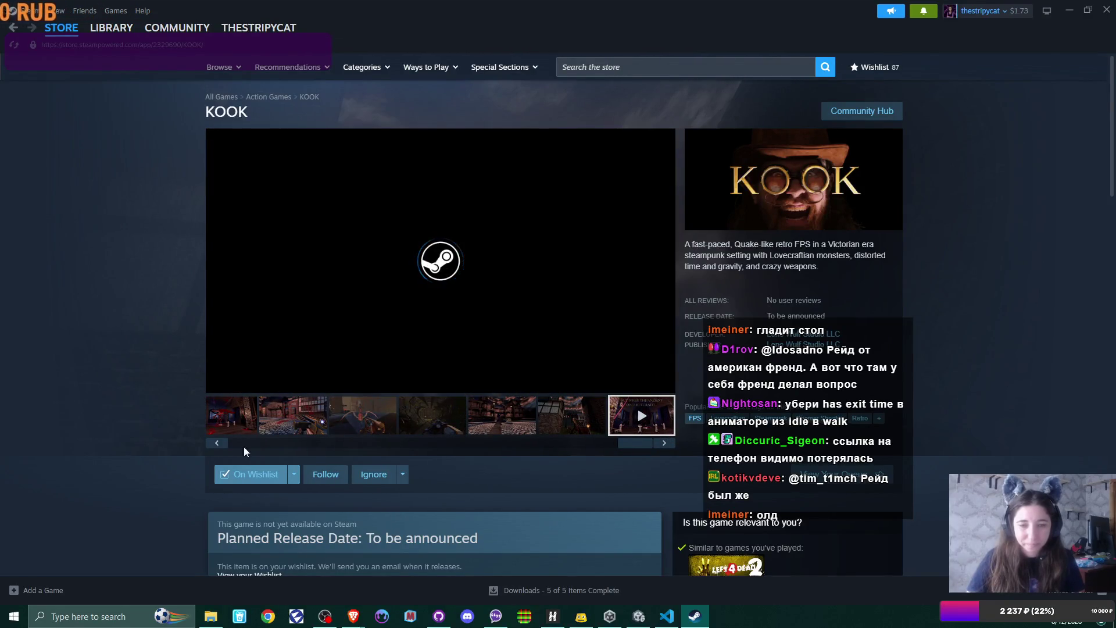
drag(639, 442, 254, 444)
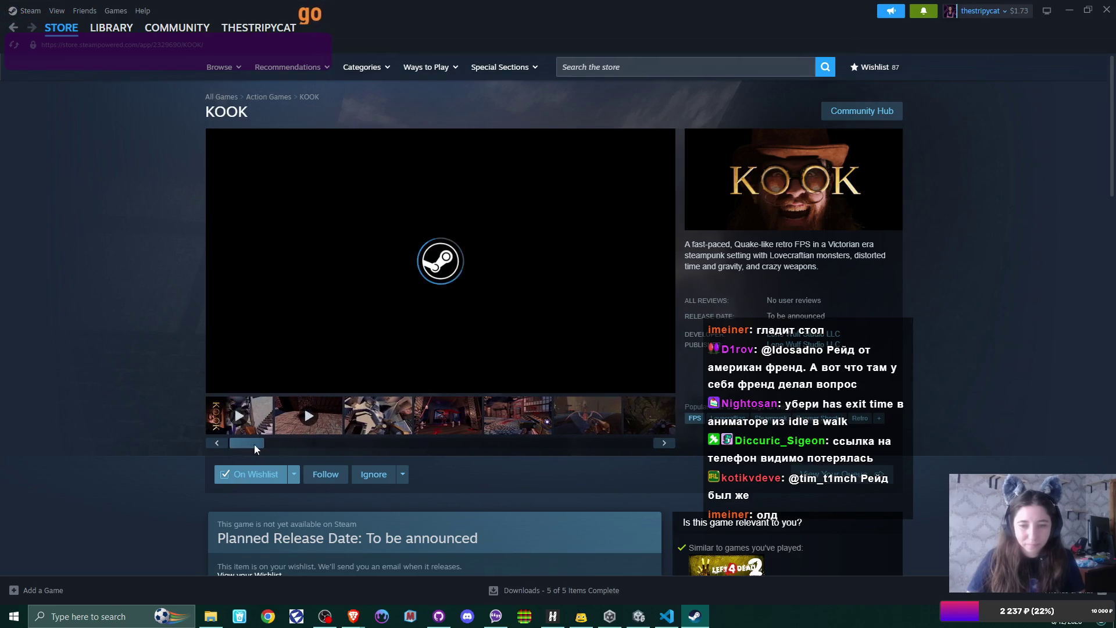
click(250, 412)
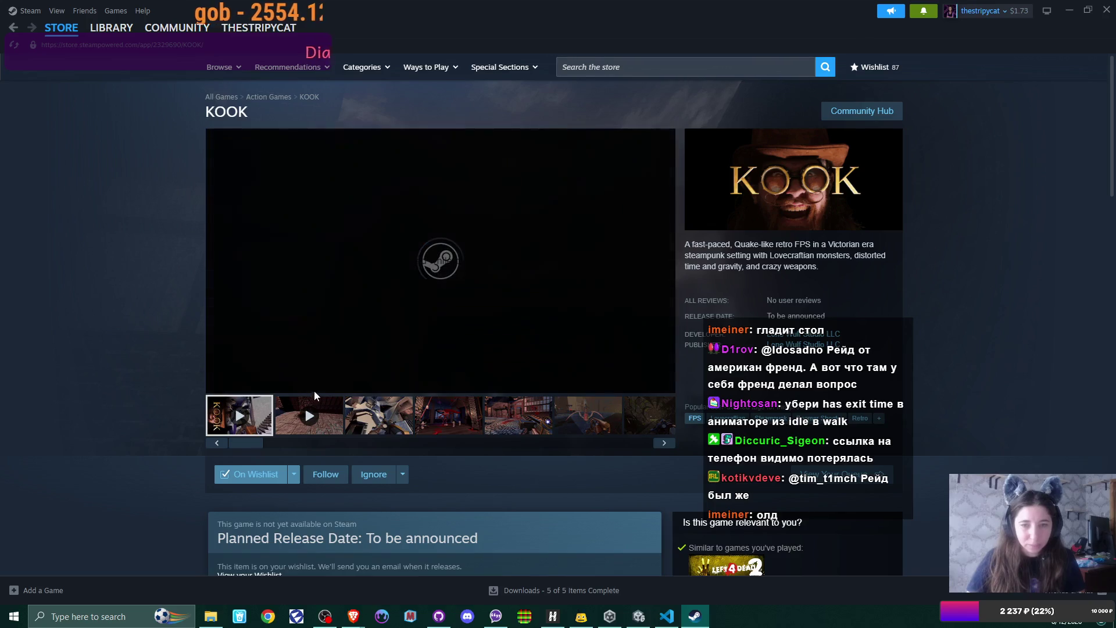
click(294, 420)
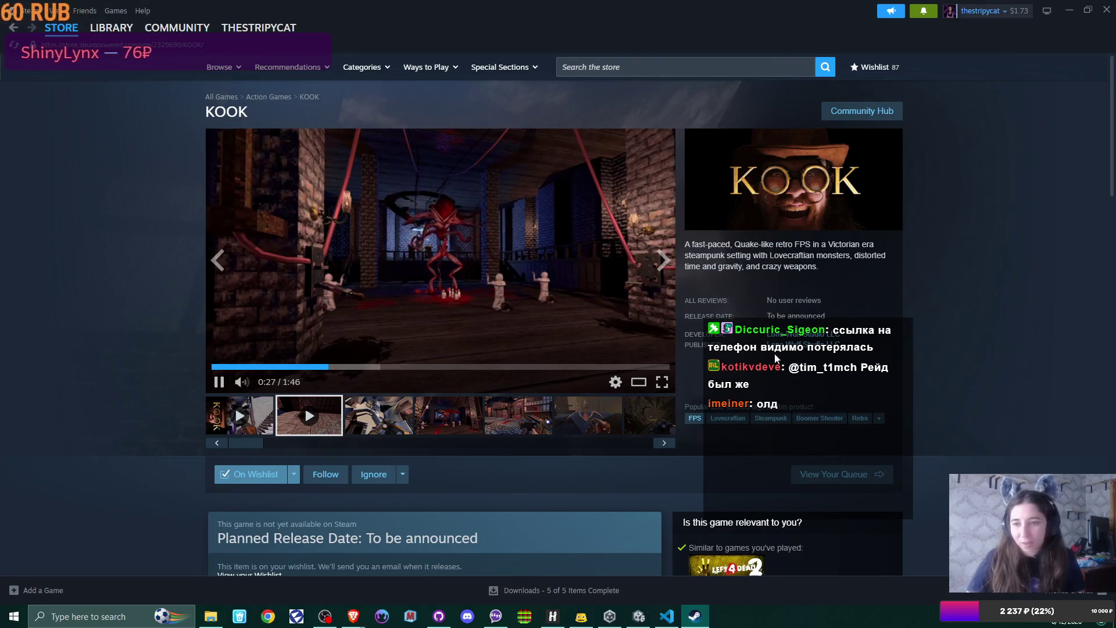
click(795, 339)
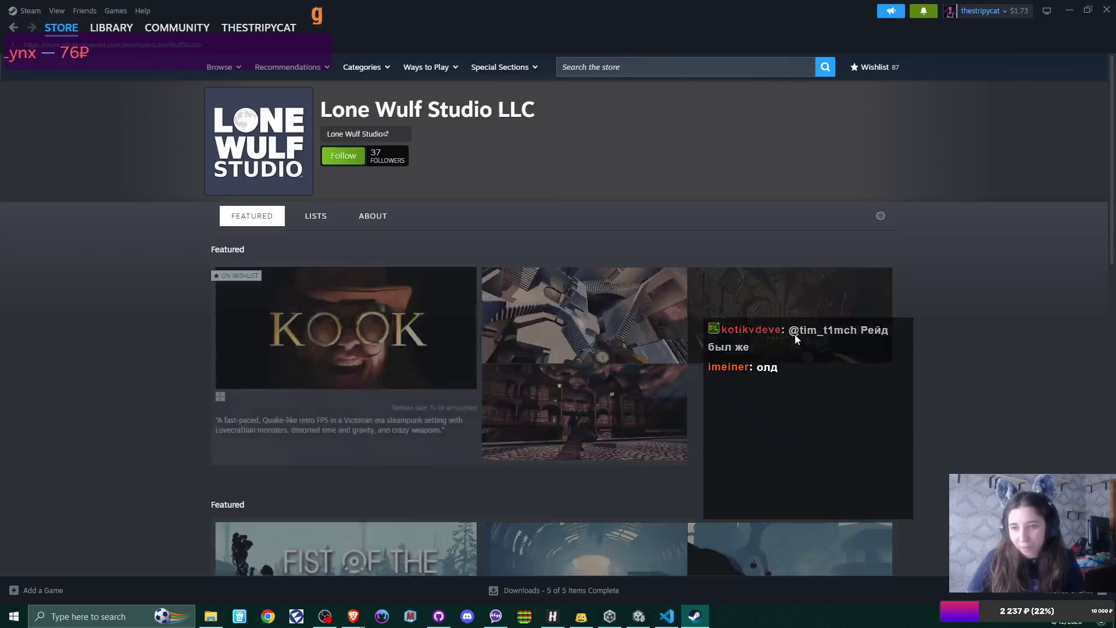
Open Fist of the Forgotten from Lone Wulf Studio's featured games, then close Steam
scroll(676, 313, down, 4)
scroll(674, 313, down, 3)
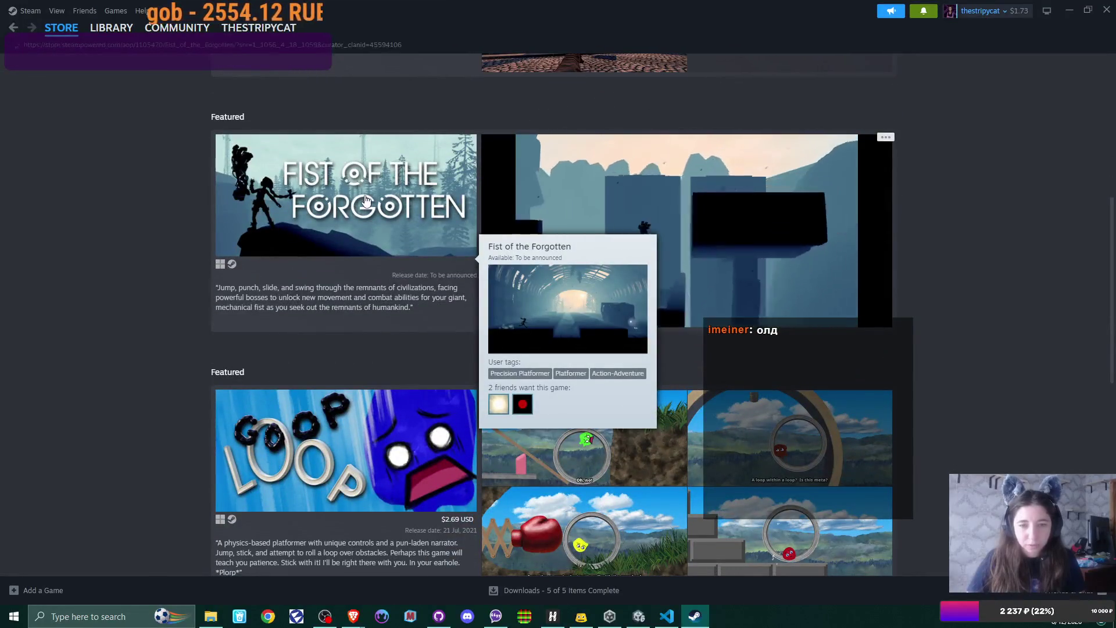
click(365, 200)
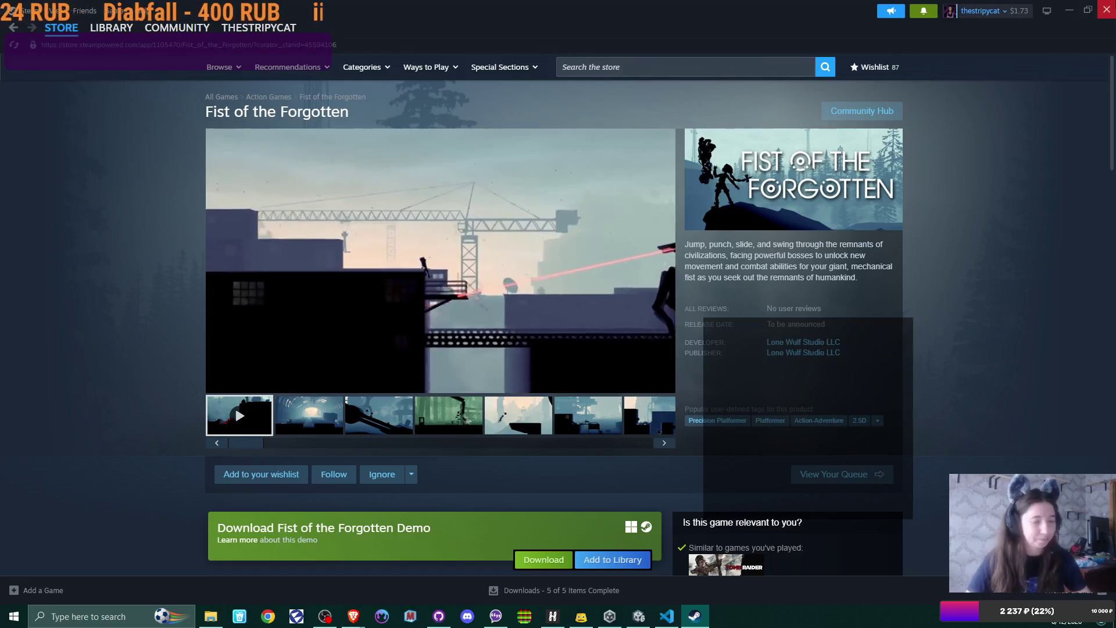
click(1106, 10)
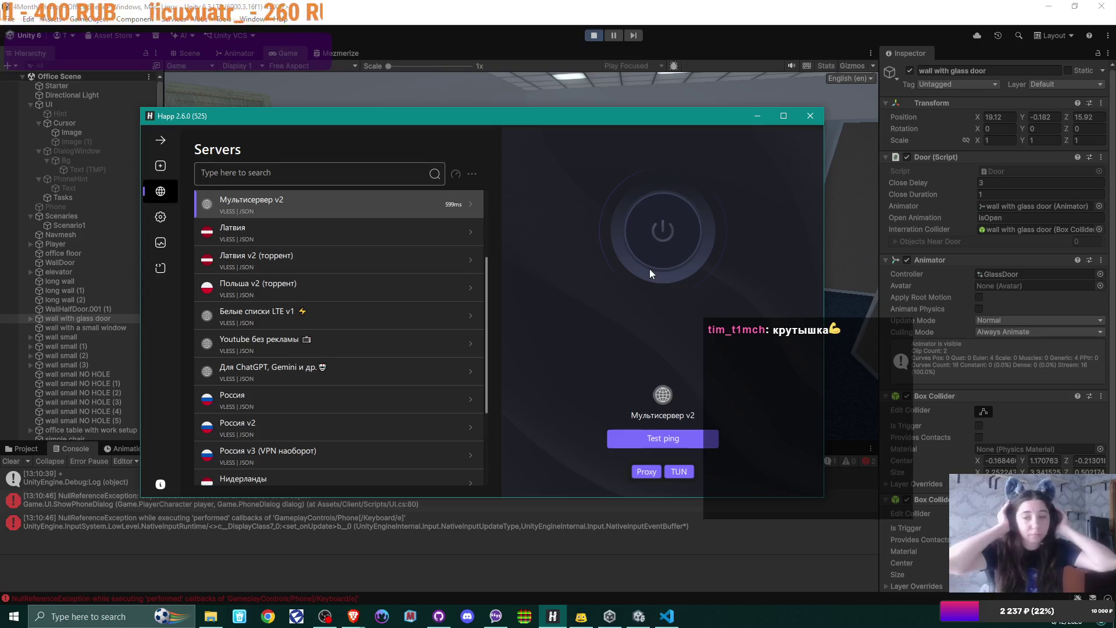
Dismiss the Happ VPN server list to reveal Unity's running corridor game view
click(756, 116)
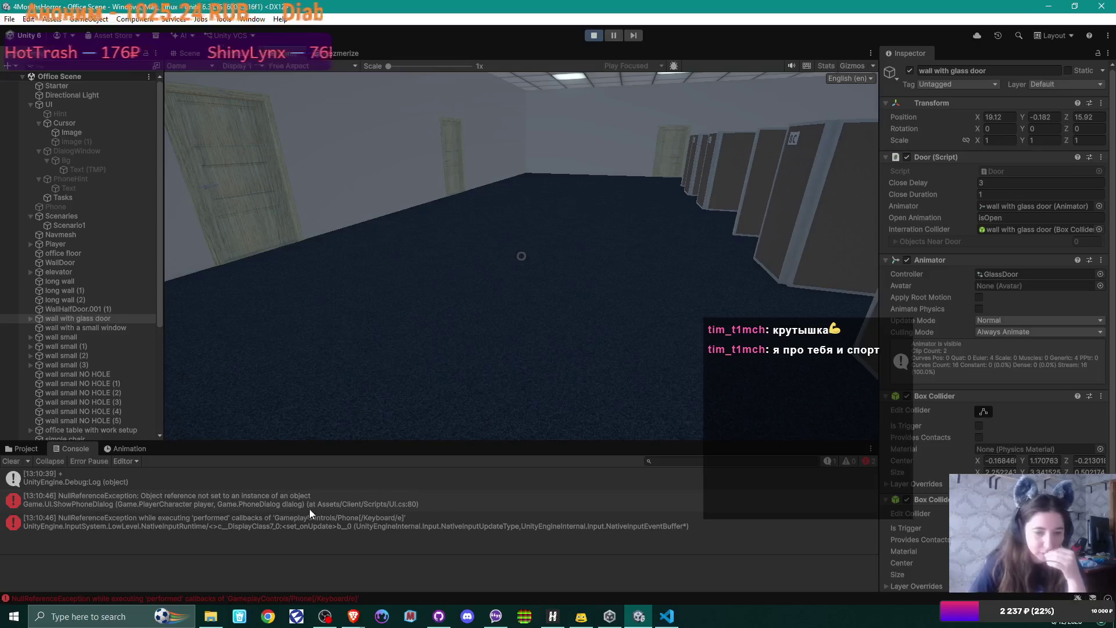
Inspect both NullReferenceException stack traces in the Console and exit Play mode
click(121, 497)
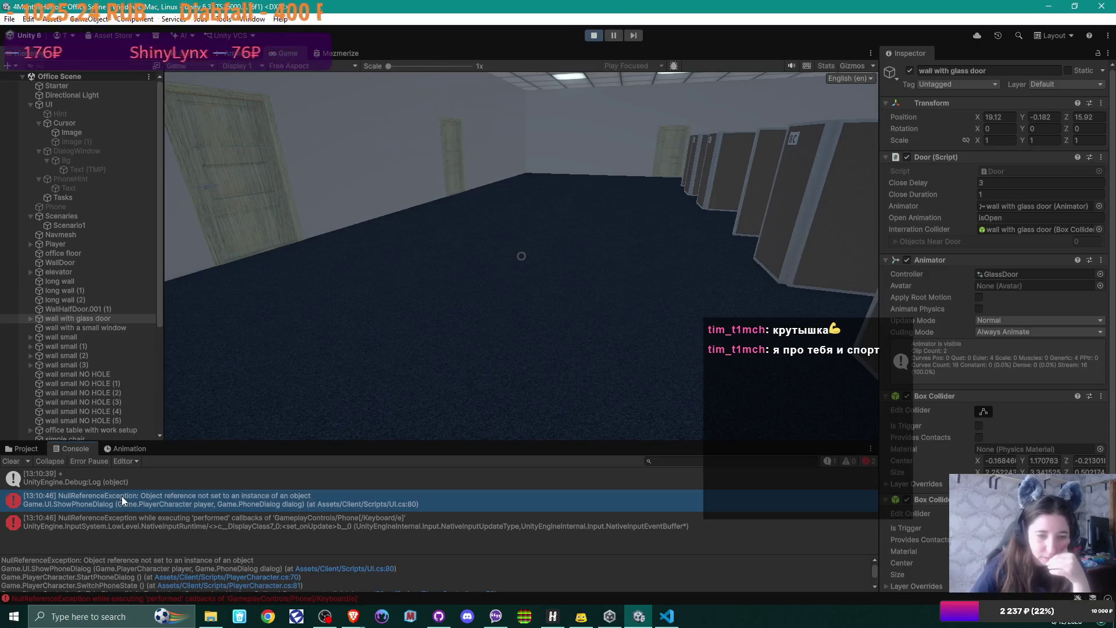
click(222, 528)
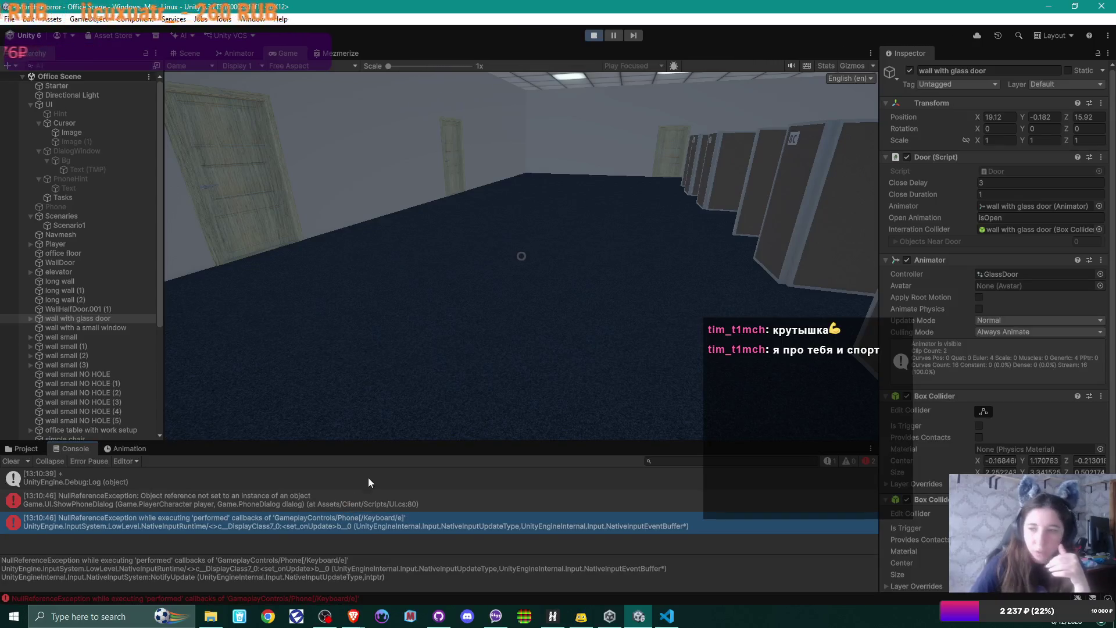
key(ctrl+p)
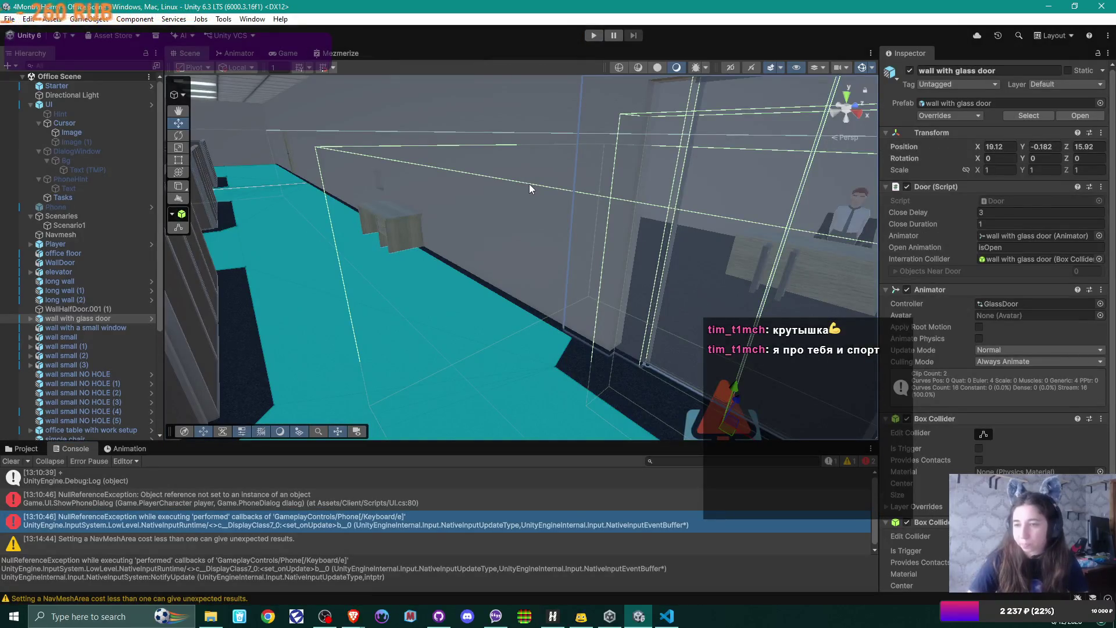
Look around the scene toward the cubicle rows and select FirstMsgTrigger to show its Phone Area
scroll(991, 200, down, 3)
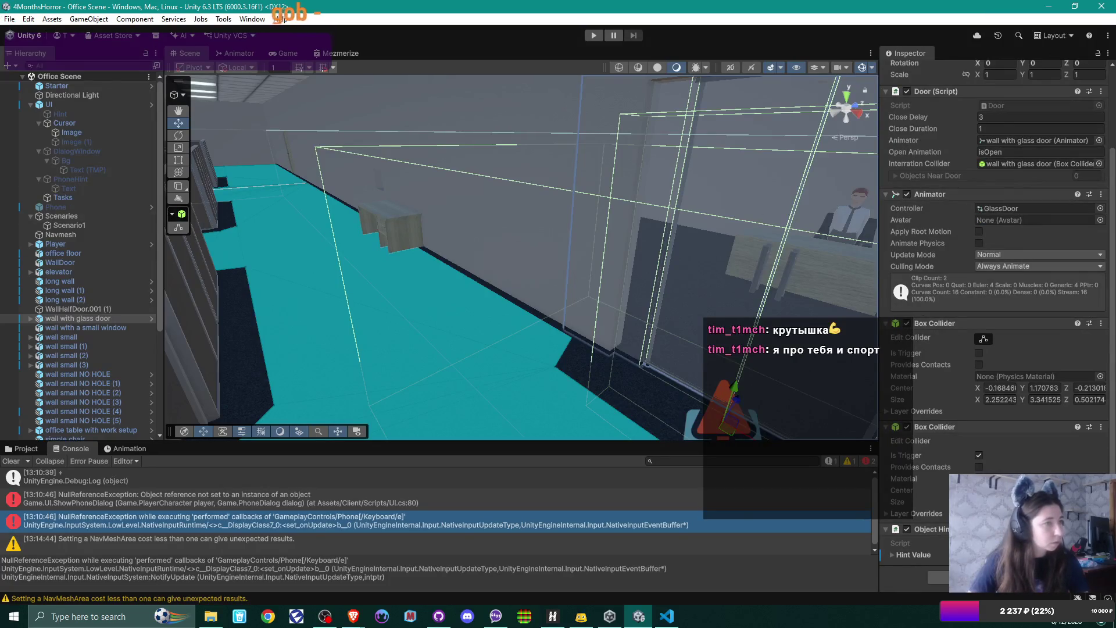
scroll(988, 204, up, 3)
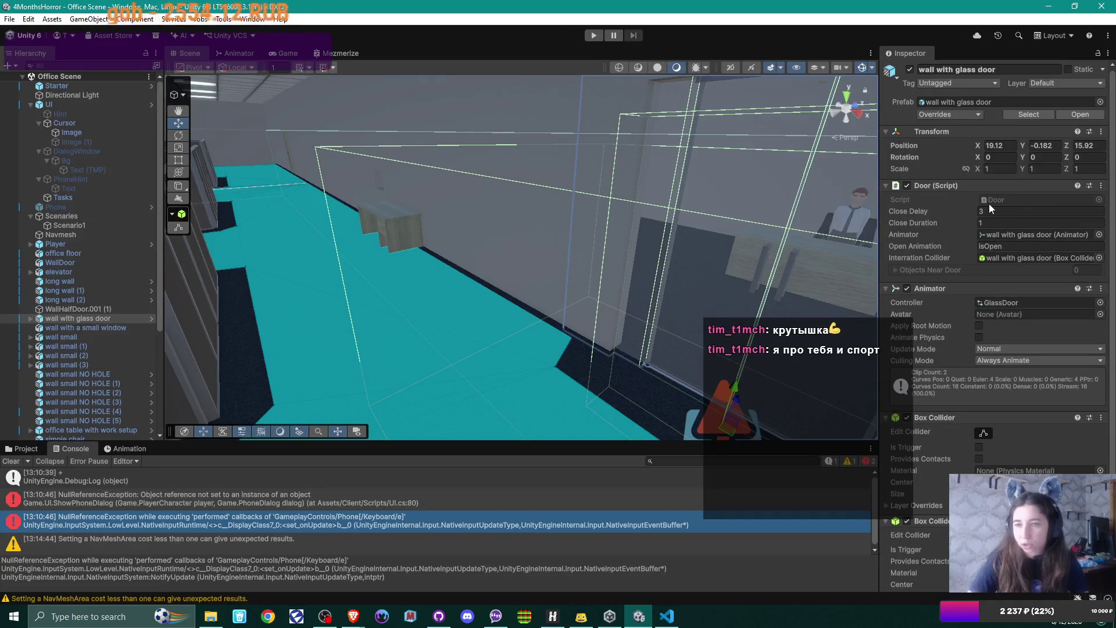
mouse_move(486, 165)
mouse_down()
mouse_move(260, 145)
mouse_move(120, 159)
mouse_move(115, 173)
mouse_move(517, 197)
mouse_move(477, 239)
mouse_up()
scroll(123, 253, down, 3)
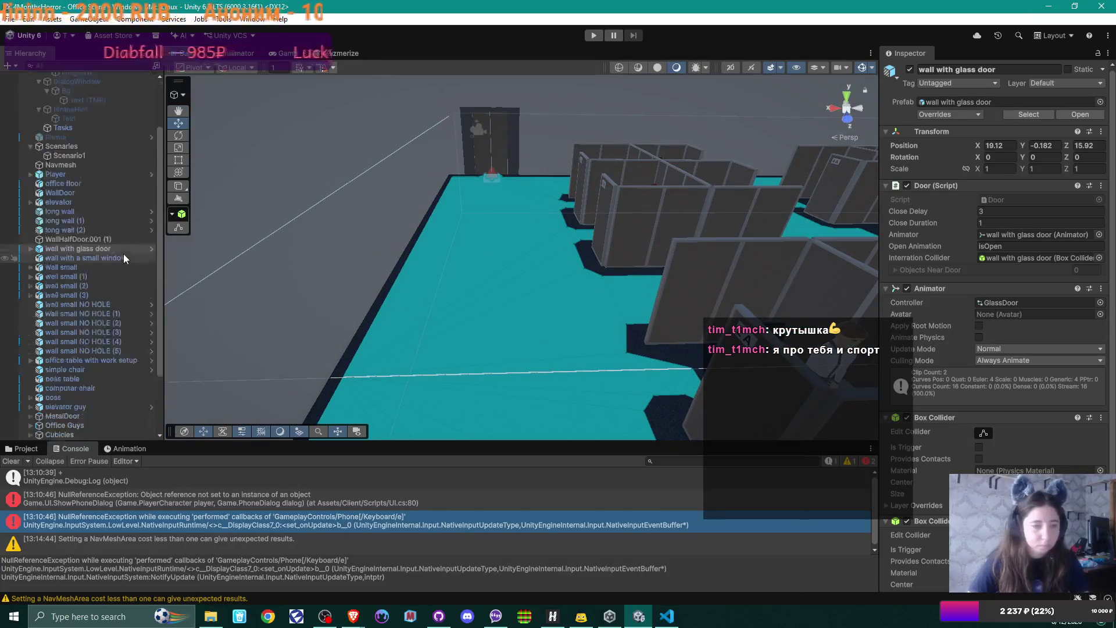
scroll(124, 253, down, 3)
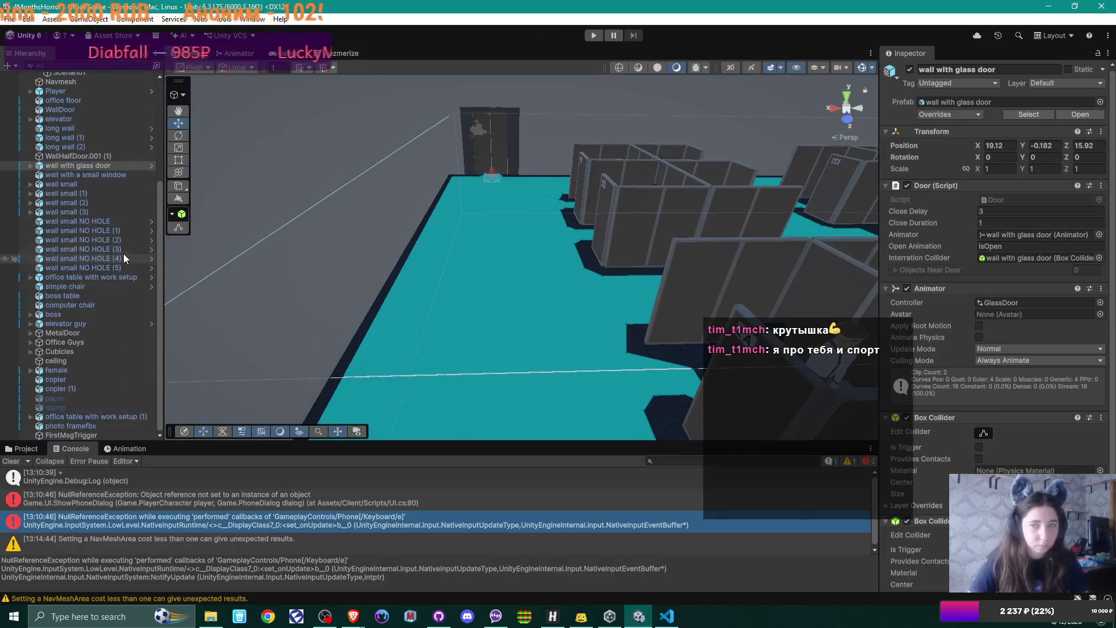
click(22, 448)
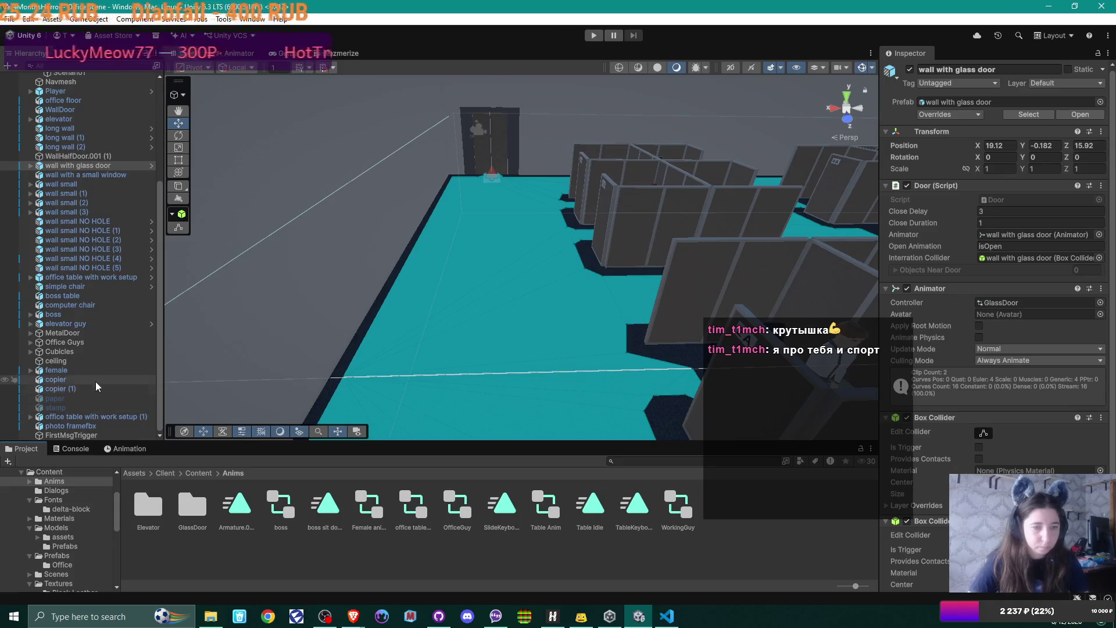
scroll(99, 323, up, 5)
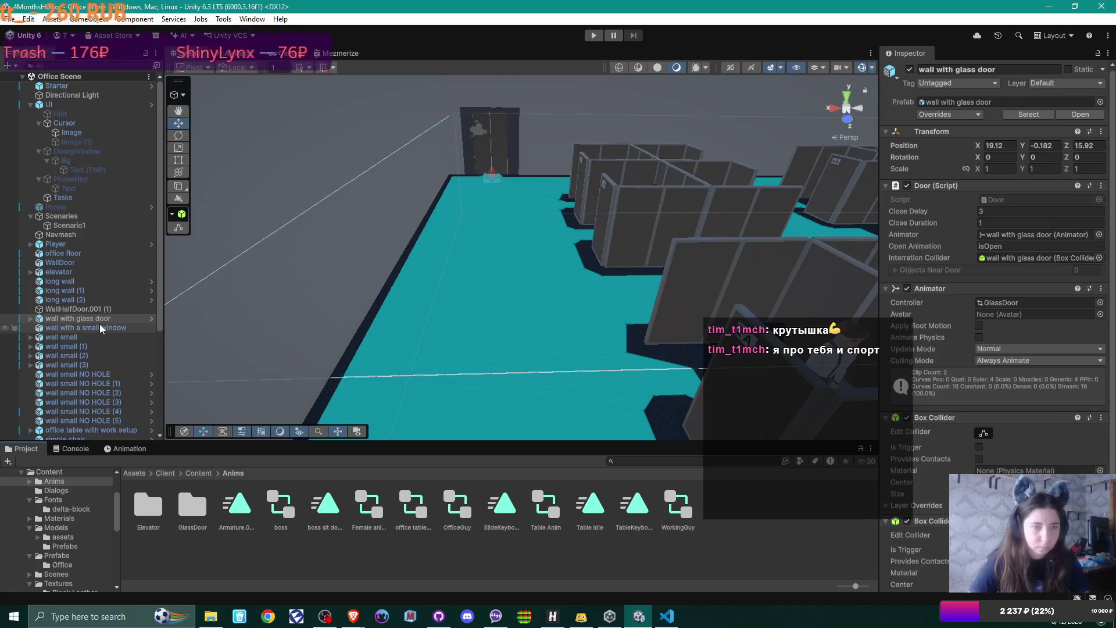
scroll(100, 323, down, 5)
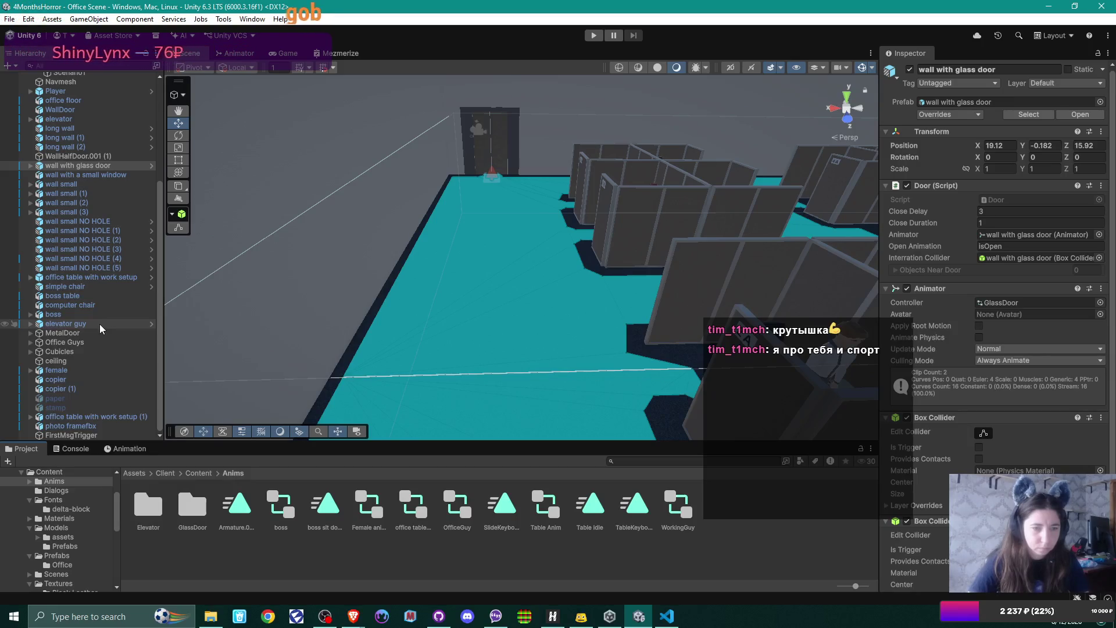
click(75, 435)
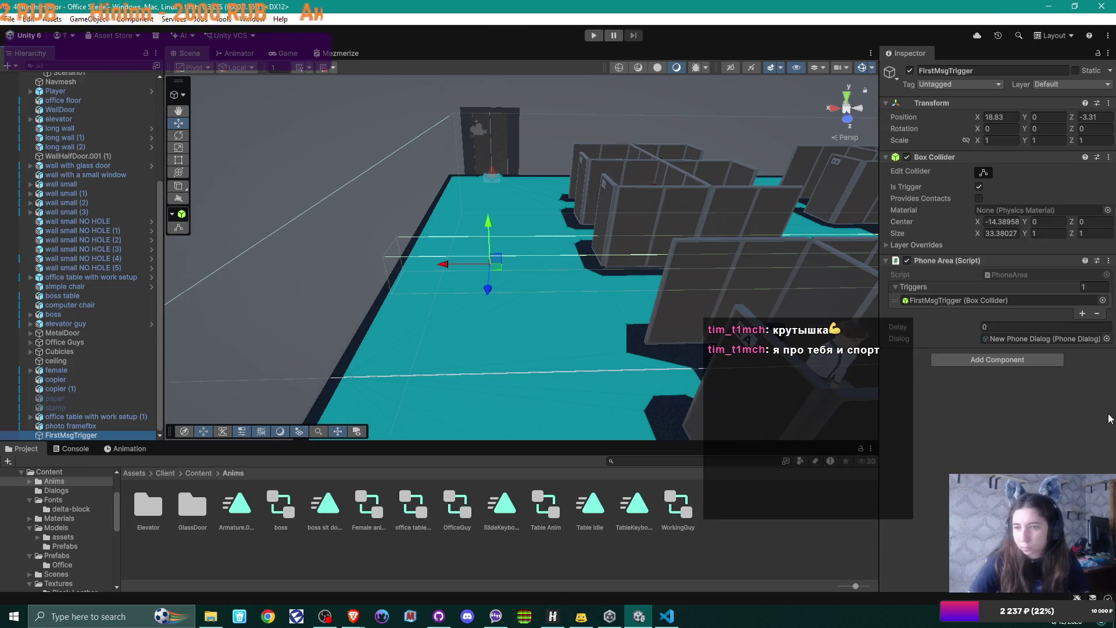
Ping the New Phone Dialog asset from the Dialog field and open PhoneArea.cs via Edit Script
click(1045, 338)
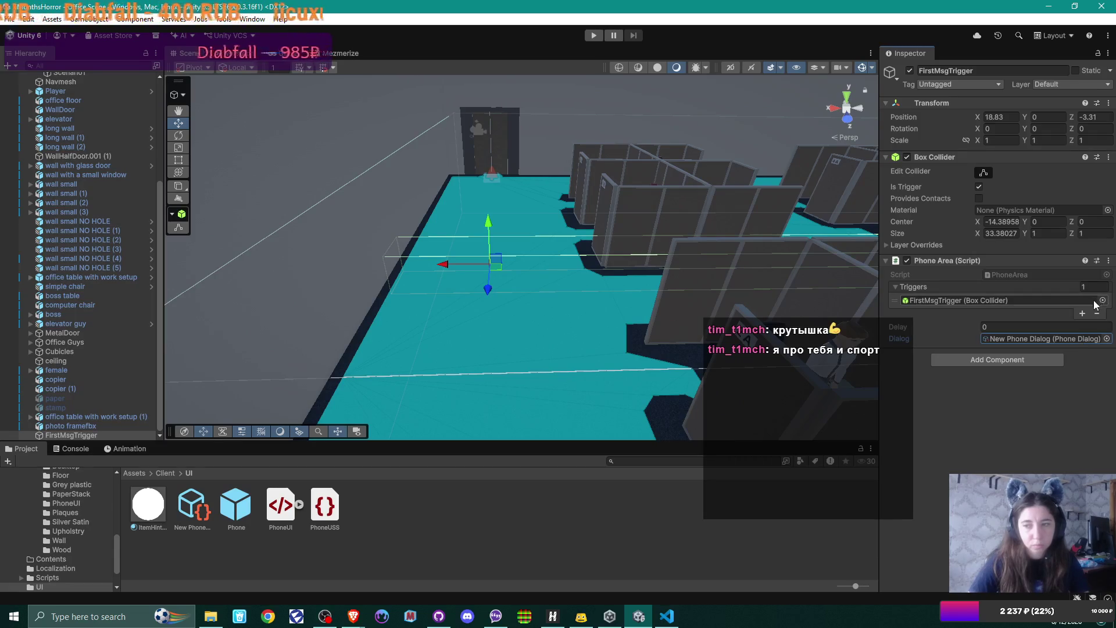
click(1108, 261)
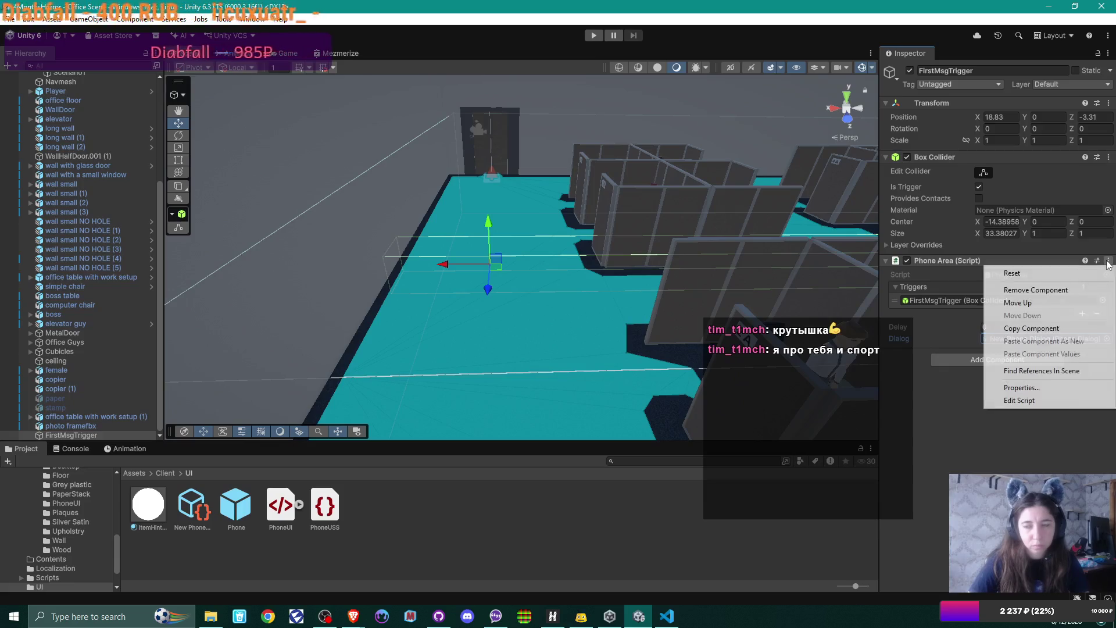
click(1046, 400)
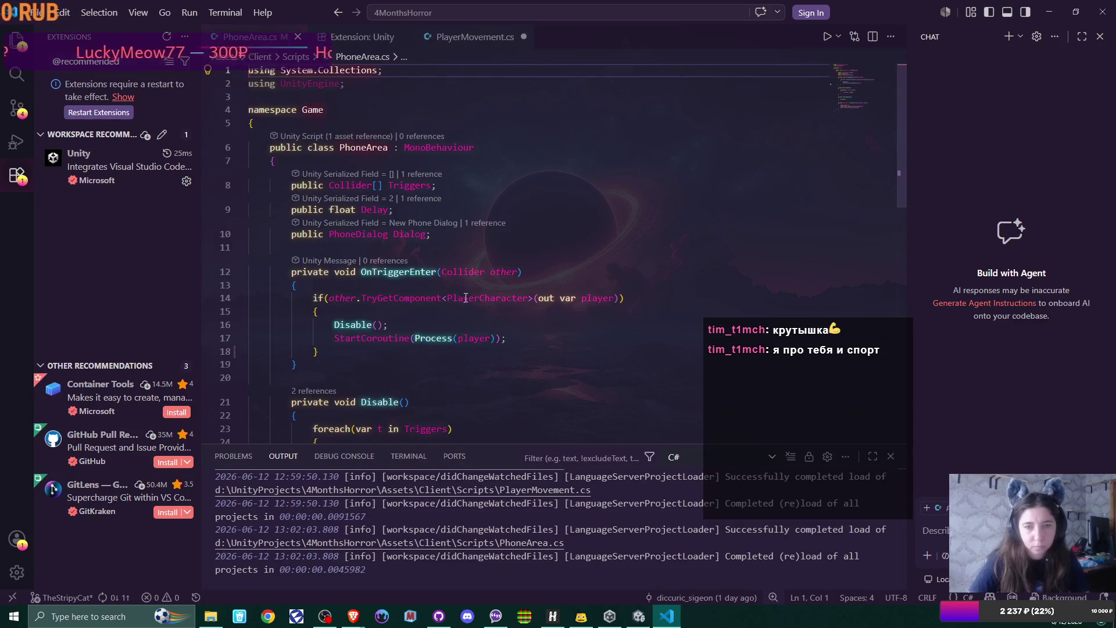
click(505, 234)
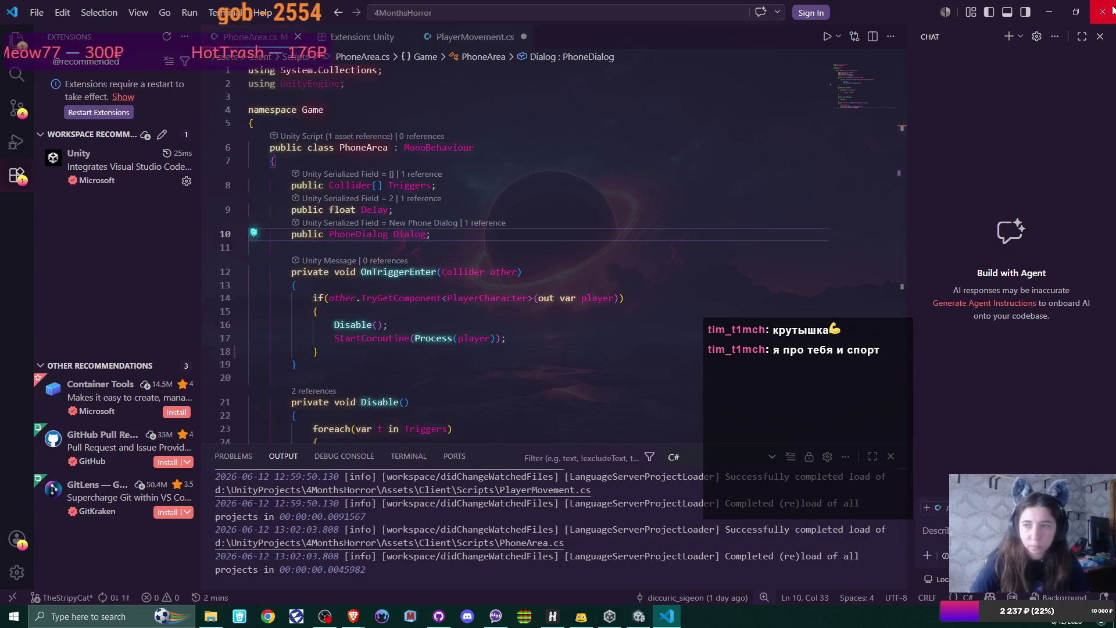
click(1046, 13)
click(1026, 339)
click(1106, 339)
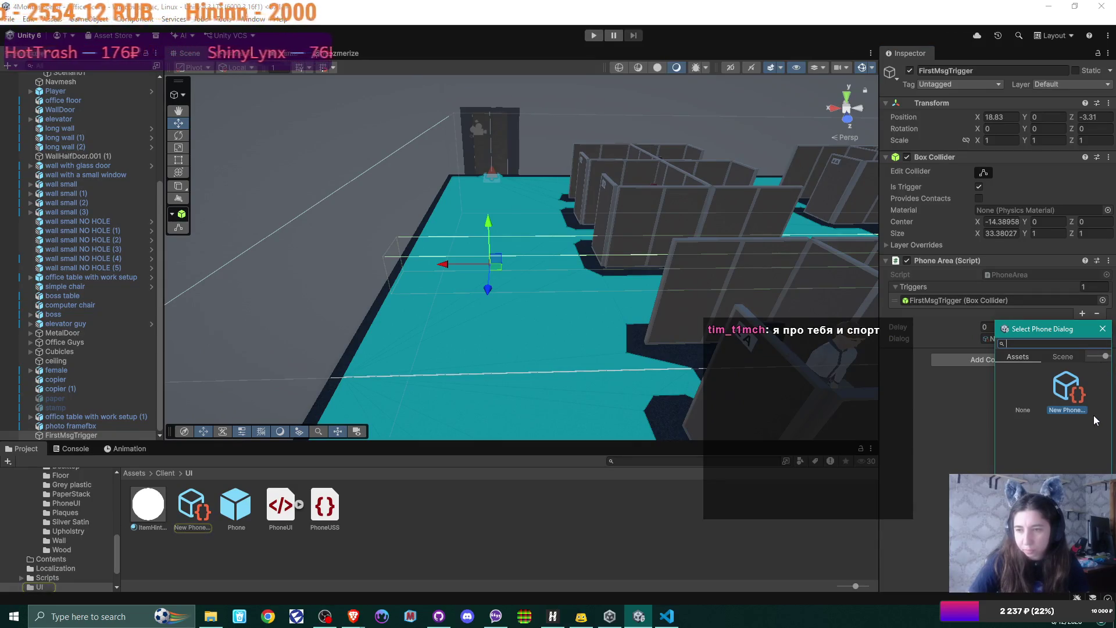
Close the picker, review the New Phone Dialog asset's Wife messages, and switch to GitHub Desktop
click(1103, 331)
click(188, 506)
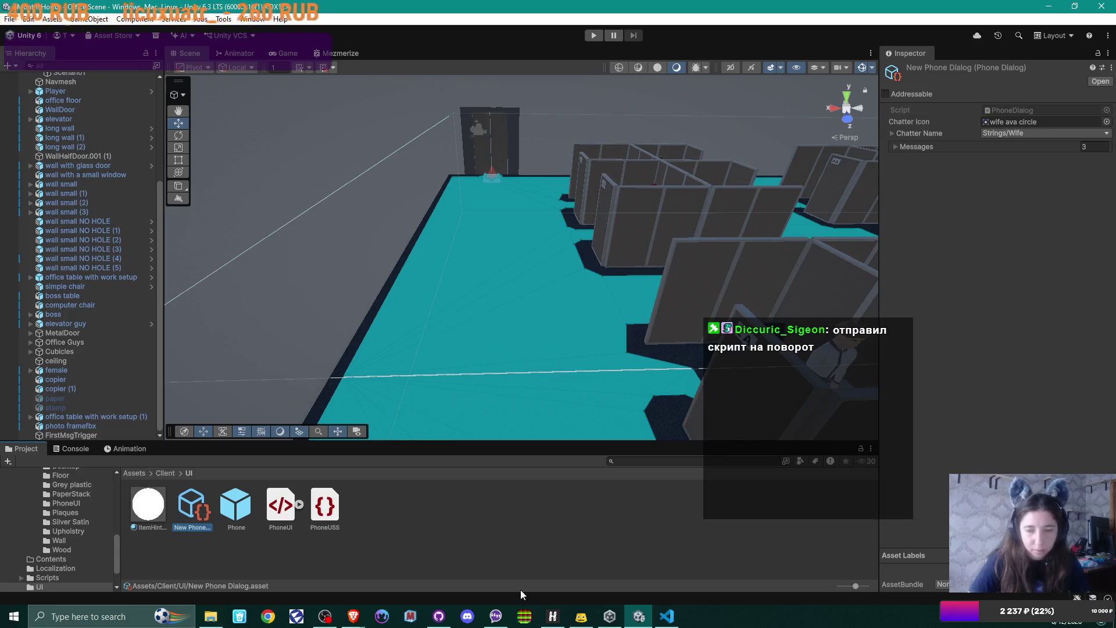
click(439, 616)
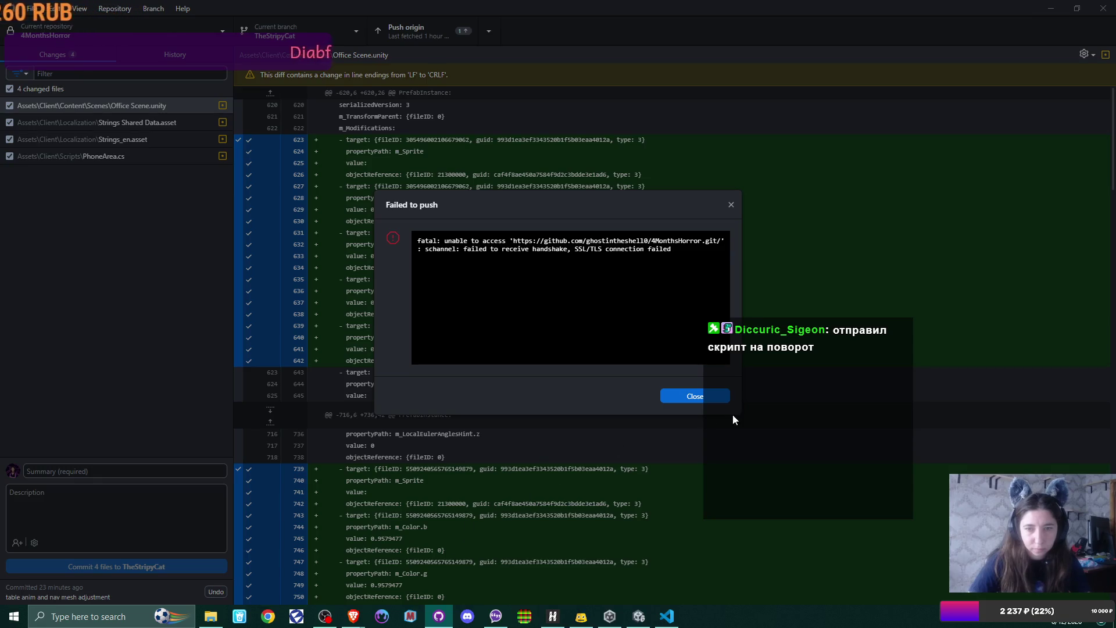
click(553, 616)
click(757, 116)
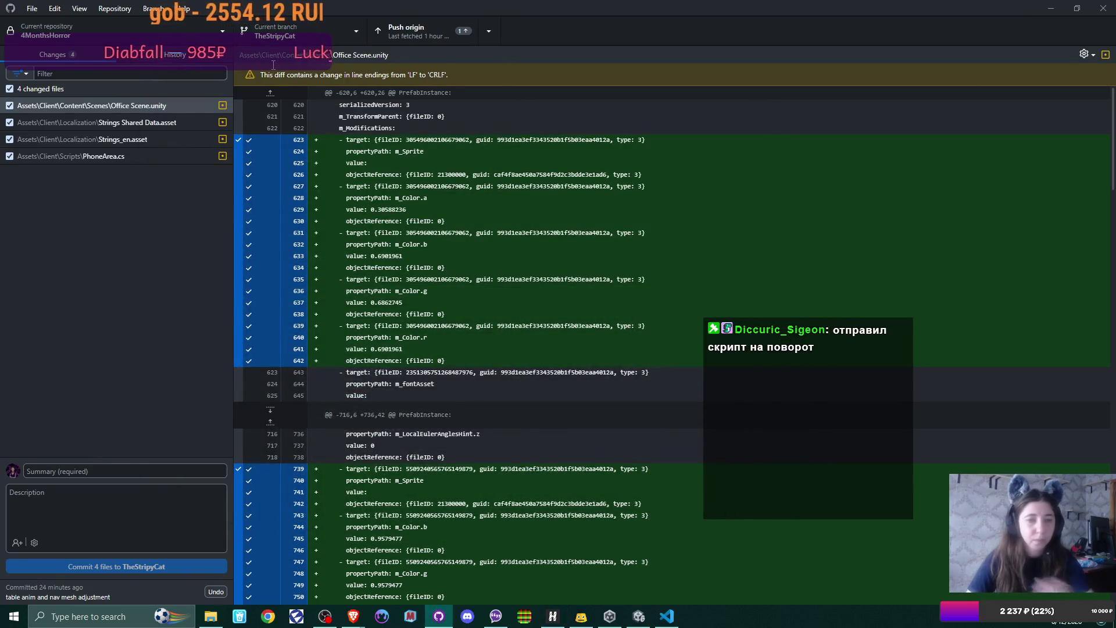
click(312, 33)
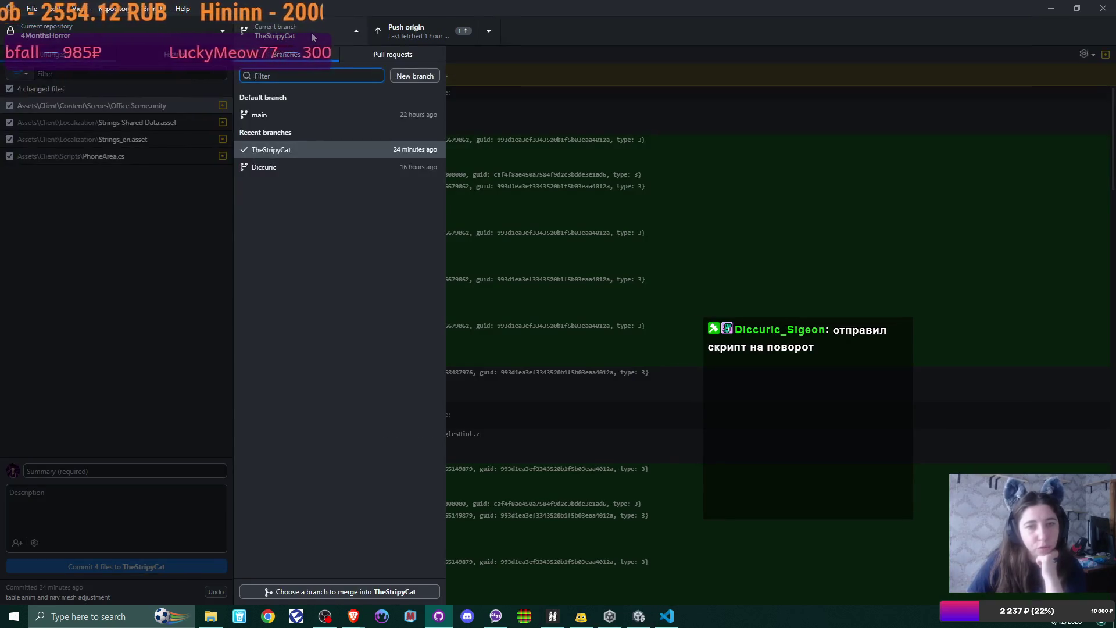
right_click(311, 33)
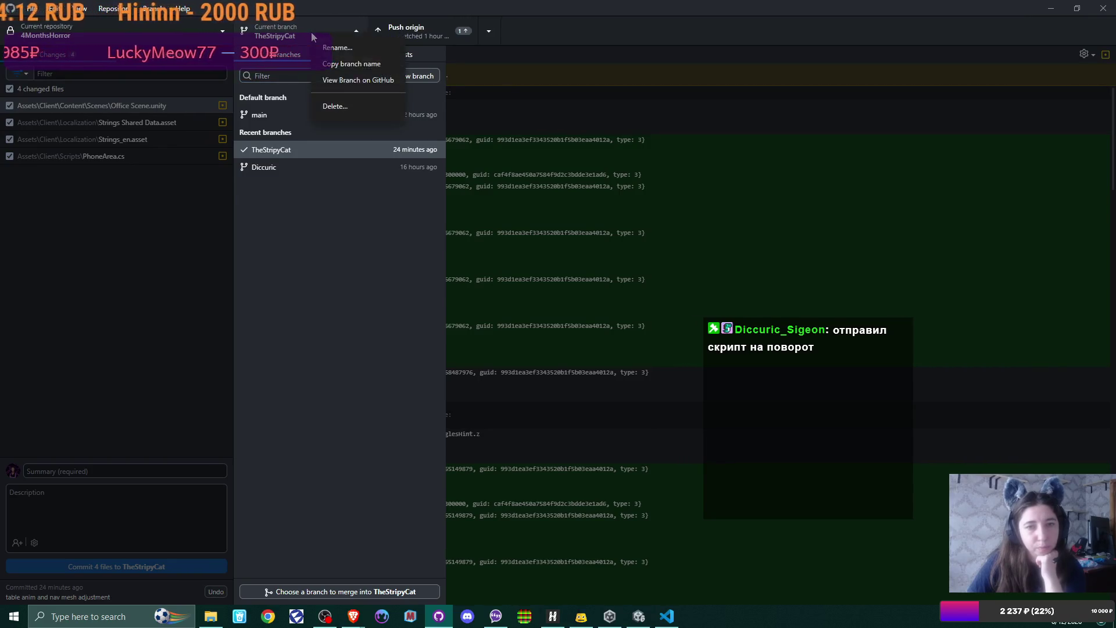
click(344, 64)
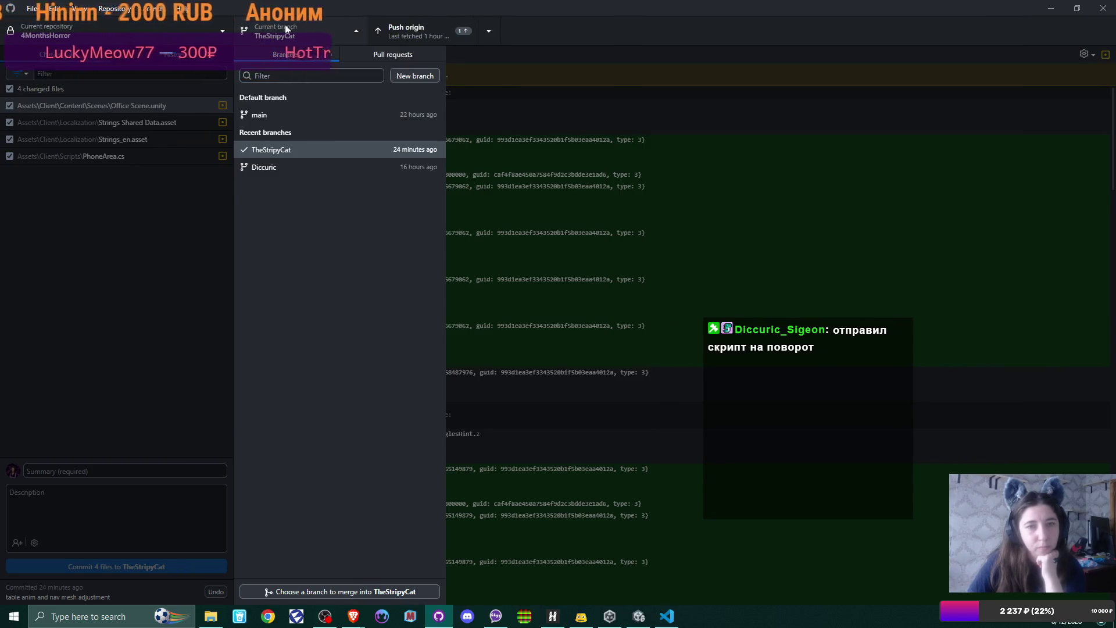
click(285, 25)
click(153, 8)
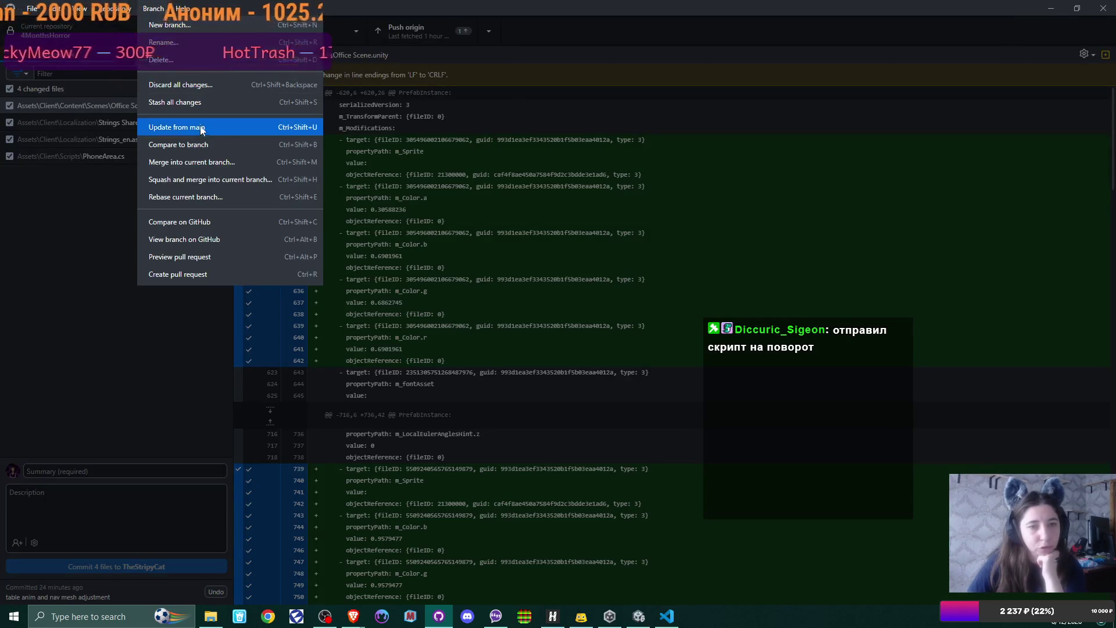
click(214, 162)
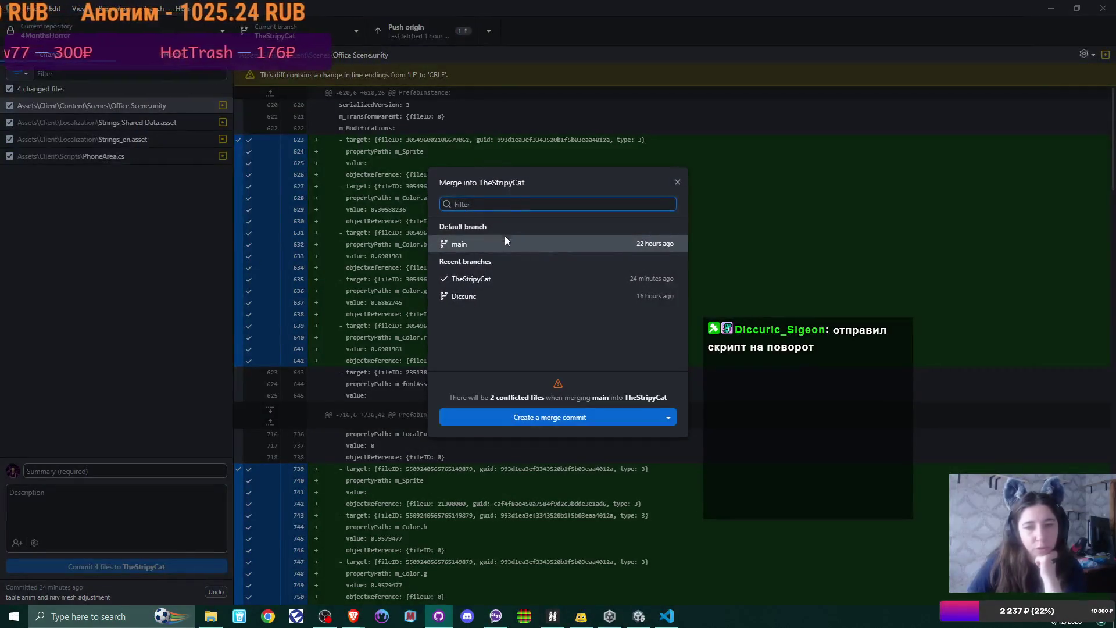
click(485, 297)
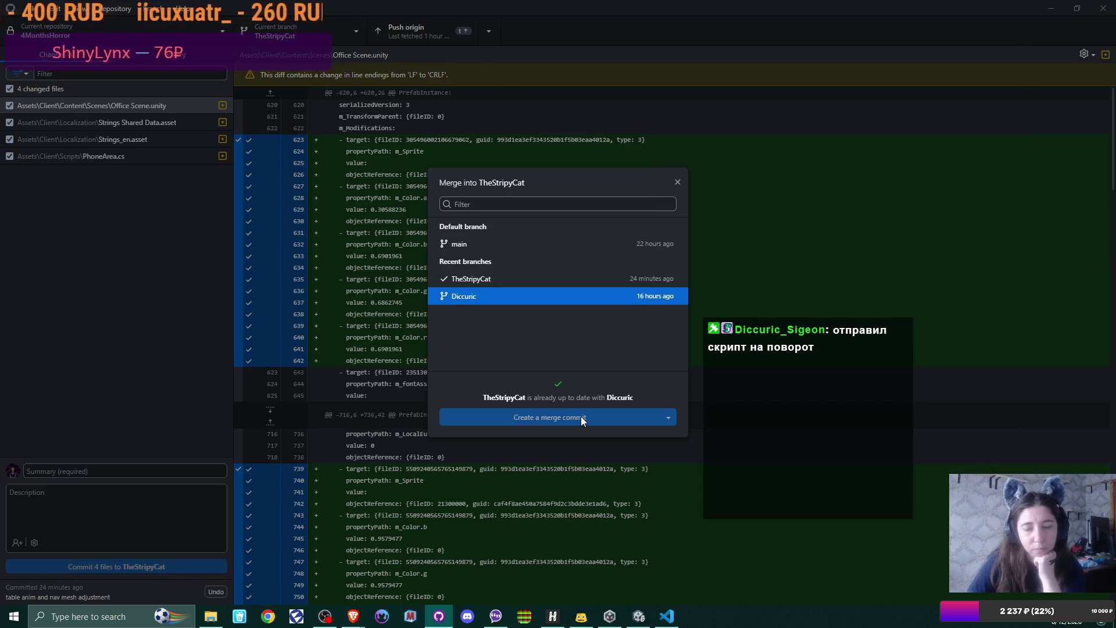
click(683, 182)
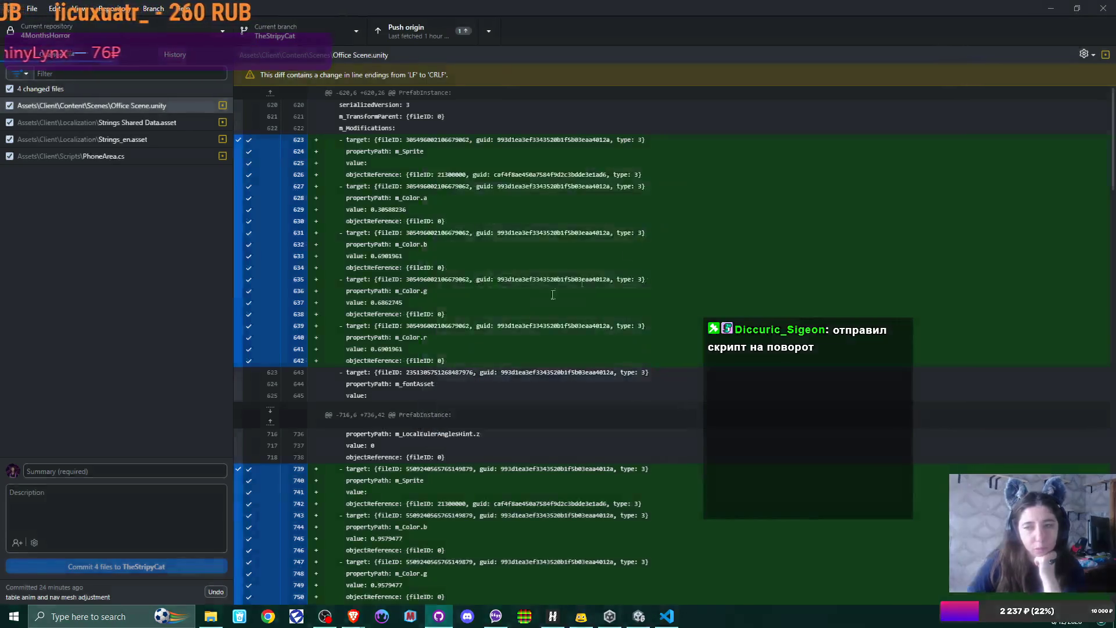
click(283, 39)
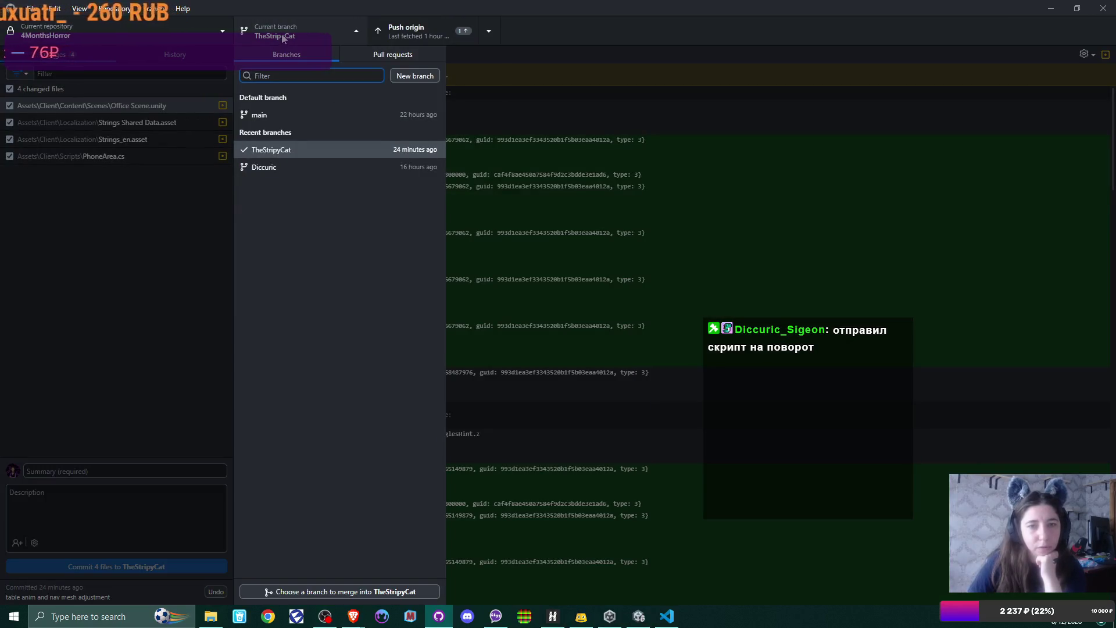
Review the changes in Strings Shared Data.asset, Strings_en.asset and PhoneArea.cs
click(284, 38)
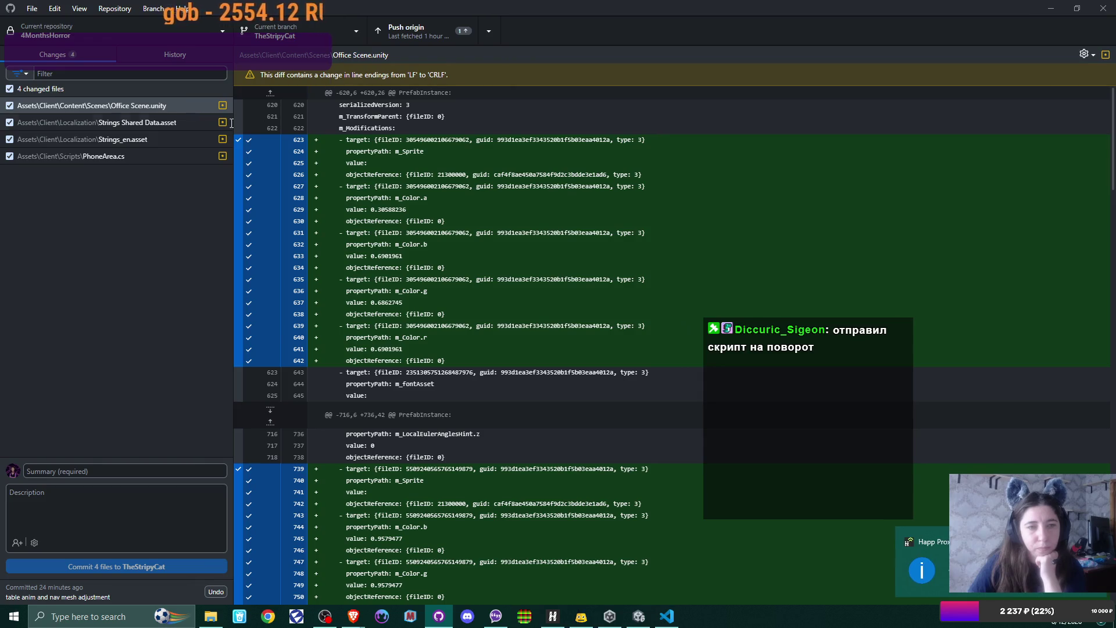
click(174, 123)
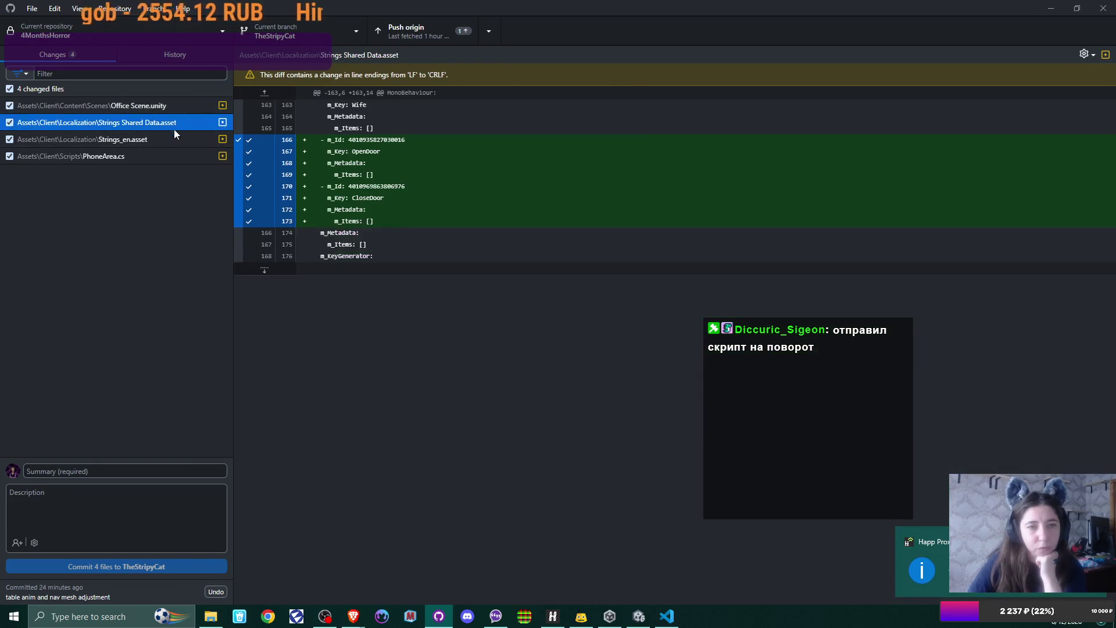
click(173, 139)
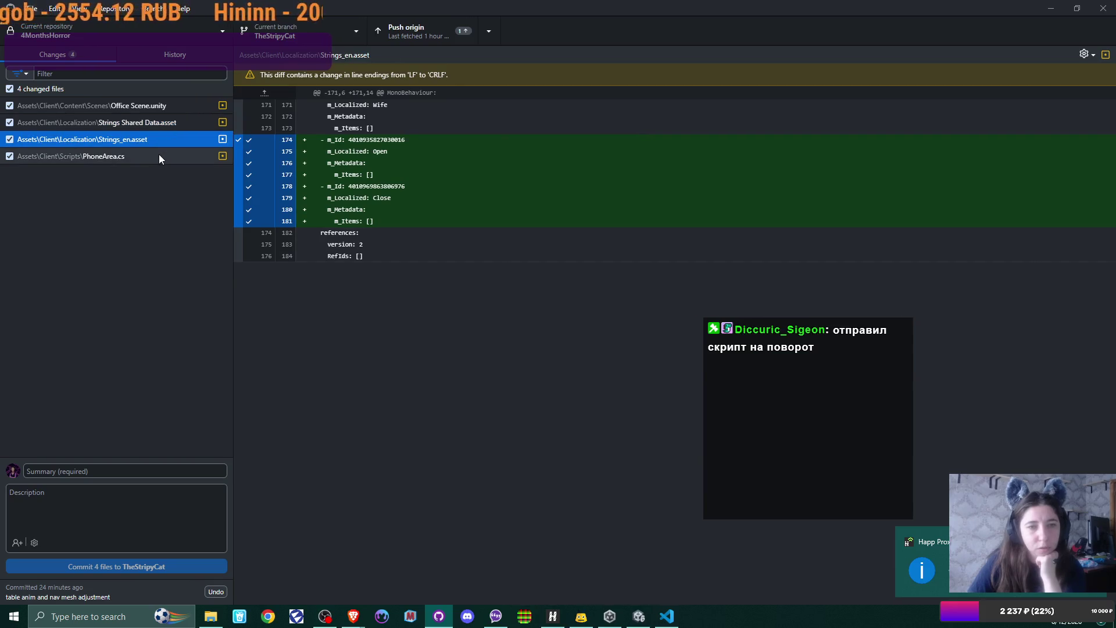
click(159, 154)
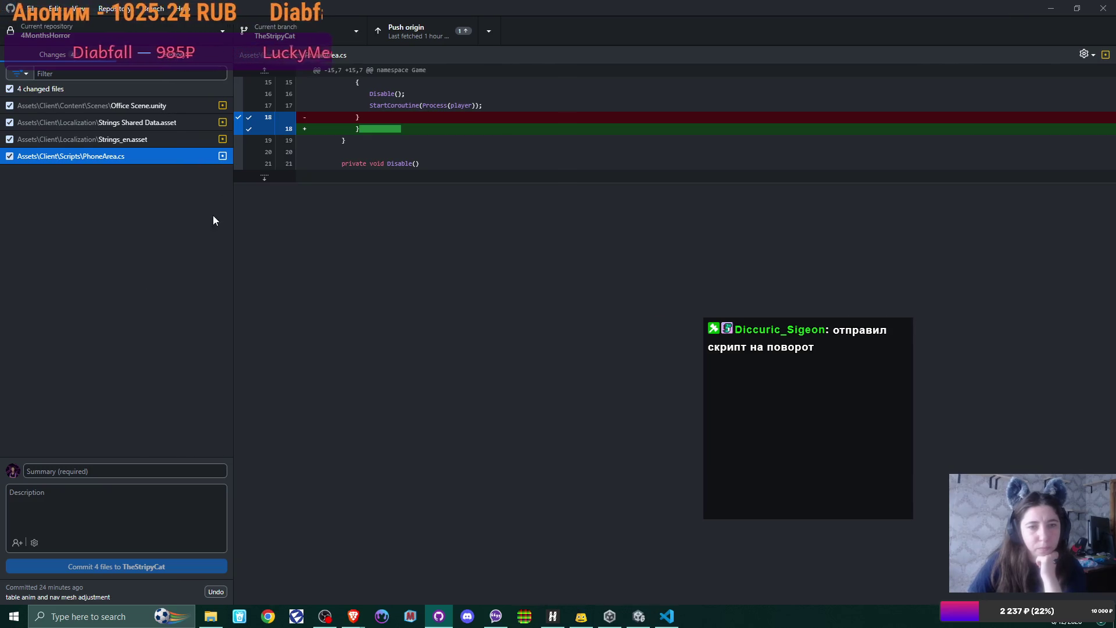
Discard the PhoneArea.cs changes and start switching to the Diccuric branch
right_click(220, 160)
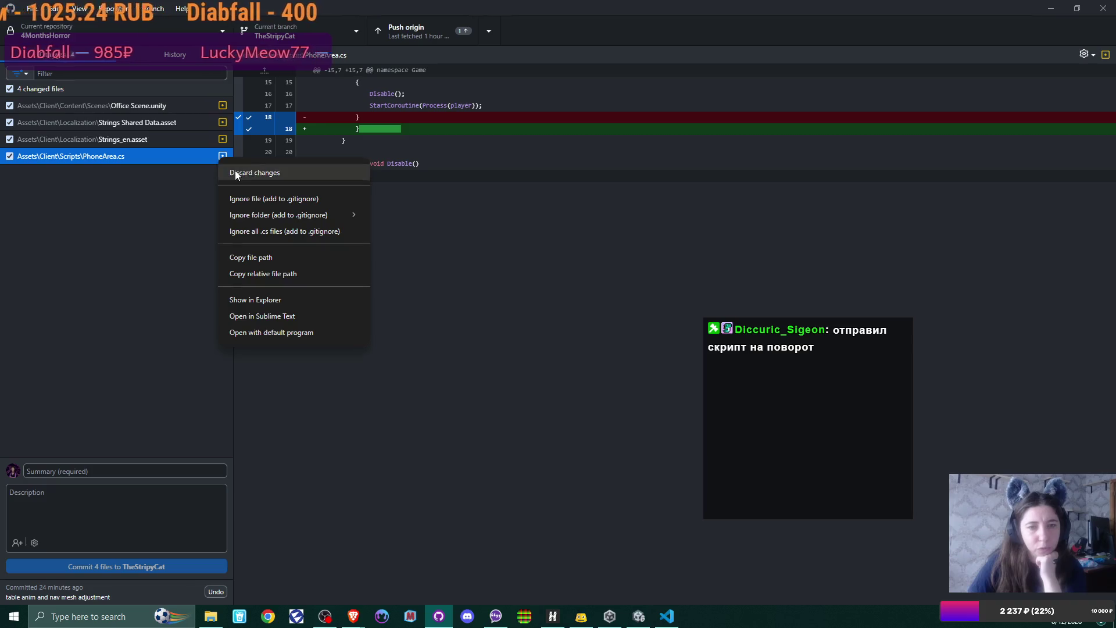
click(255, 170)
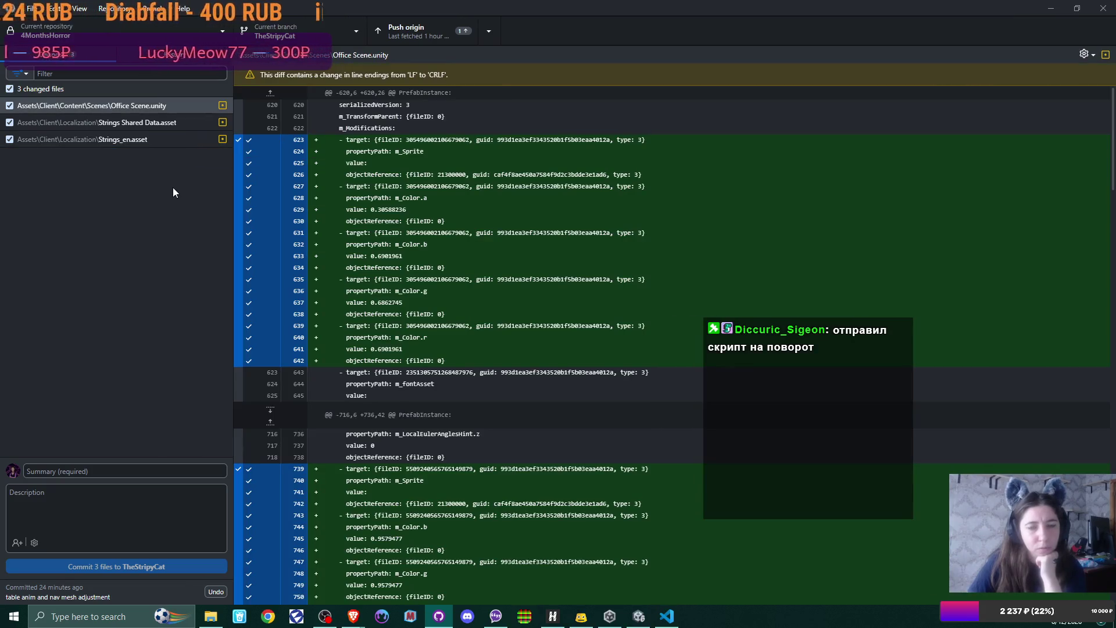
click(310, 28)
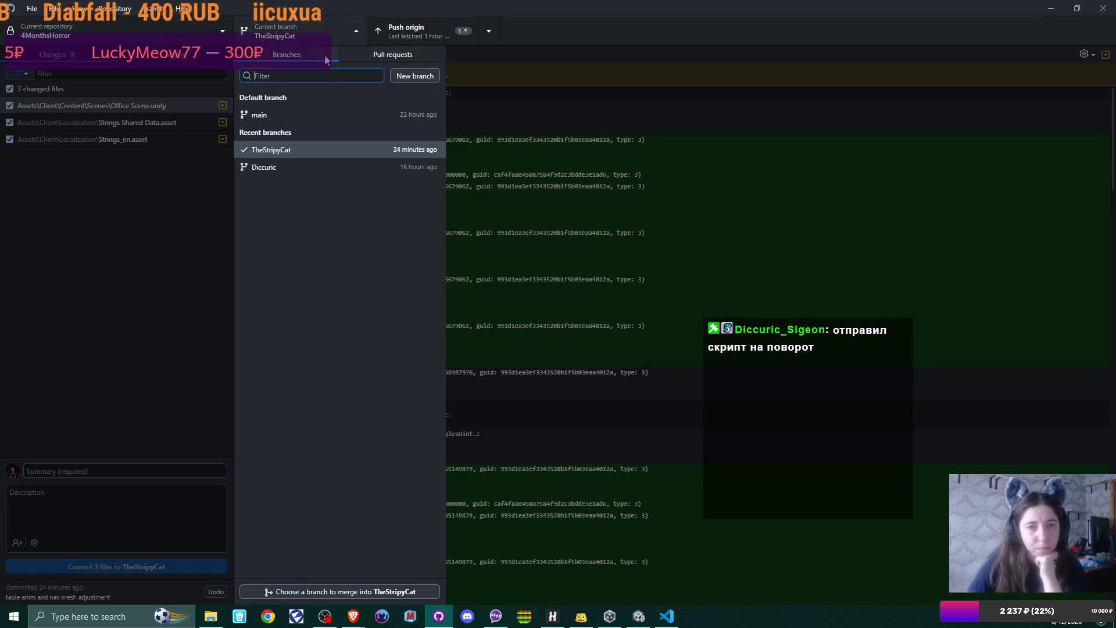
click(355, 168)
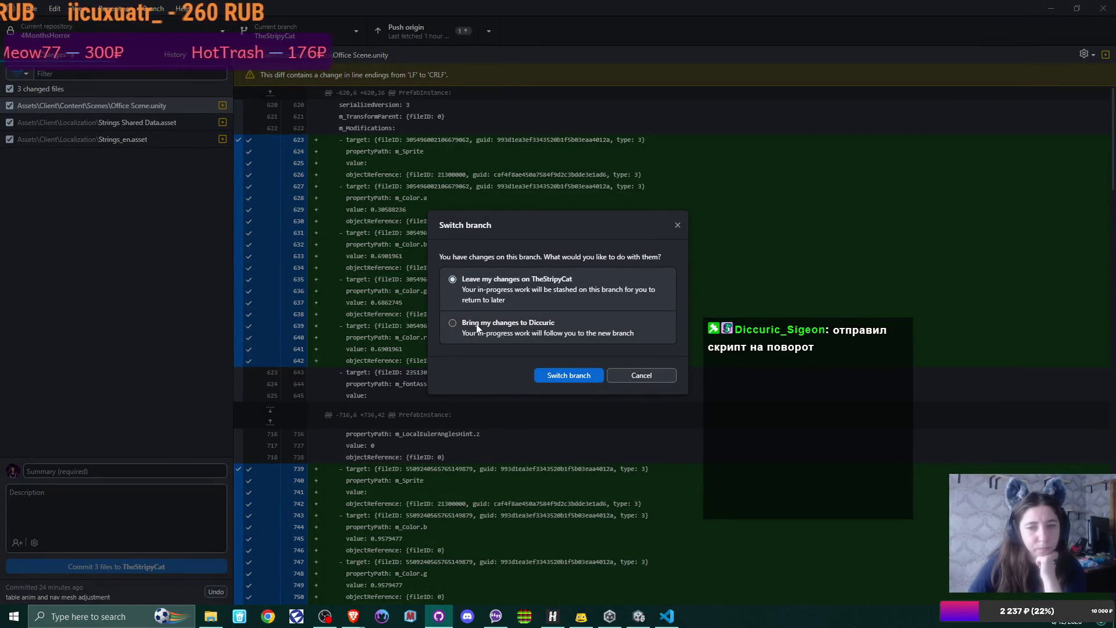
click(556, 377)
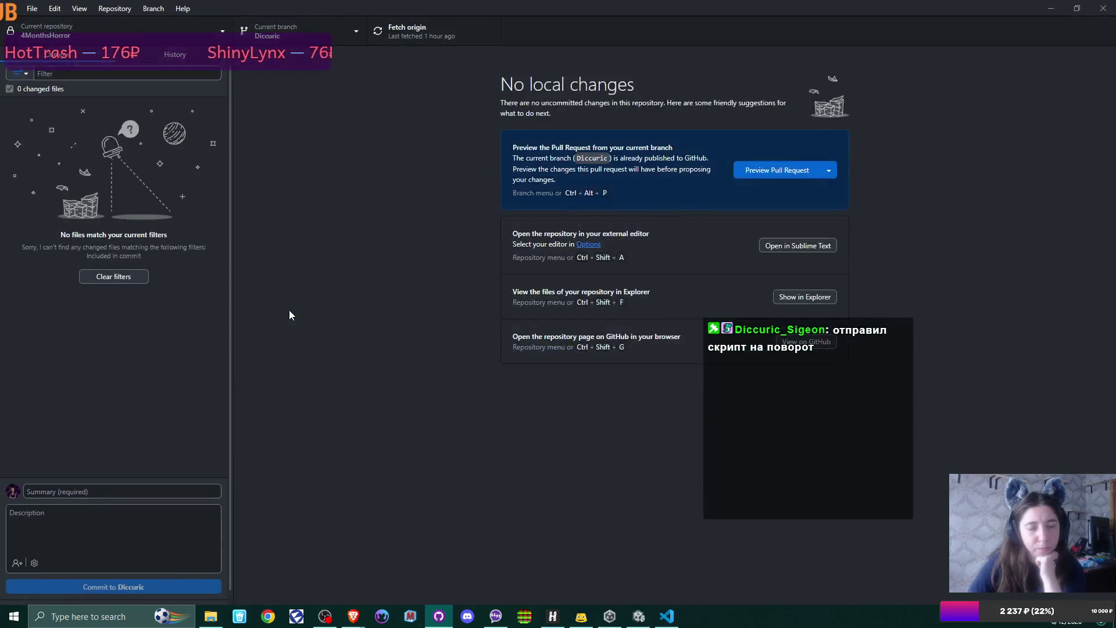
click(343, 25)
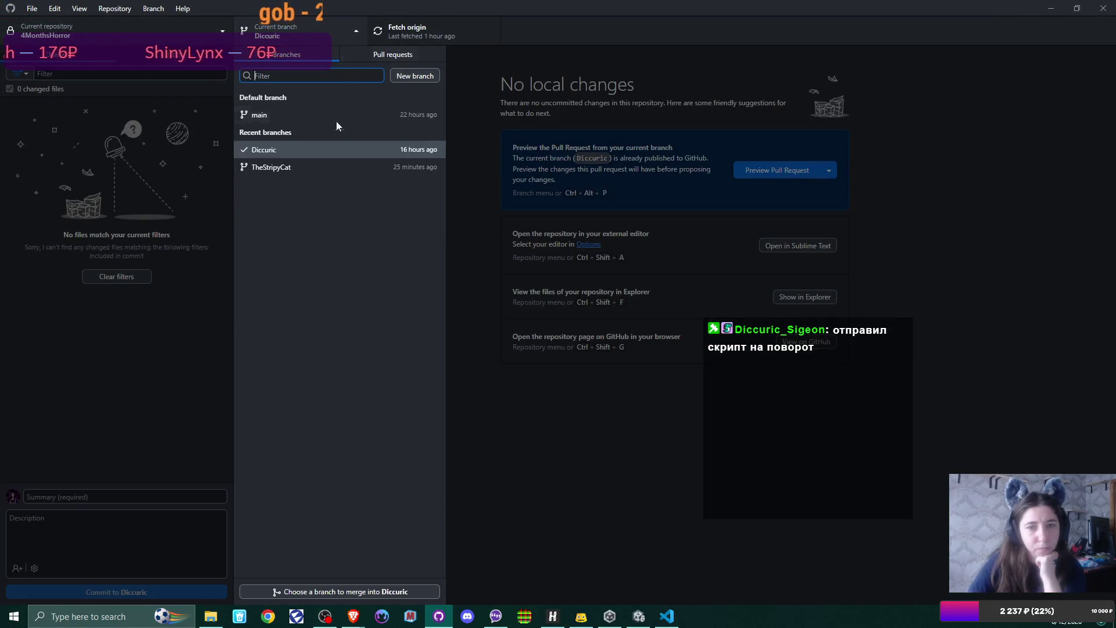
click(323, 168)
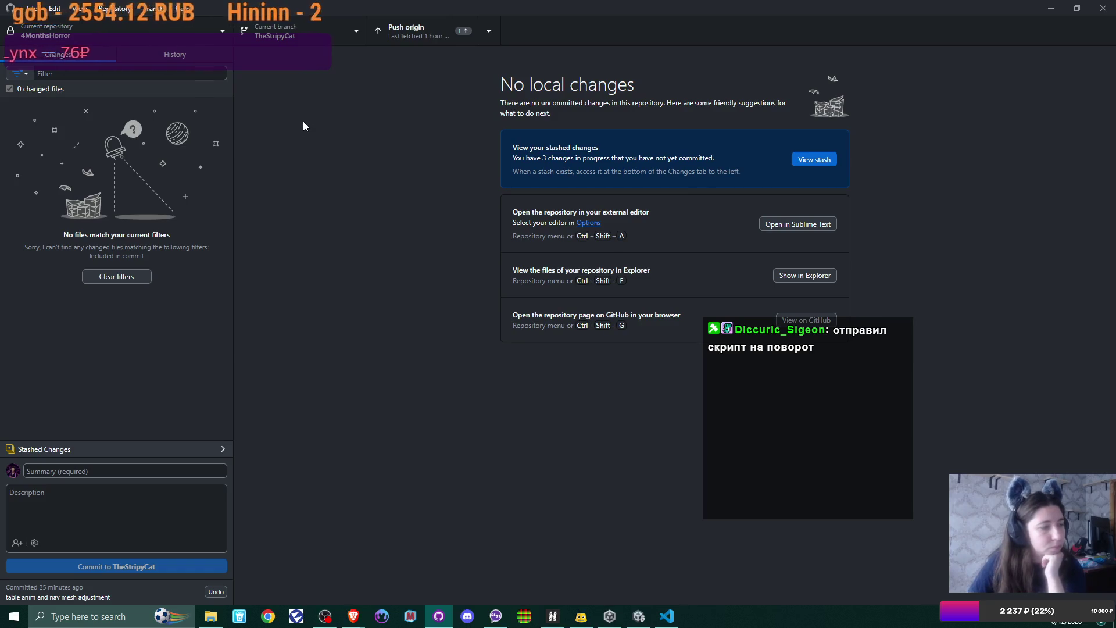
click(347, 33)
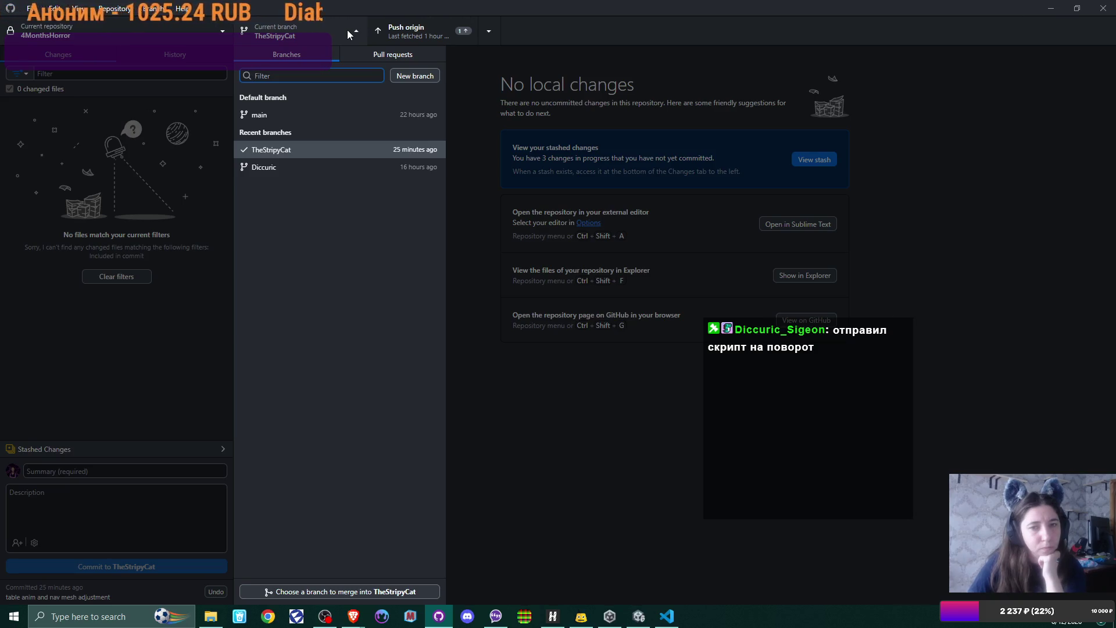
click(347, 30)
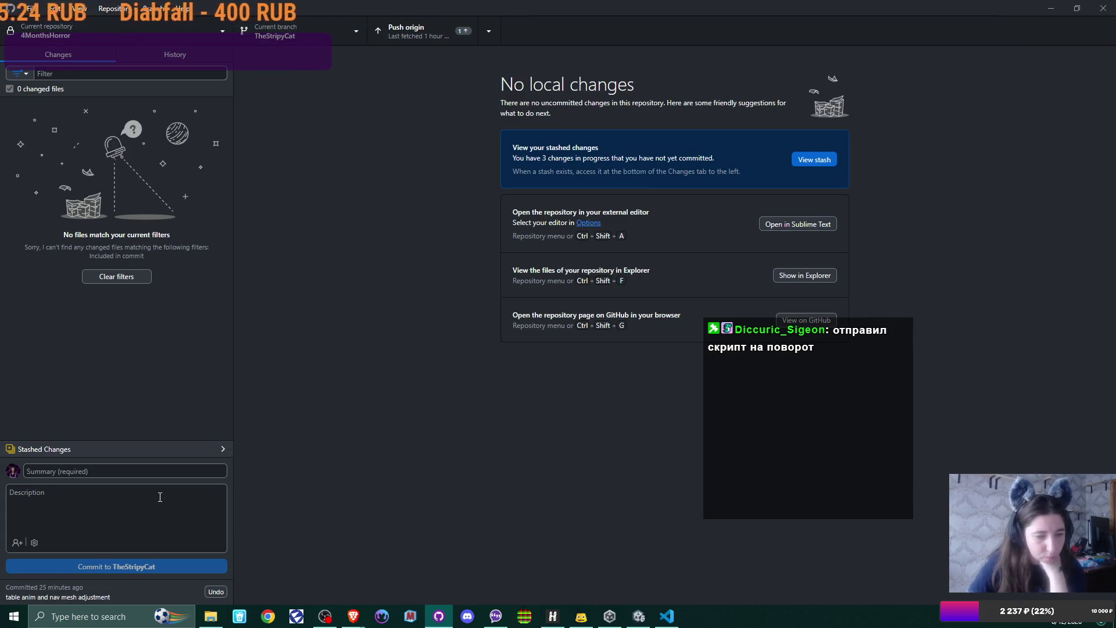
click(166, 449)
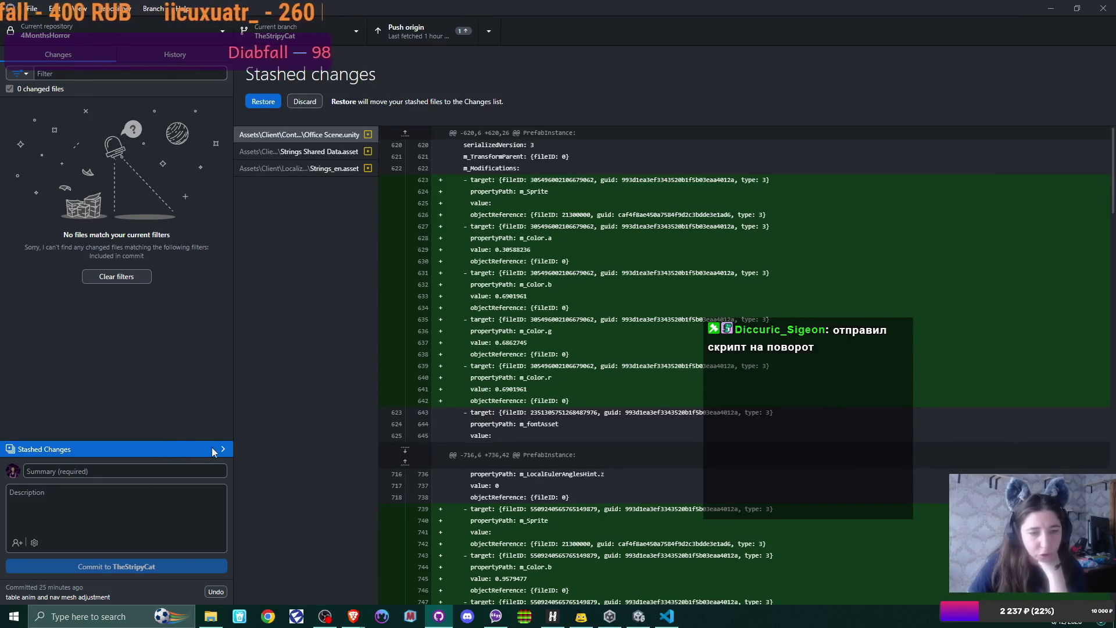
click(222, 448)
click(222, 449)
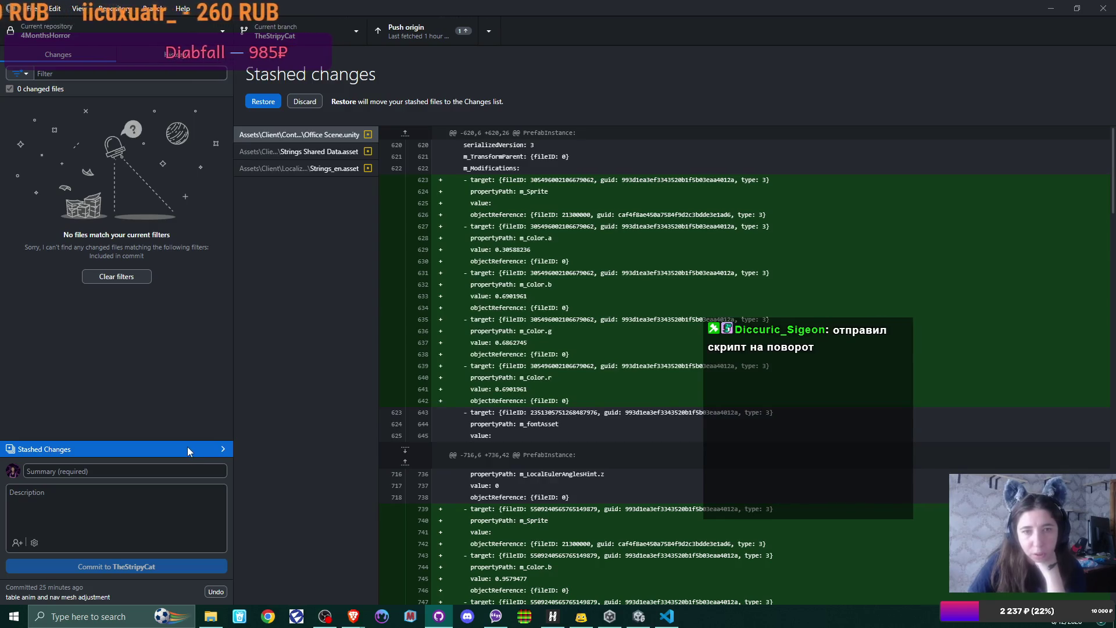
click(272, 102)
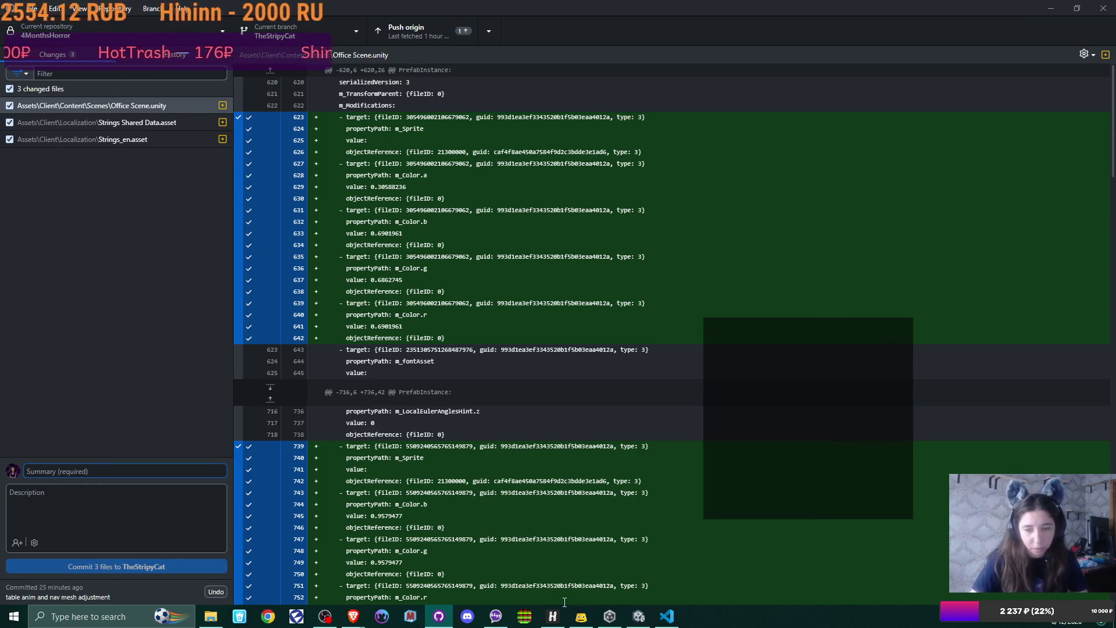
click(625, 613)
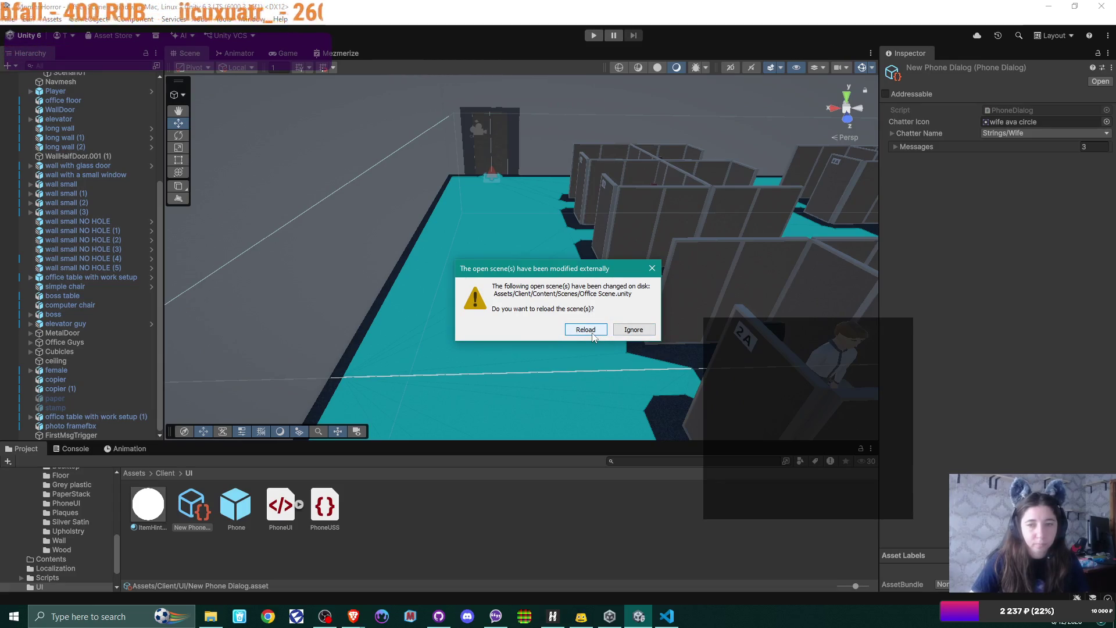
Keep the open Office Scene without reloading, inspect Image under Cursor, then return to GitHub Desktop
click(631, 330)
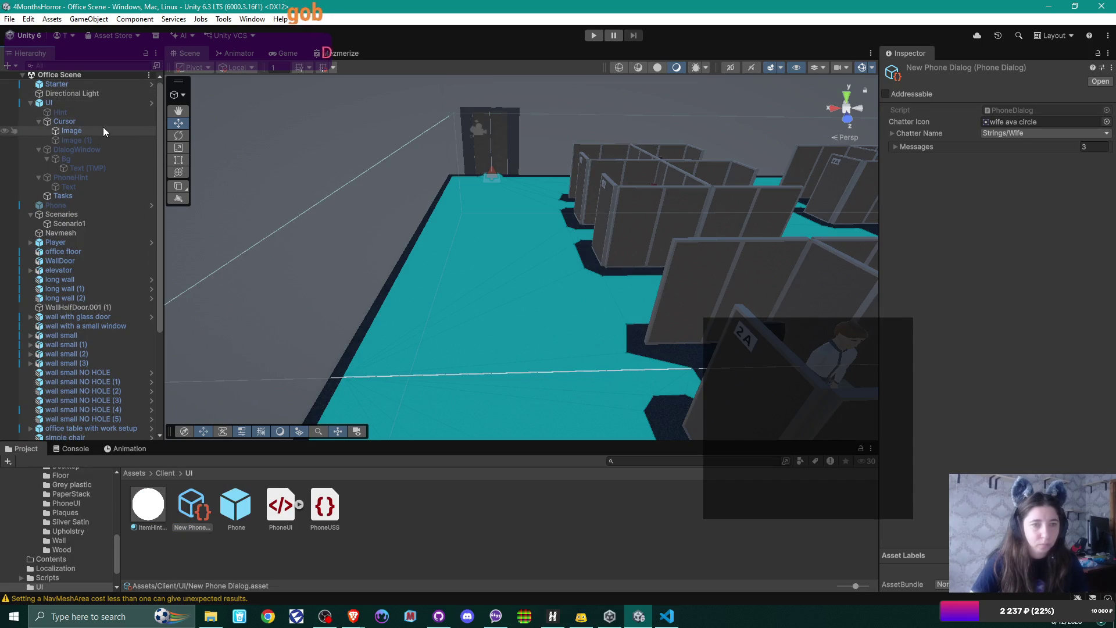
click(83, 140)
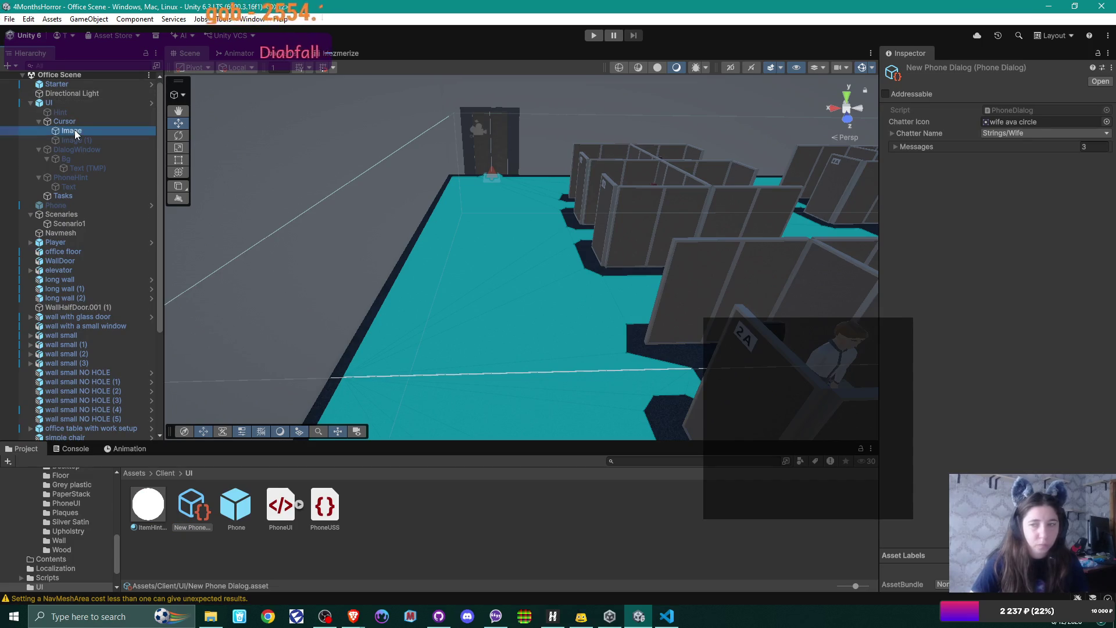
click(86, 132)
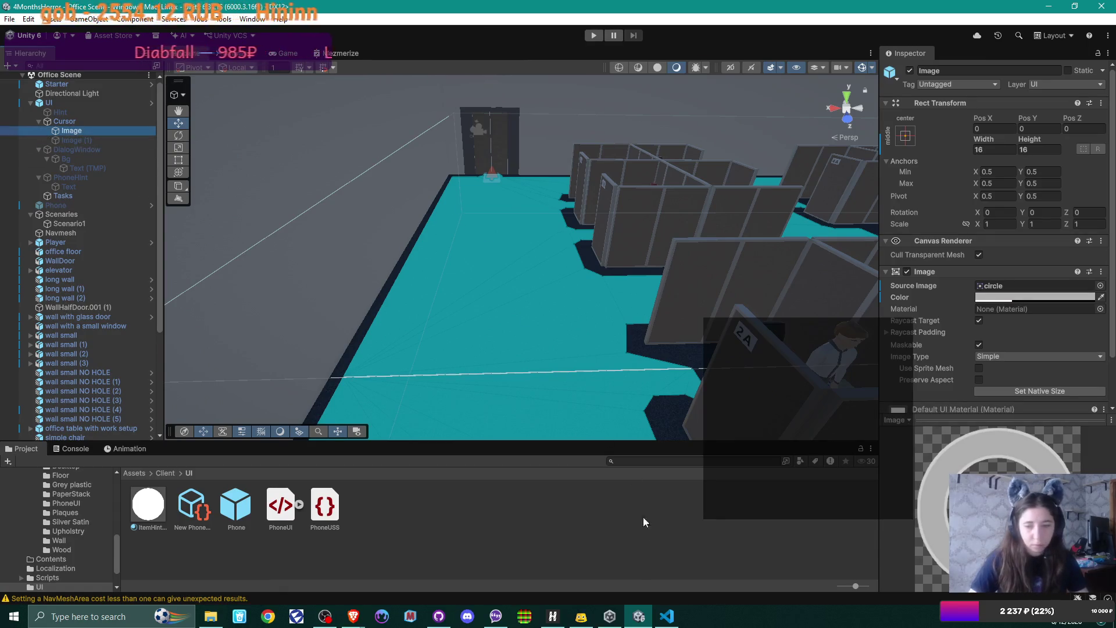
click(439, 617)
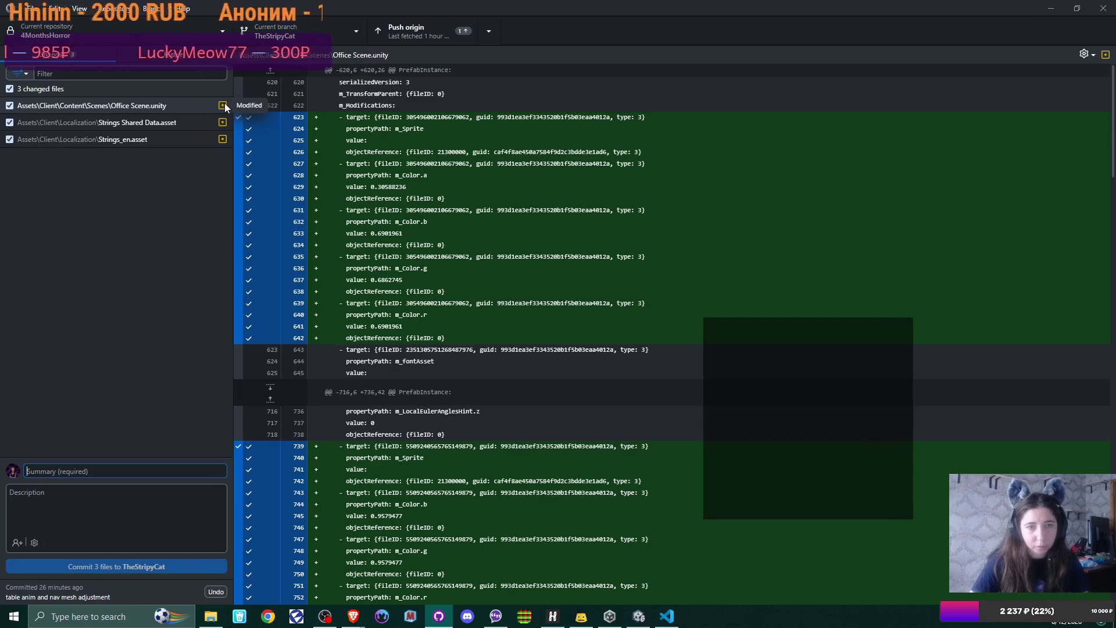
Enter the commit summary 'cursor and open door prompt' for the Office Scene changes
click(198, 104)
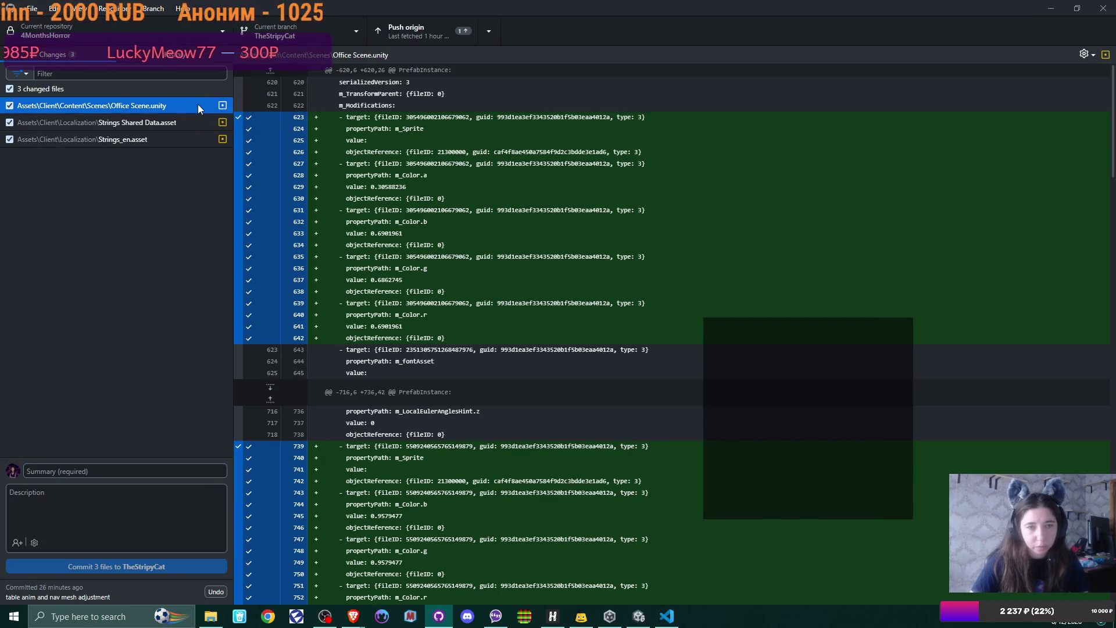
click(72, 471)
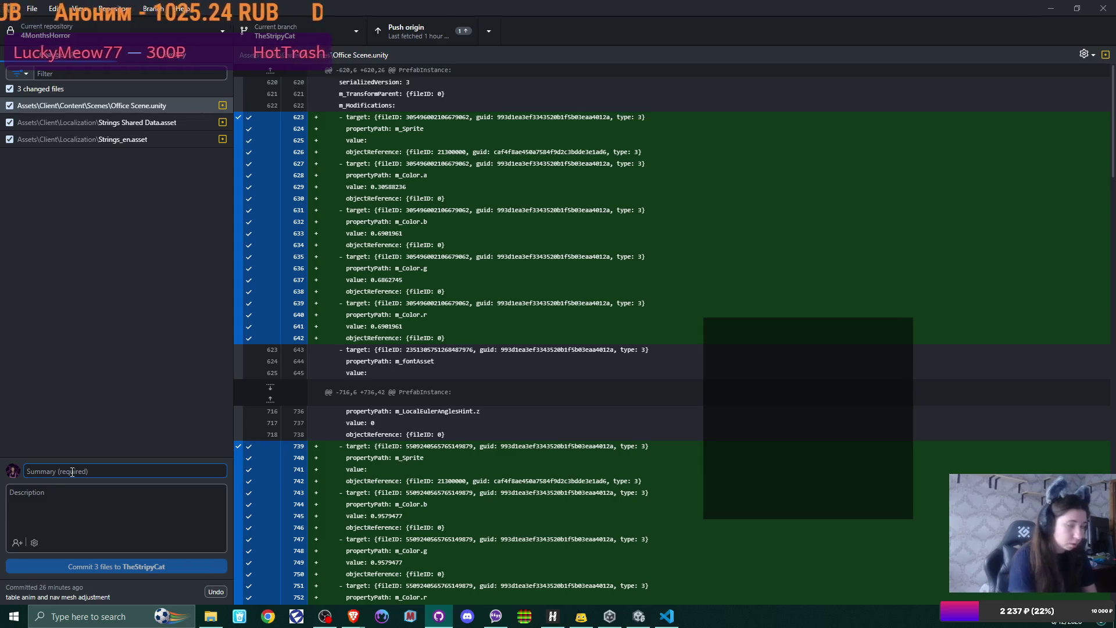
click(341, 30)
click(341, 30)
click(73, 471)
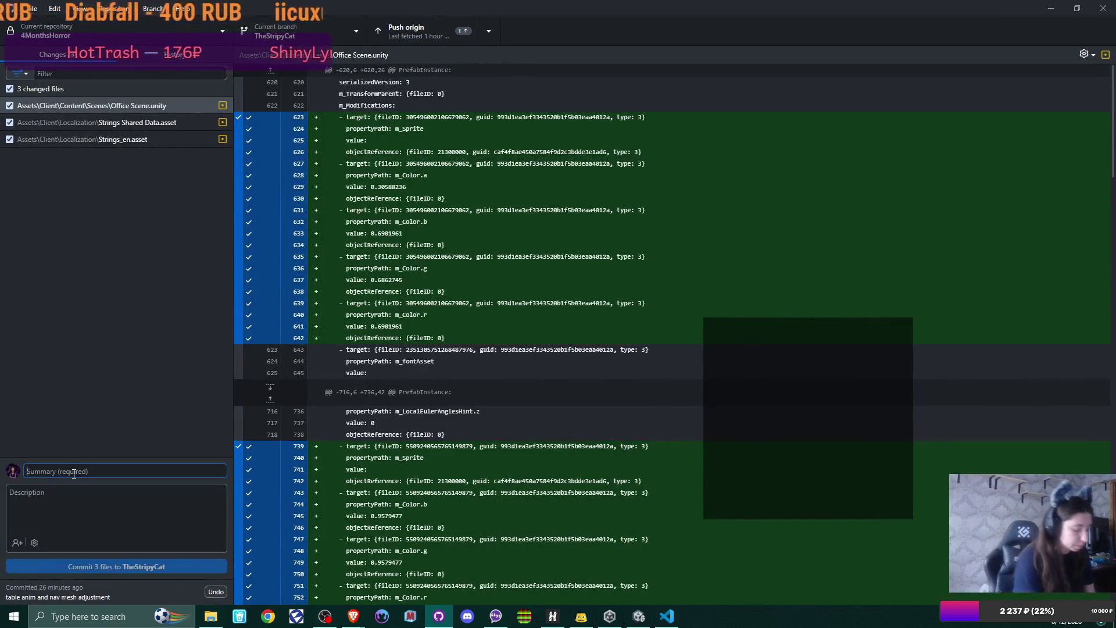
text(cursor)
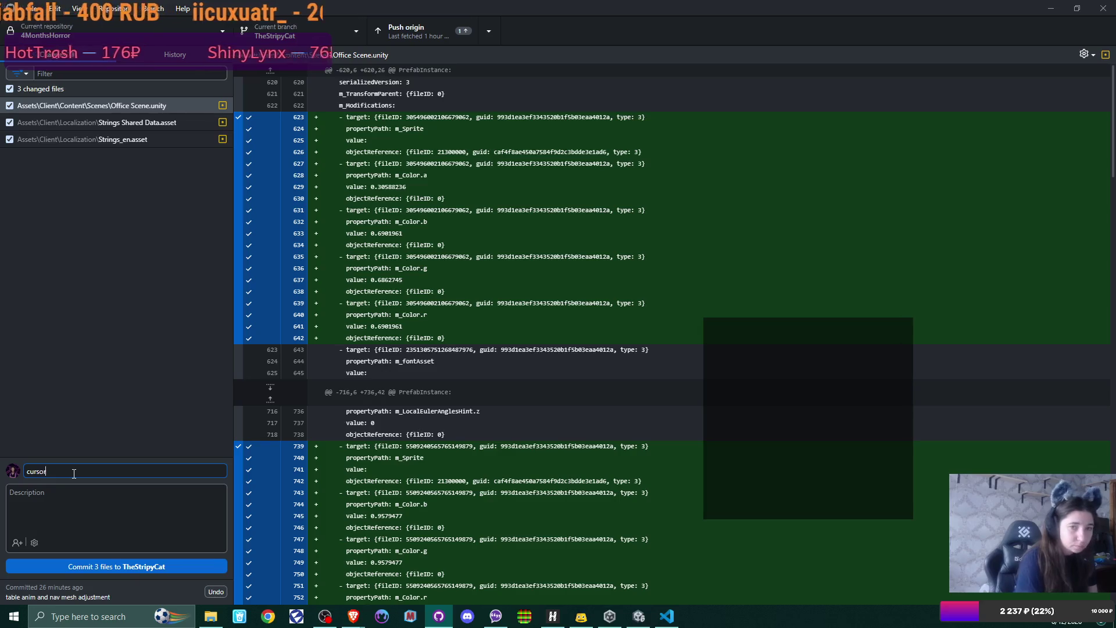
text( and open door prompt)
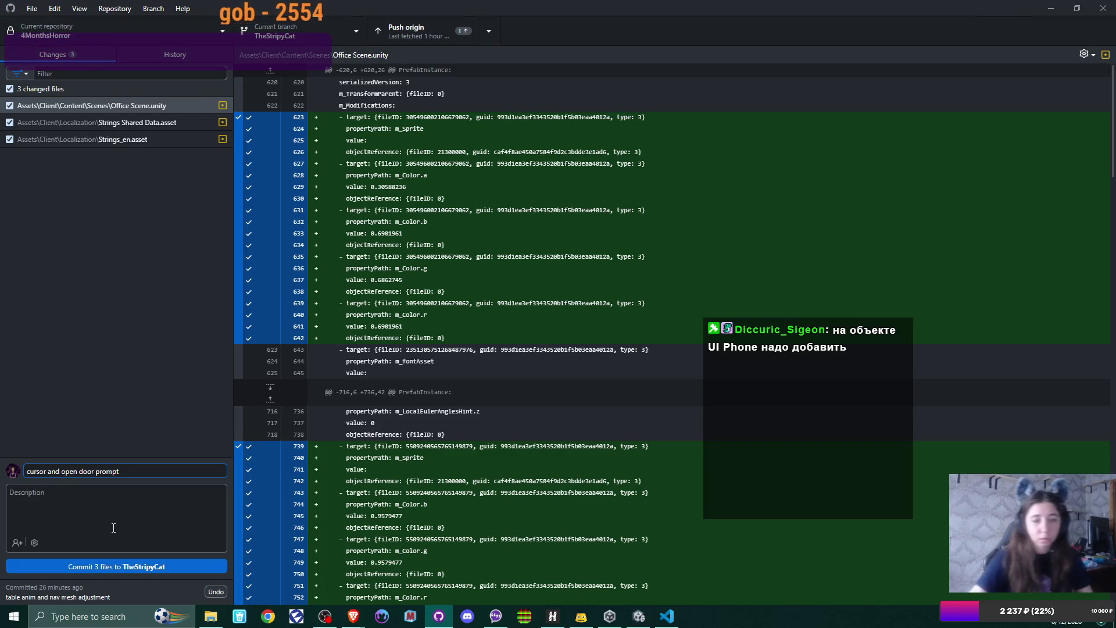
Commit the three changed files to TheStripyCat and push the commits to origin
click(139, 566)
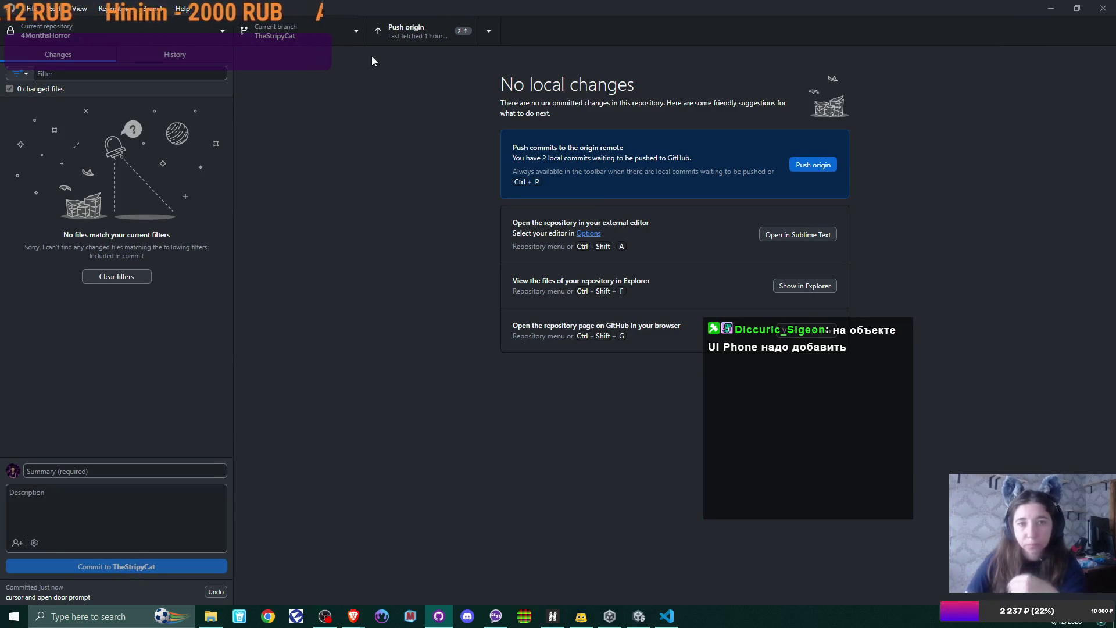
click(830, 167)
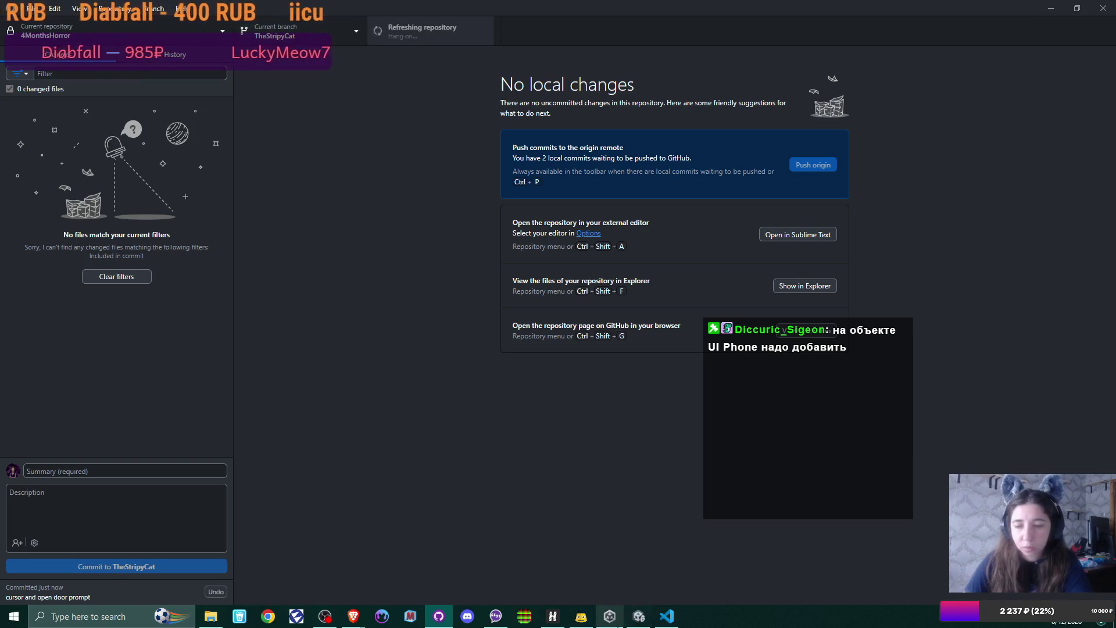
click(639, 616)
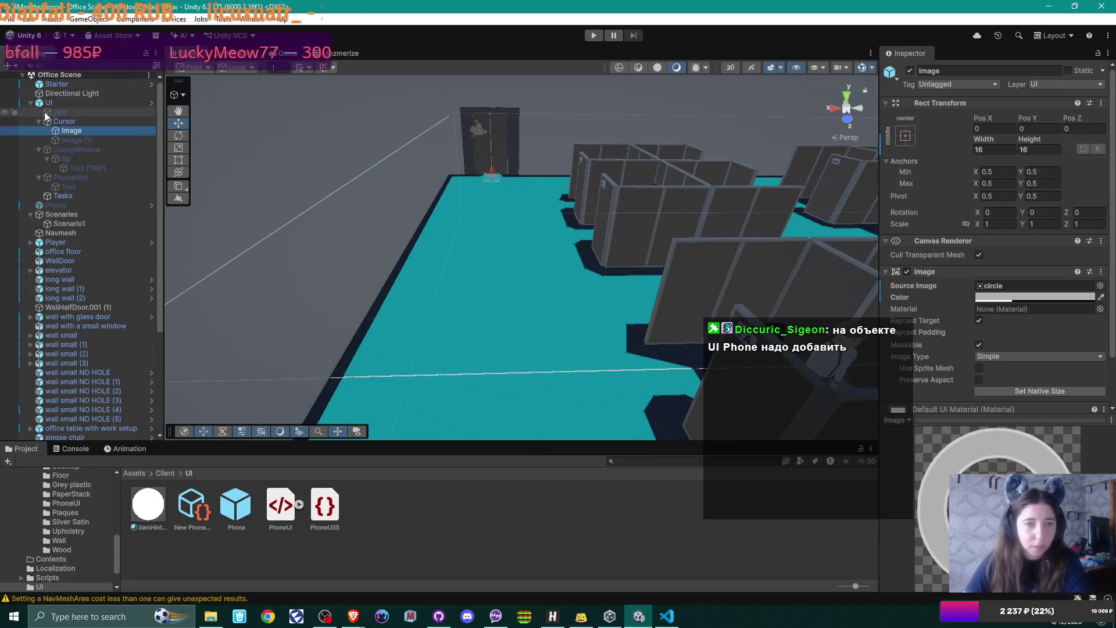
Inspect the PhoneUI asset, then select the Phone object to view its UI Document
click(30, 103)
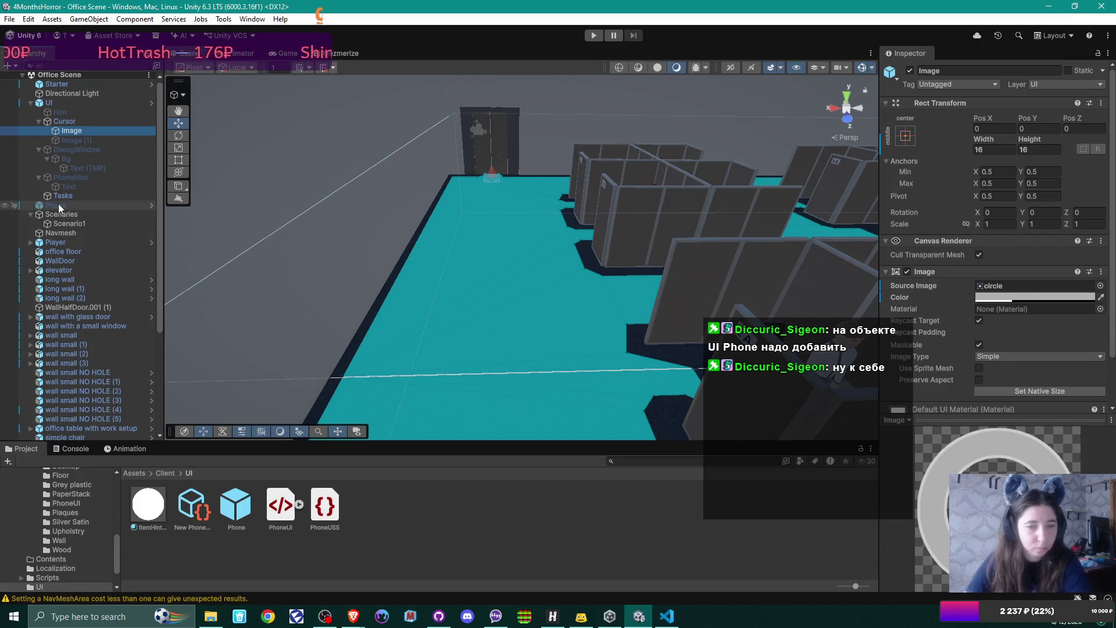
click(285, 509)
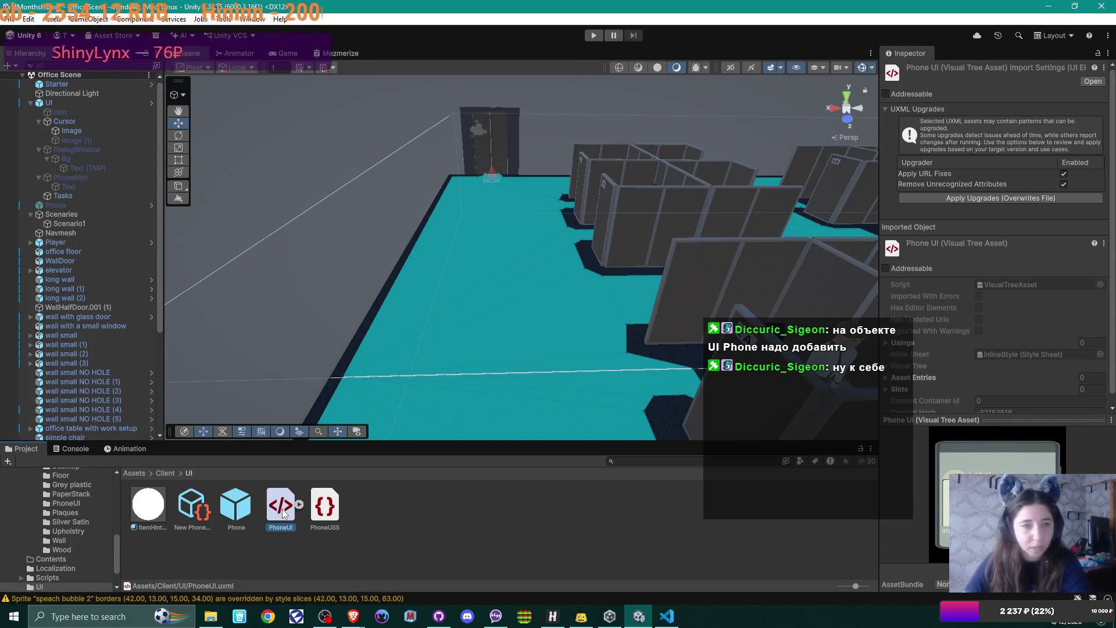
scroll(122, 299, down, 5)
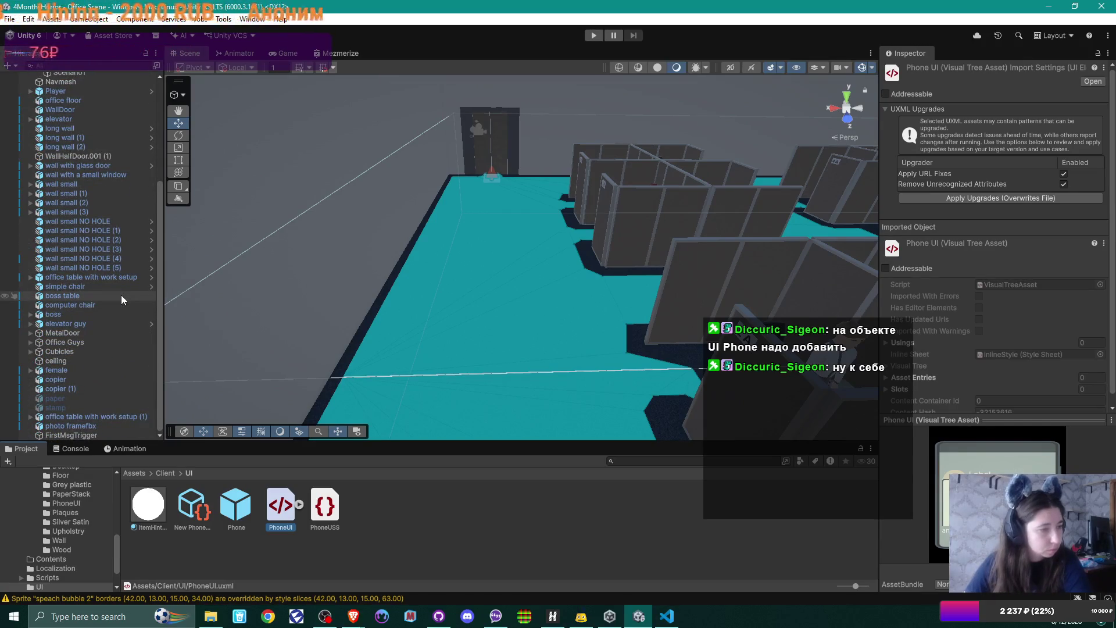
scroll(121, 294, up, 5)
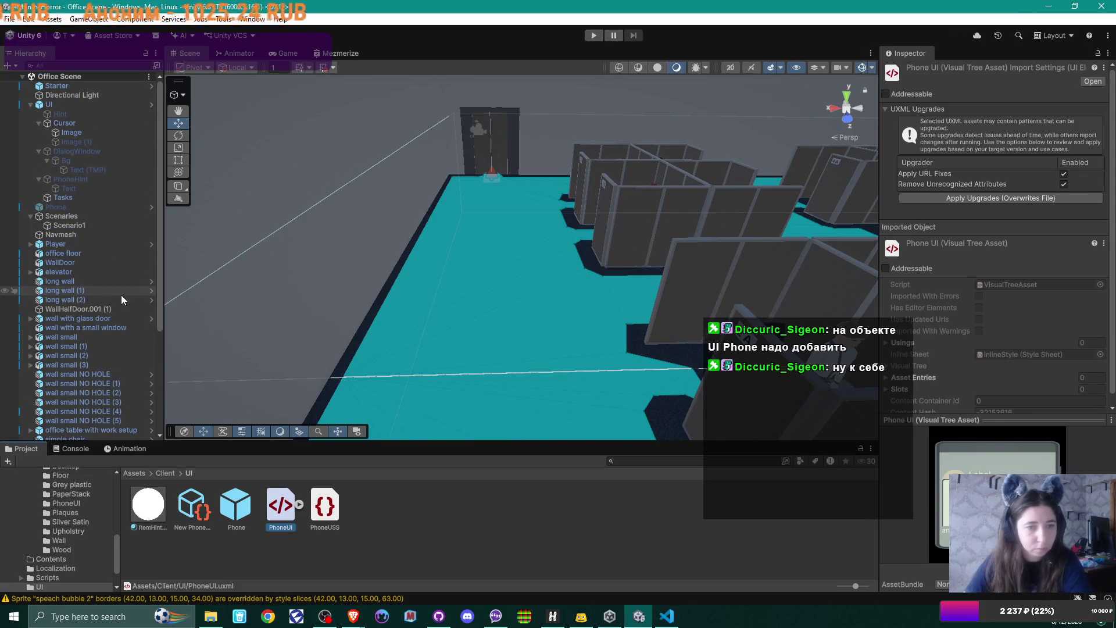
click(74, 208)
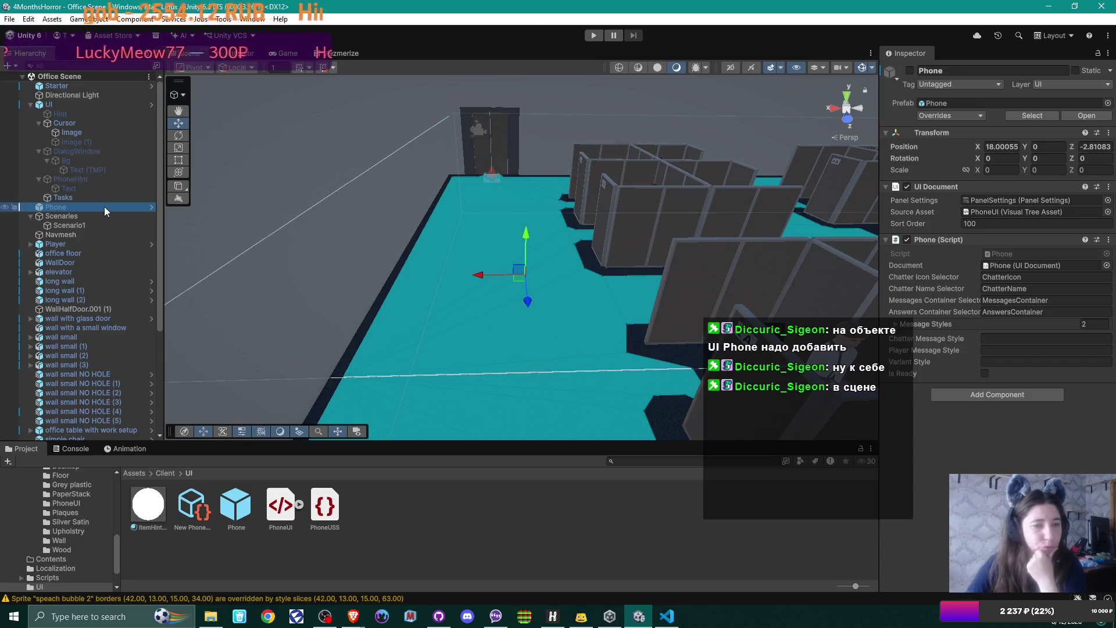
Assign the Phone object to the UI script's Phone field and save the Office Scene with Ctrl+S
scroll(104, 207, down, 1)
scroll(103, 210, down, 1)
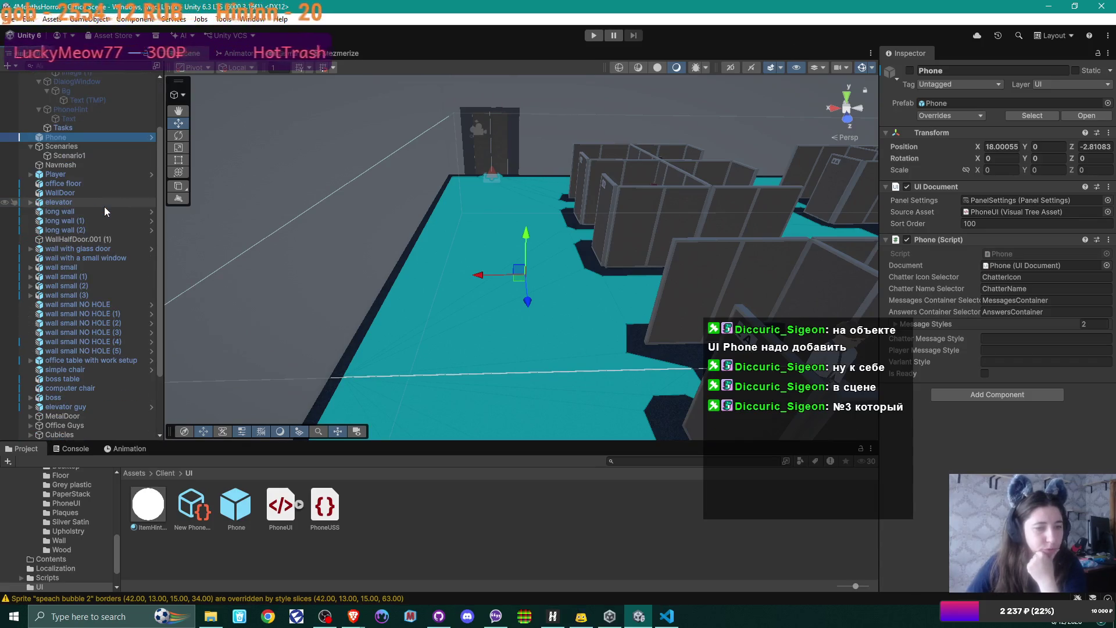
scroll(105, 209, up, 2)
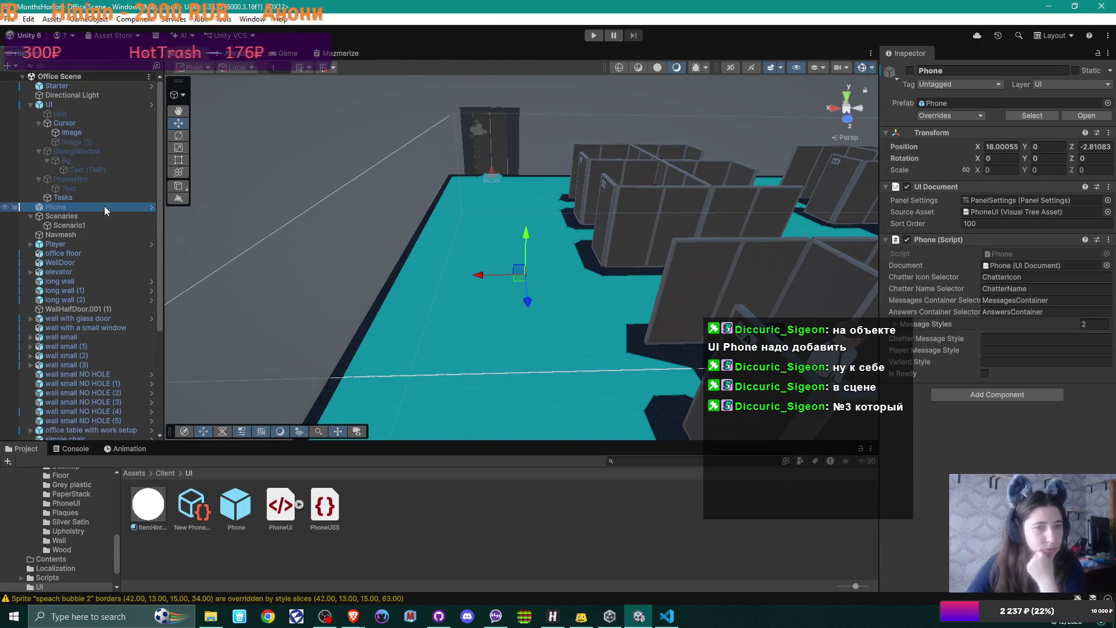
click(86, 104)
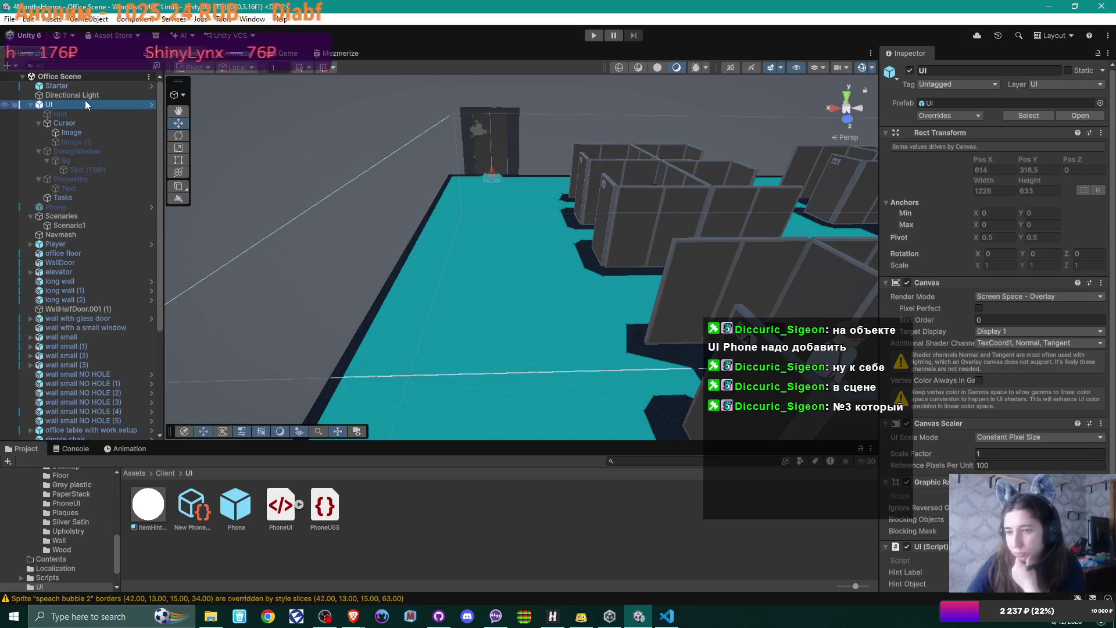
scroll(1010, 288, down, 3)
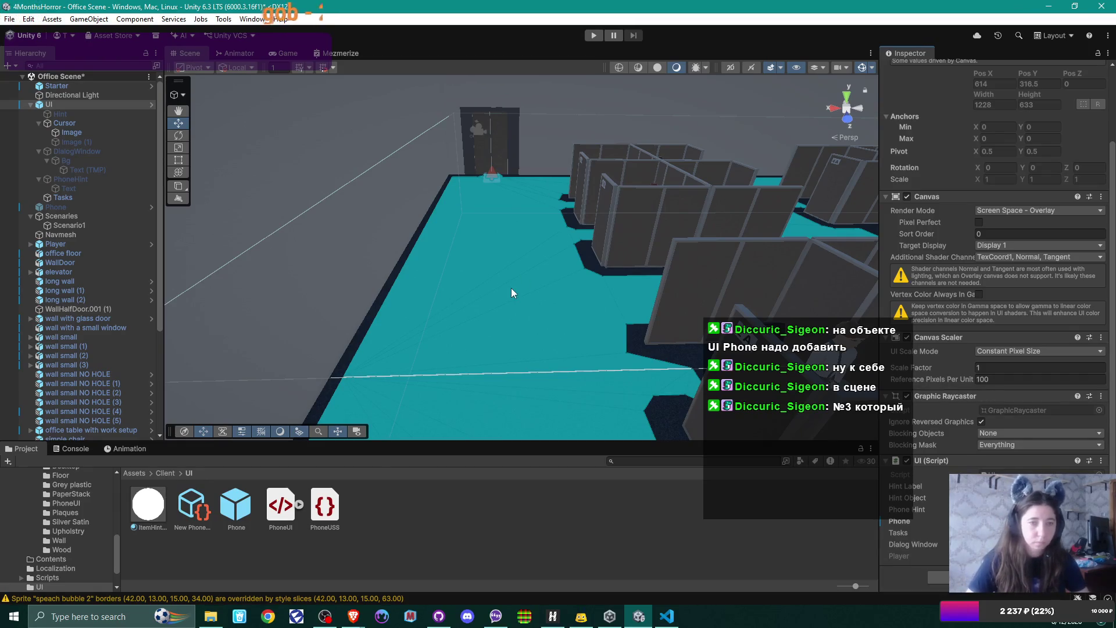
key(ctrl+s)
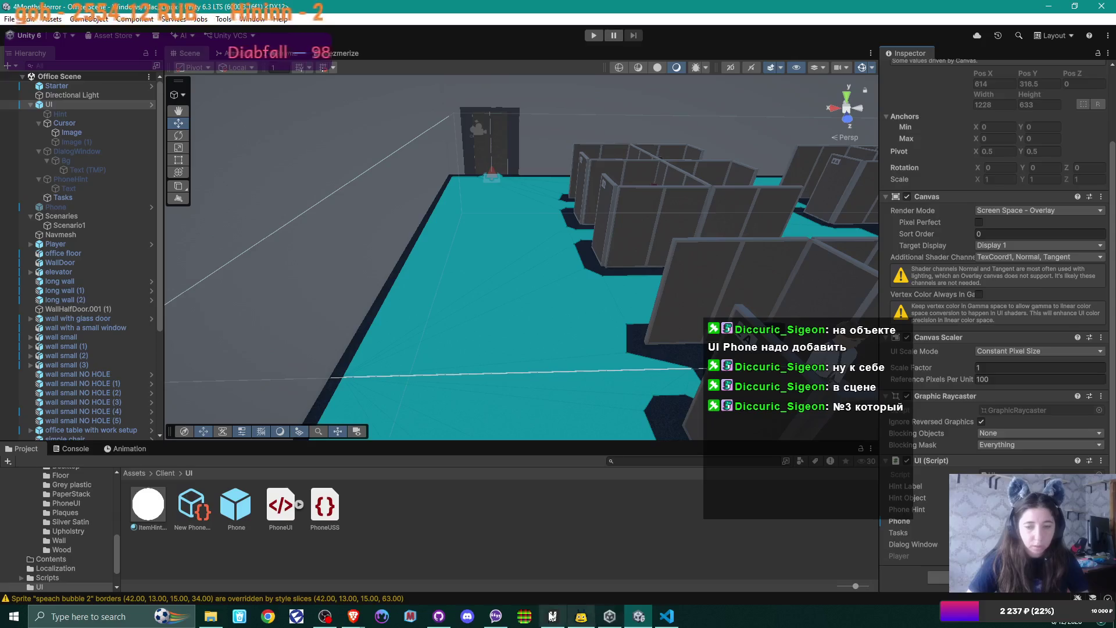
click(438, 616)
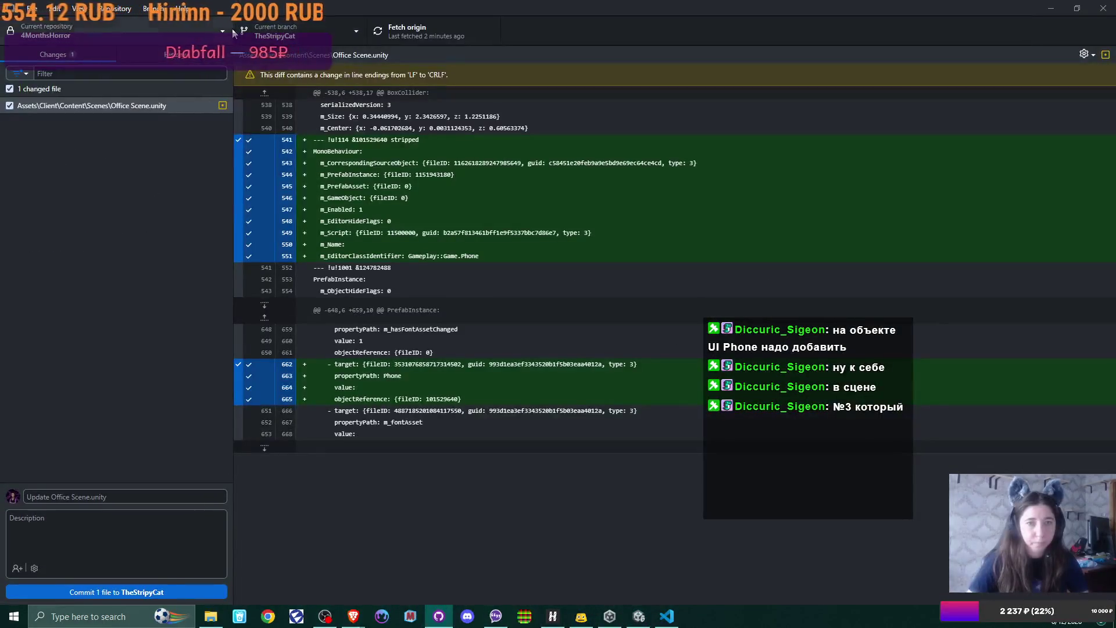
Merge the Diccuric branch into TheStripyCat by creating a merge commit
click(330, 31)
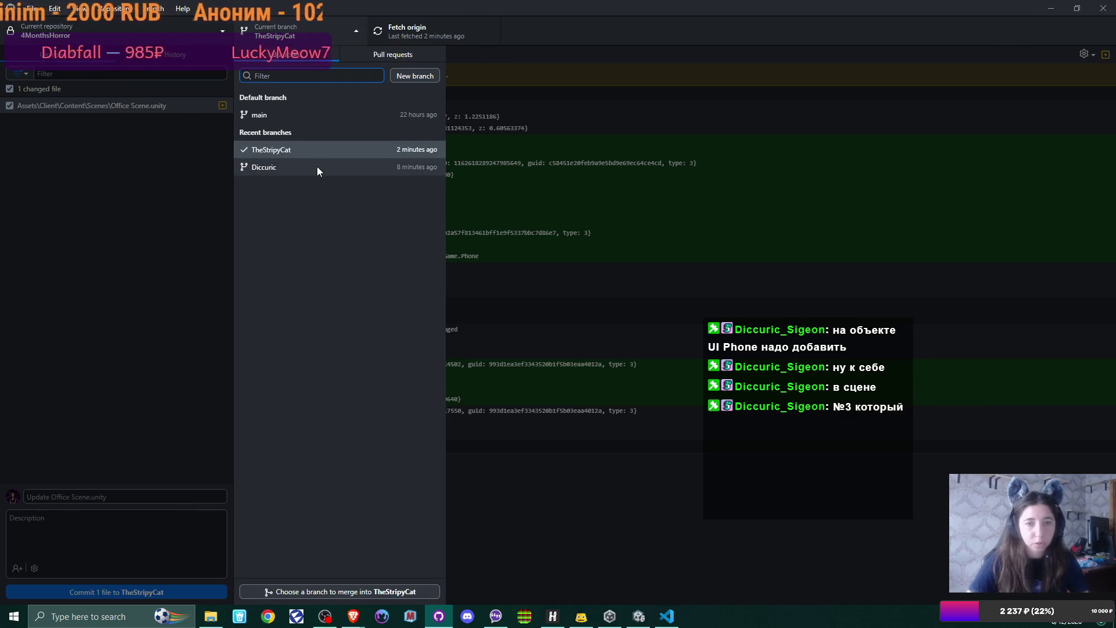
click(302, 28)
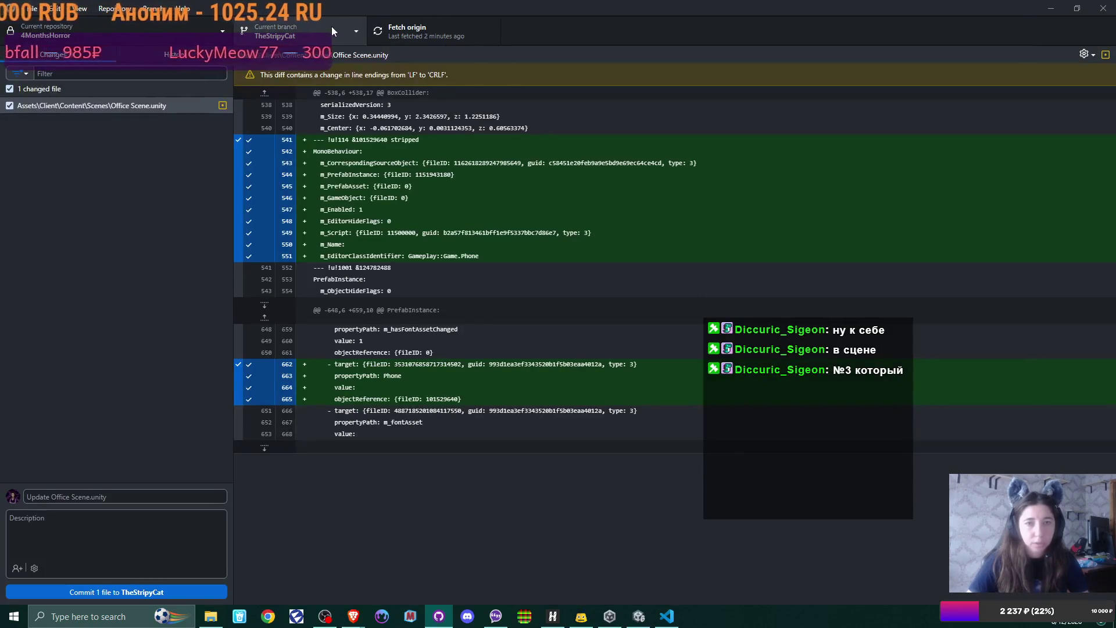
right_click(316, 26)
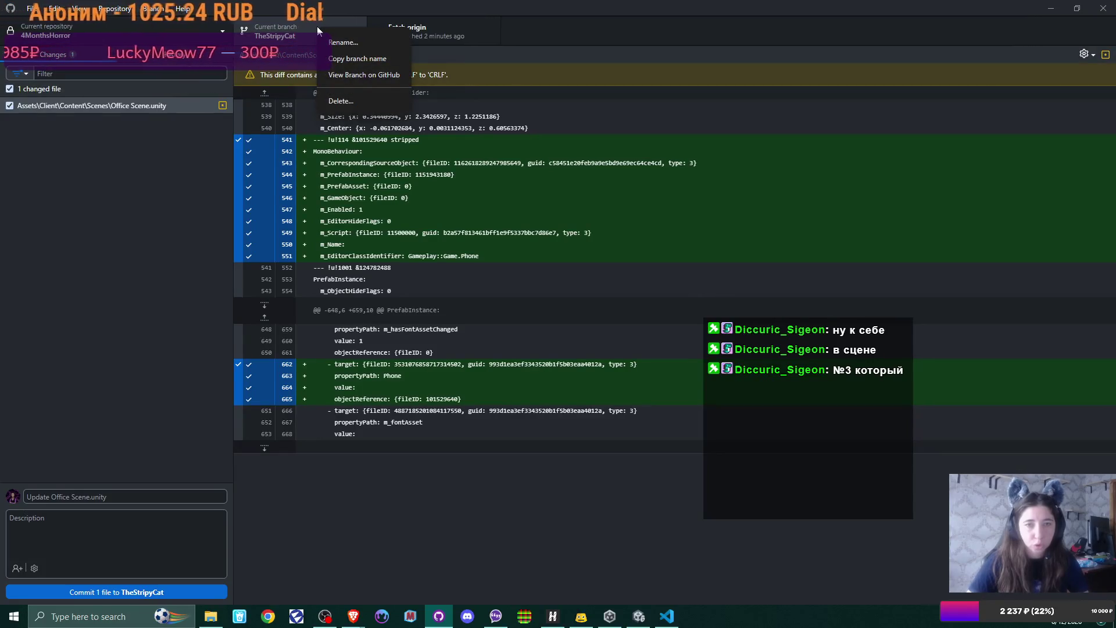
click(146, 9)
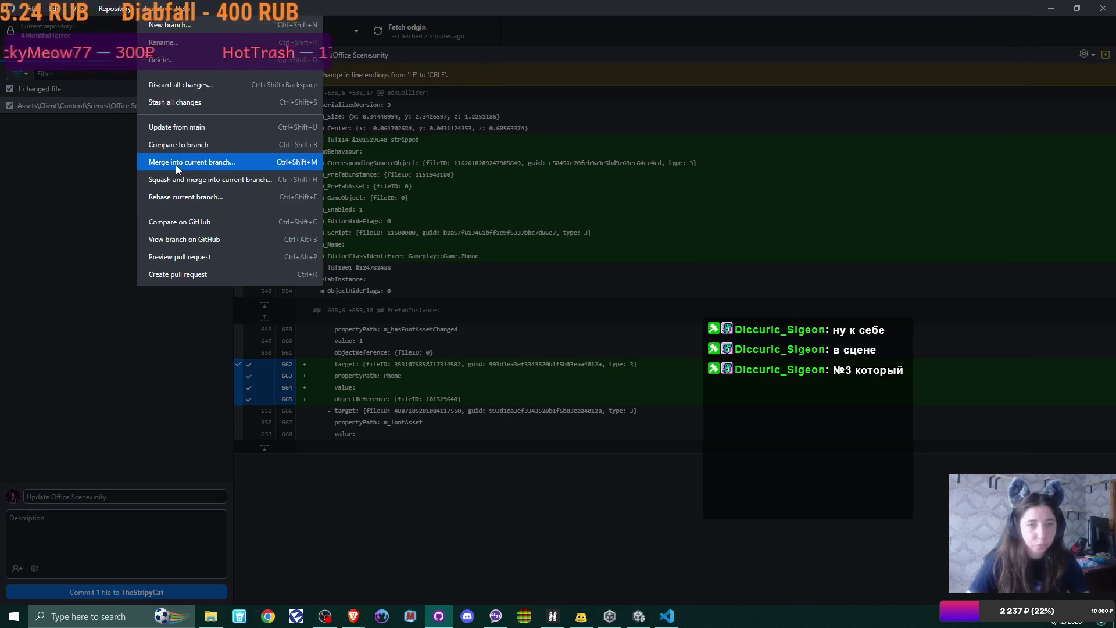
click(175, 162)
click(498, 295)
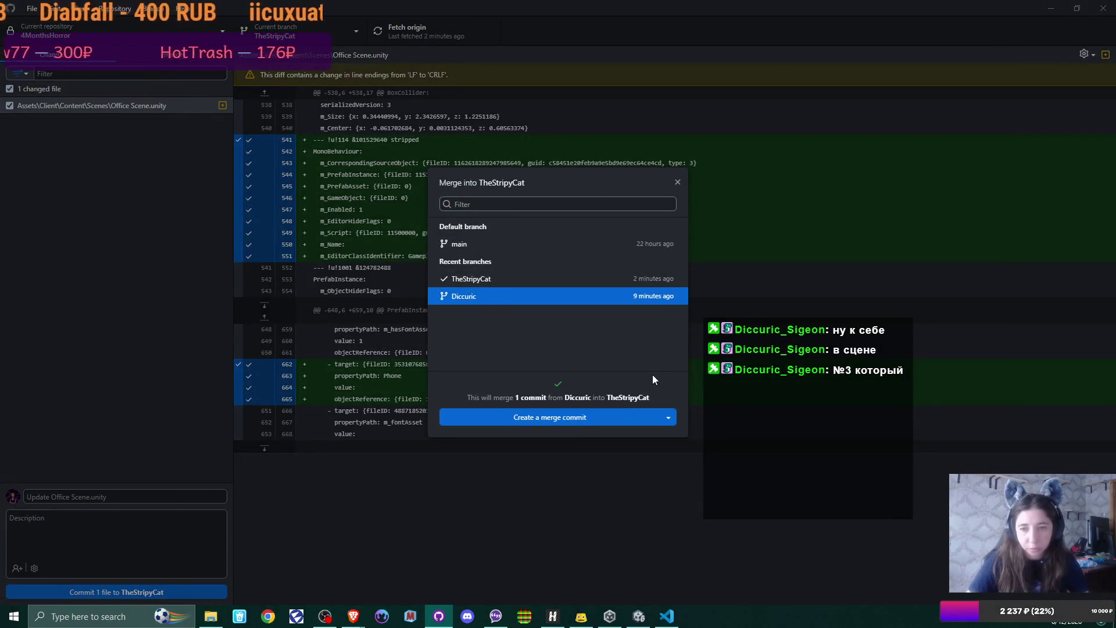
click(598, 417)
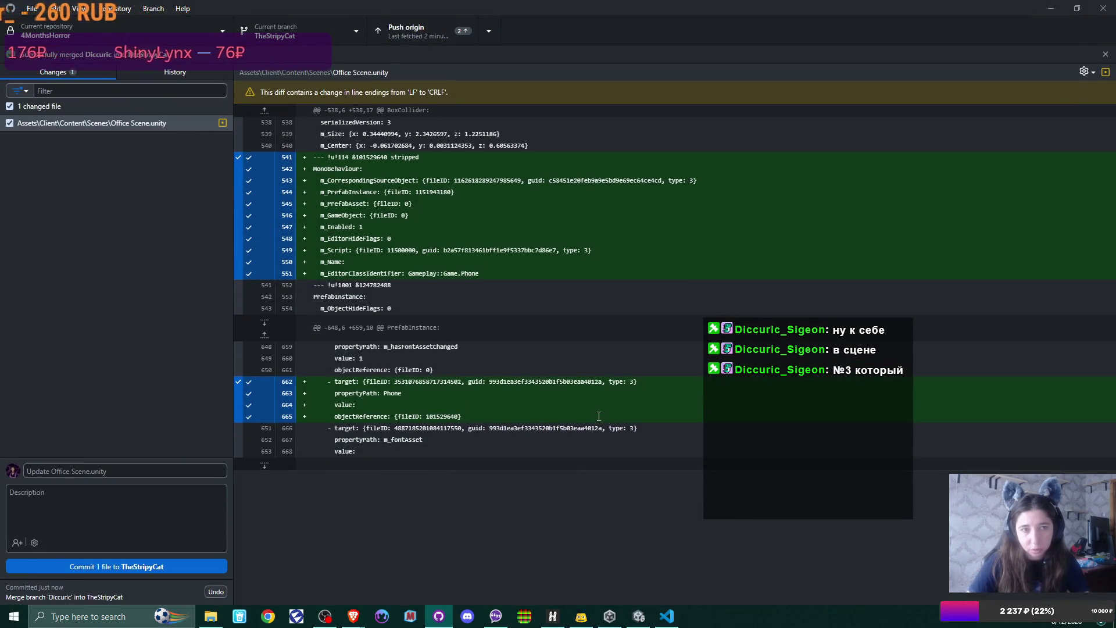
Swing the Scene view toward the cubicle rows and select office table with work setup (1)
click(1051, 8)
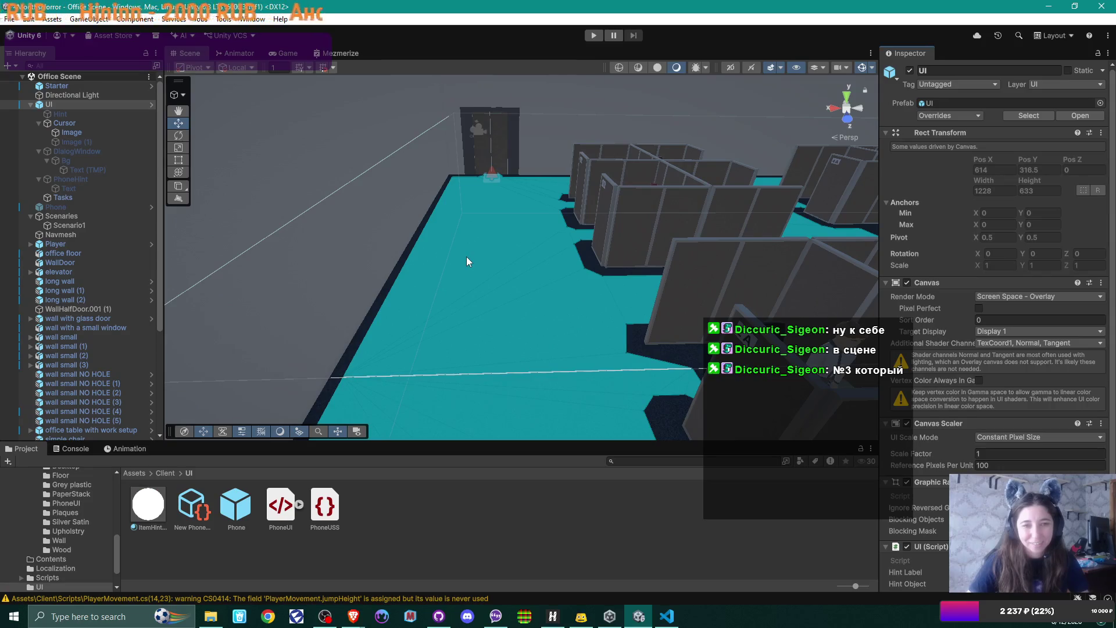
mouse_move(459, 252)
mouse_down()
mouse_move(511, 232)
mouse_move(511, 157)
mouse_move(682, 211)
mouse_move(675, 226)
mouse_move(604, 268)
mouse_move(523, 294)
mouse_move(220, 307)
mouse_move(563, 267)
mouse_move(487, 267)
mouse_up()
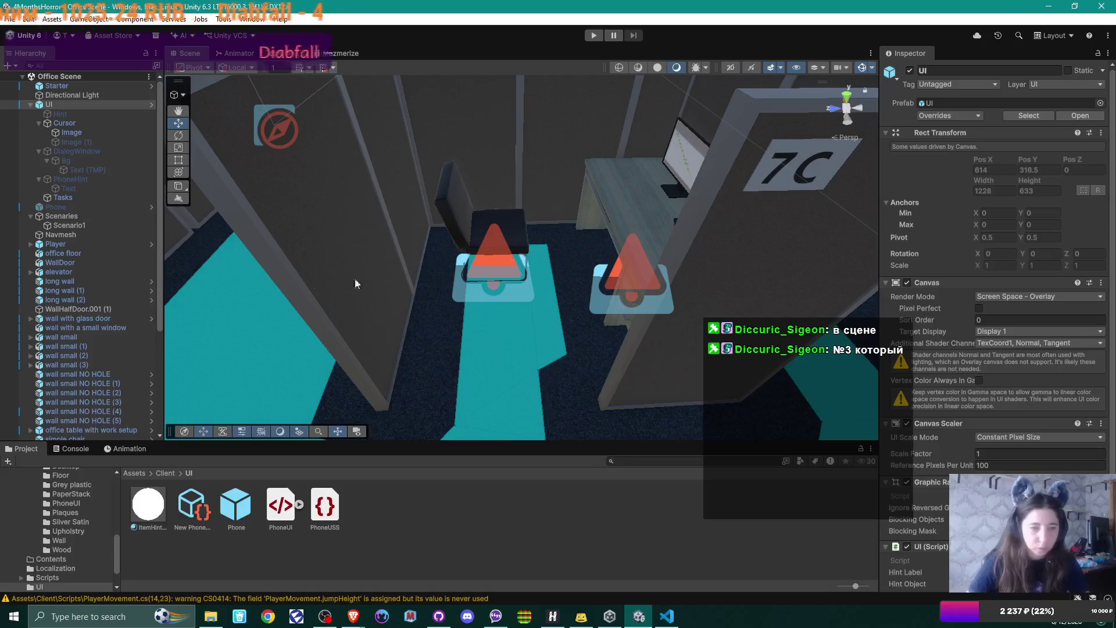
click(82, 254)
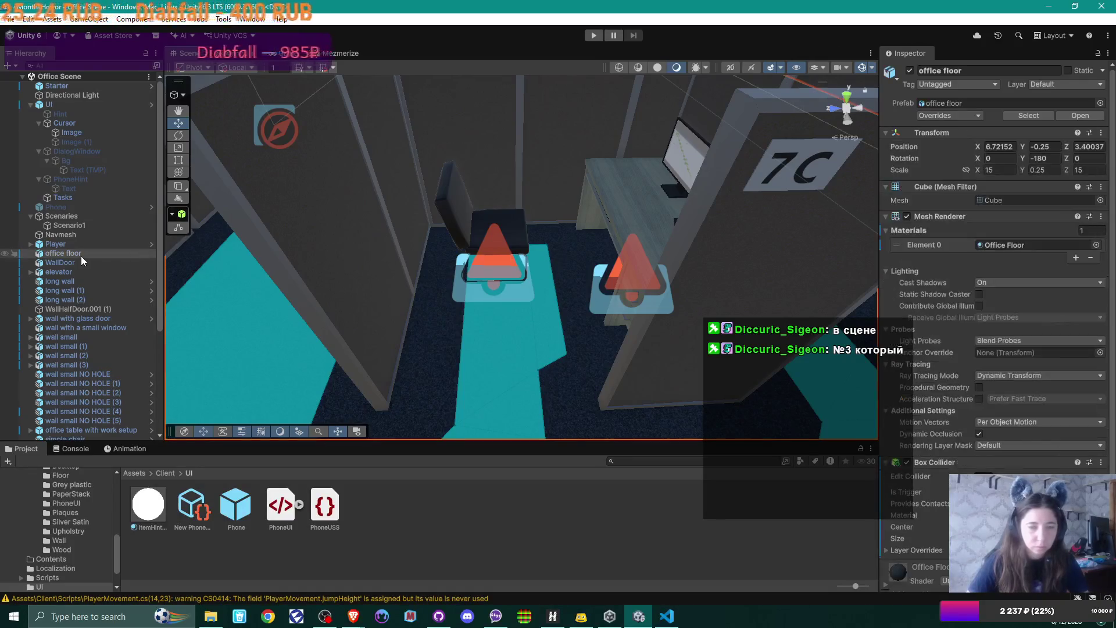
scroll(91, 258, down, 5)
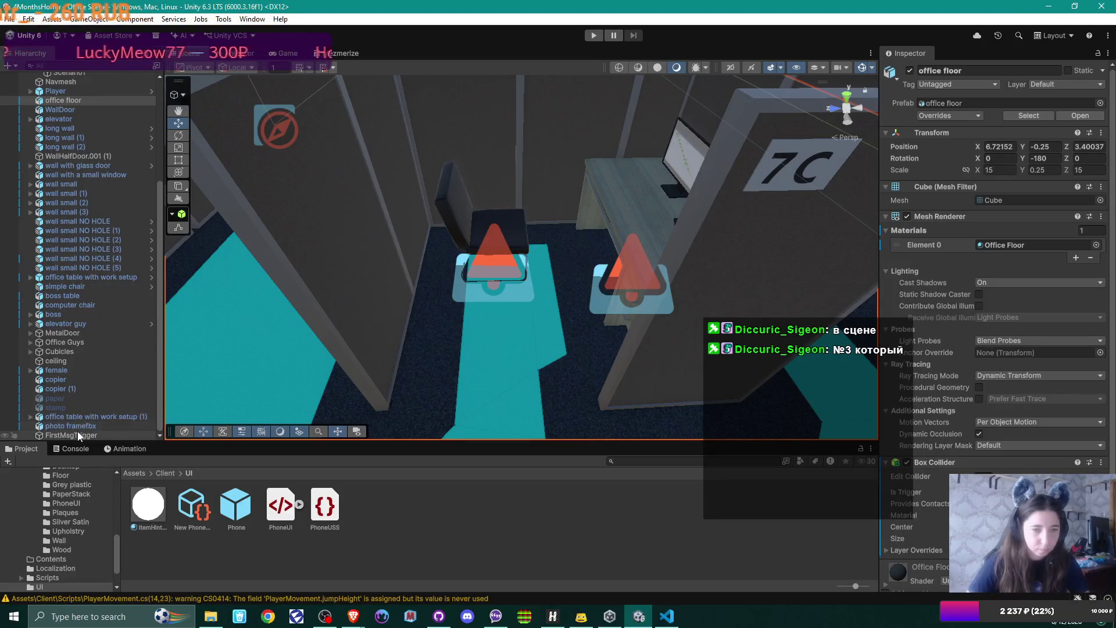
click(31, 416)
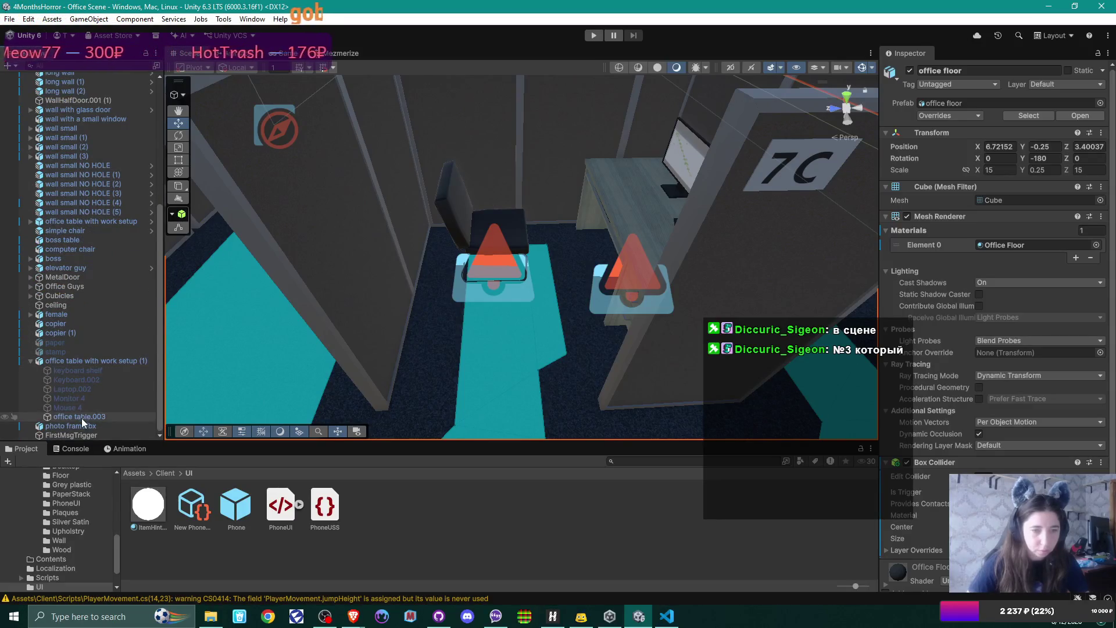
click(89, 359)
Expand Cubicle (6), select its sitDownCollider and orbit to look down on cubicle 7C
click(433, 174)
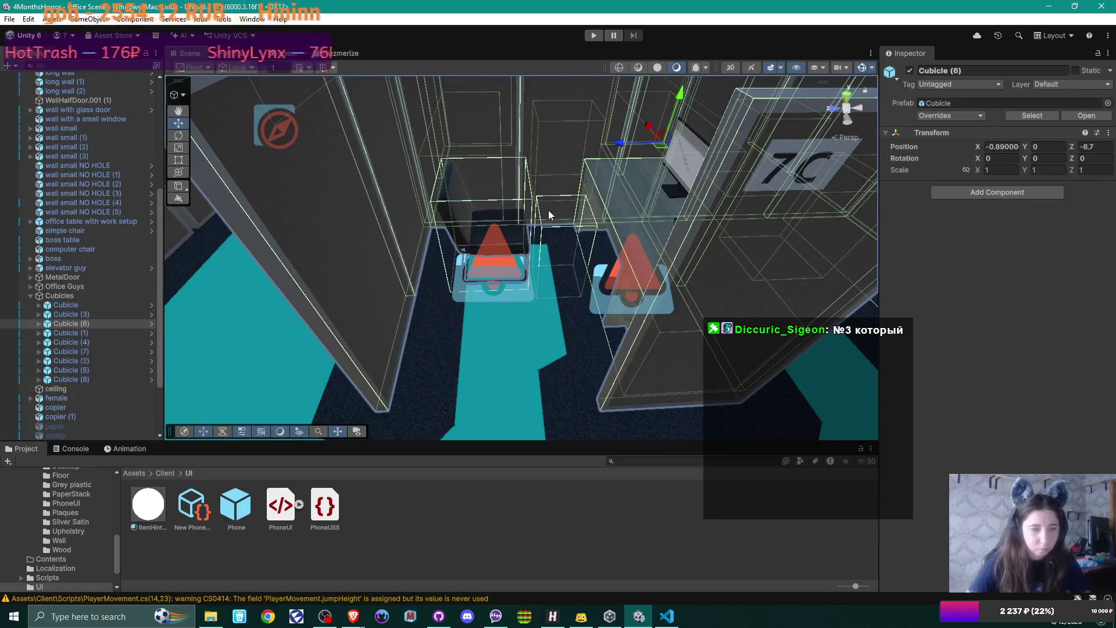
click(38, 325)
scroll(94, 346, down, 5)
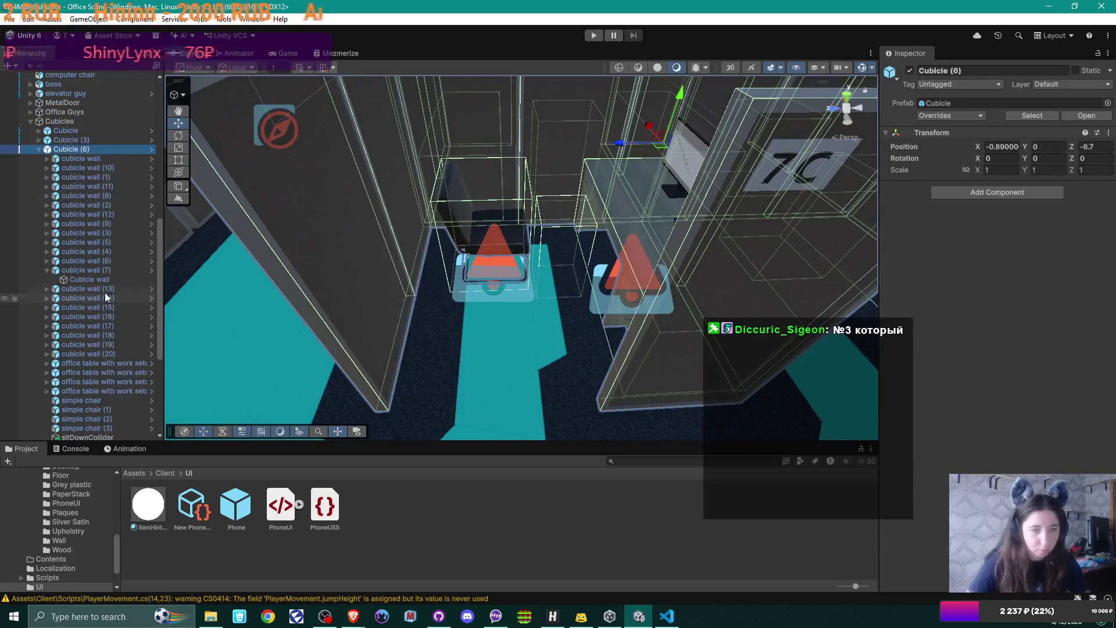
scroll(105, 303, down, 1)
click(92, 402)
mouse_move(479, 305)
mouse_down()
mouse_move(551, 343)
mouse_move(525, 313)
mouse_up()
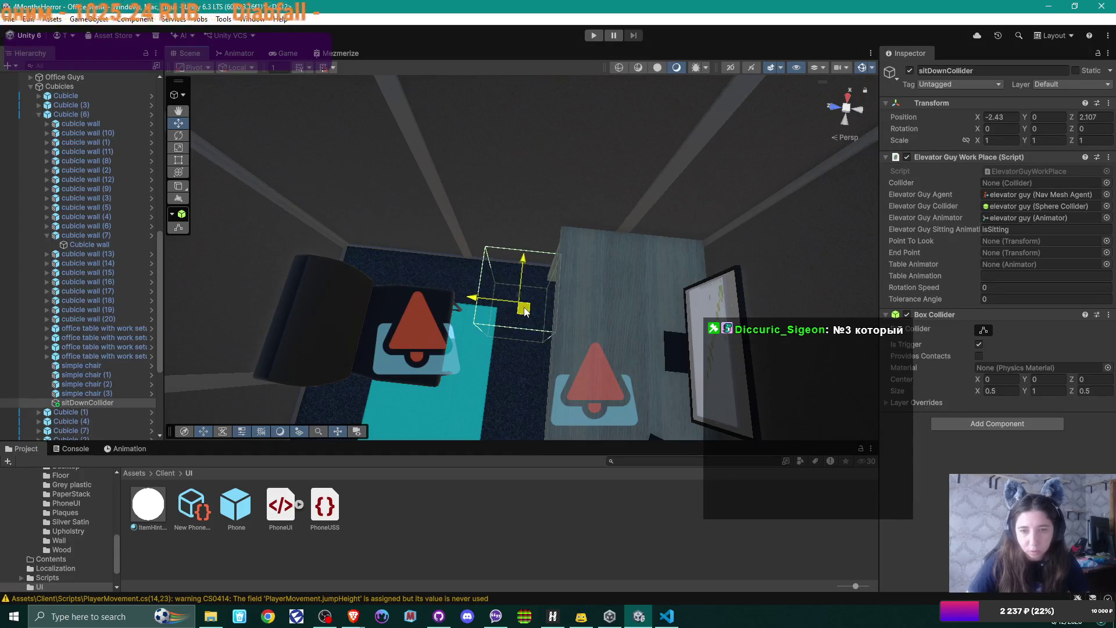
click(595, 36)
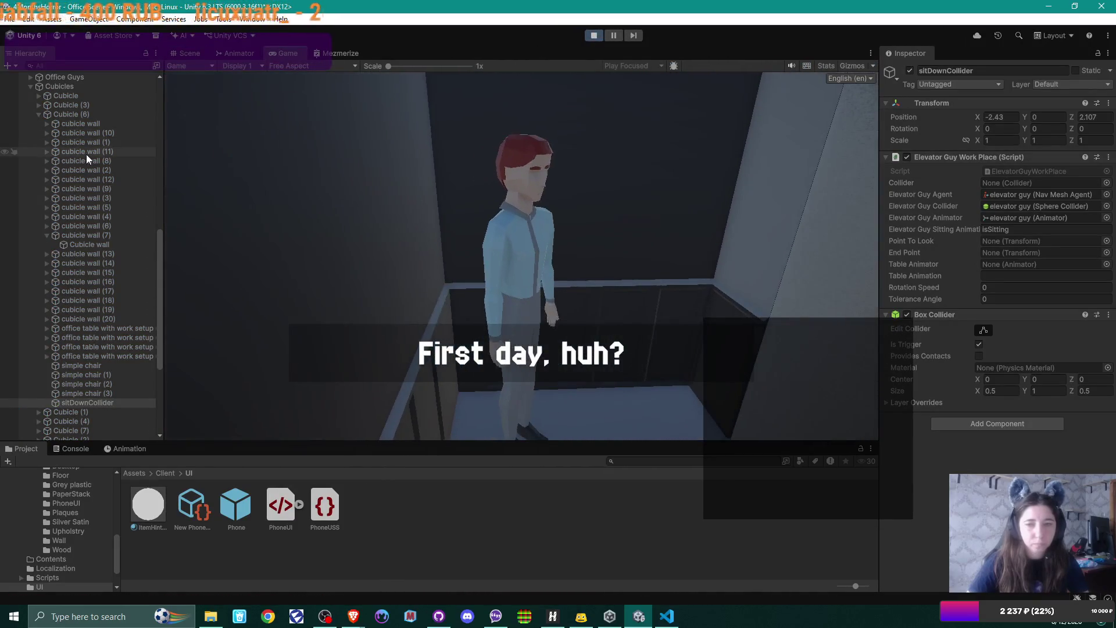
Advance the opening dialogue, walk behind the elevator guy toward cubicle 7C, then stop Play mode
click(86, 155)
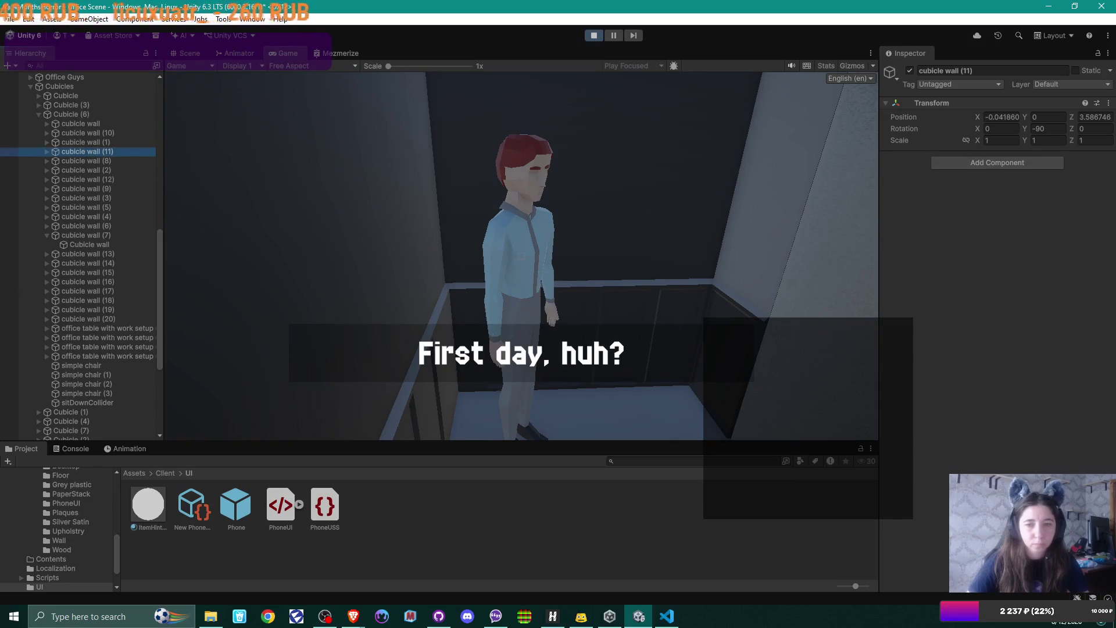
click(521, 256)
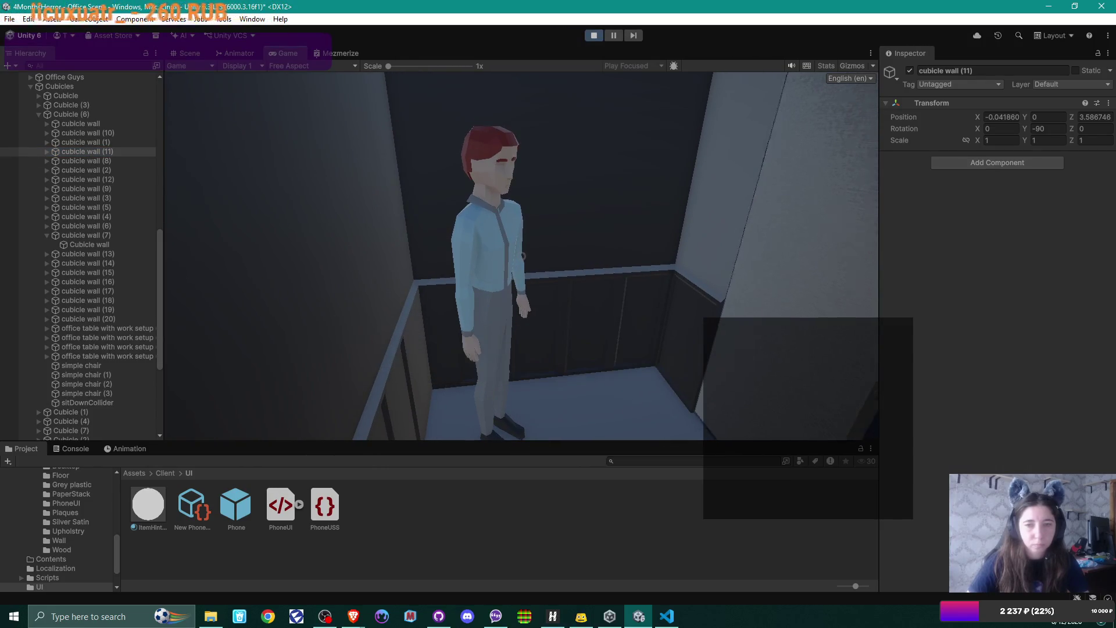
key(w)
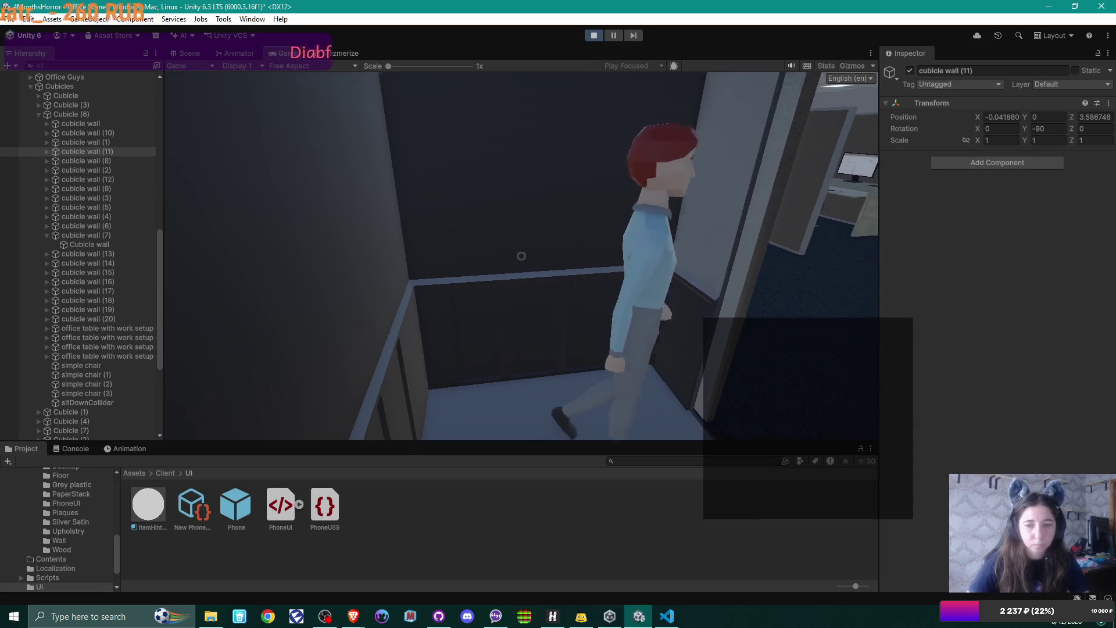
key(w)
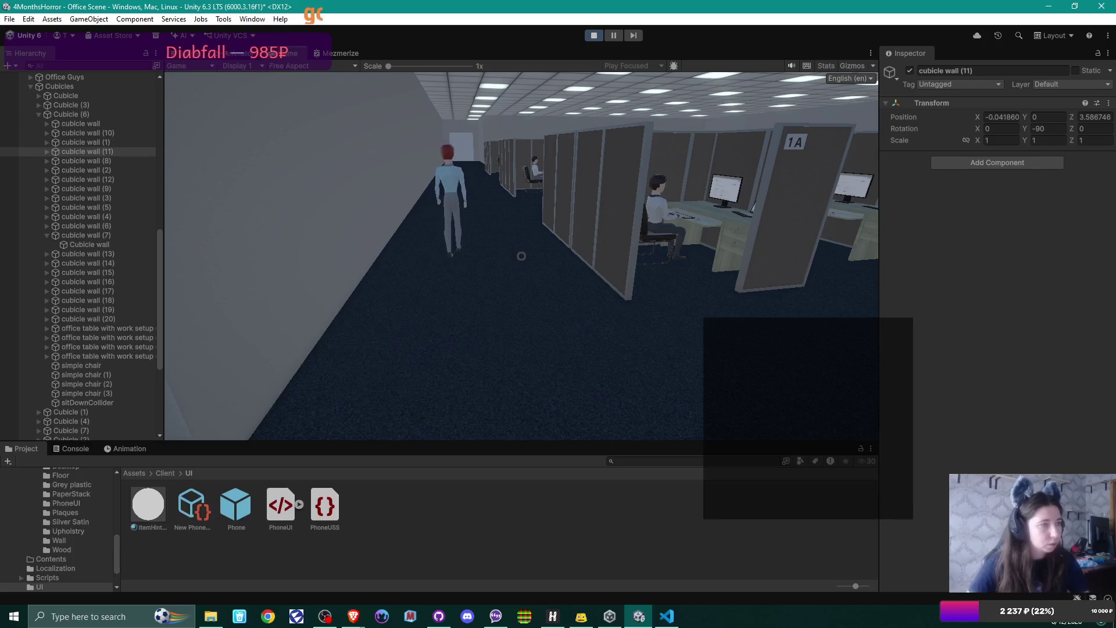
key(w)
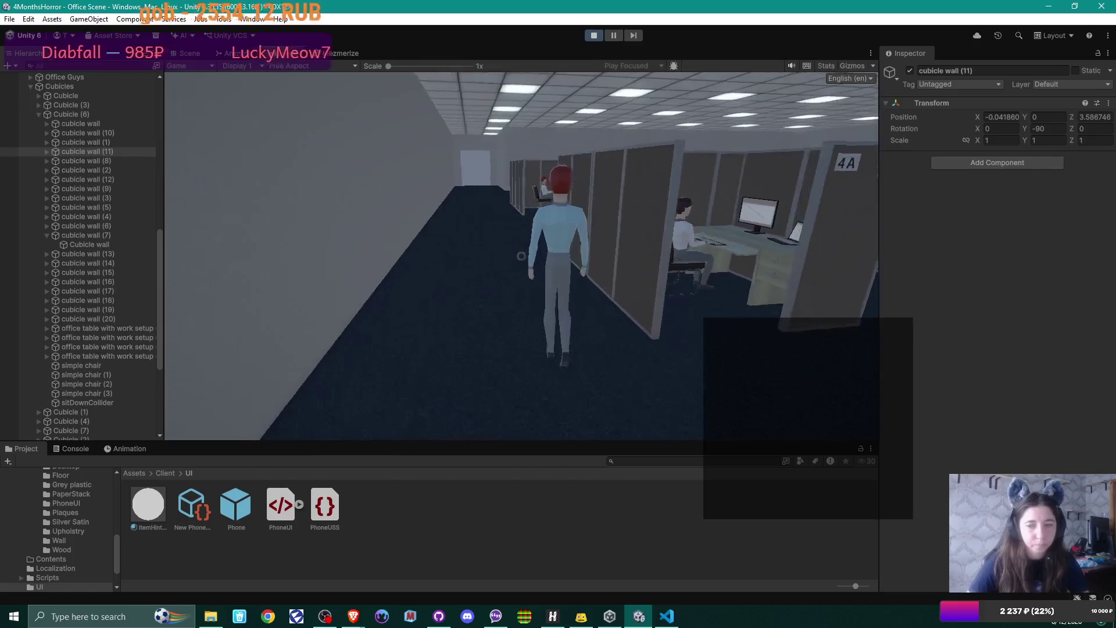
key(w)
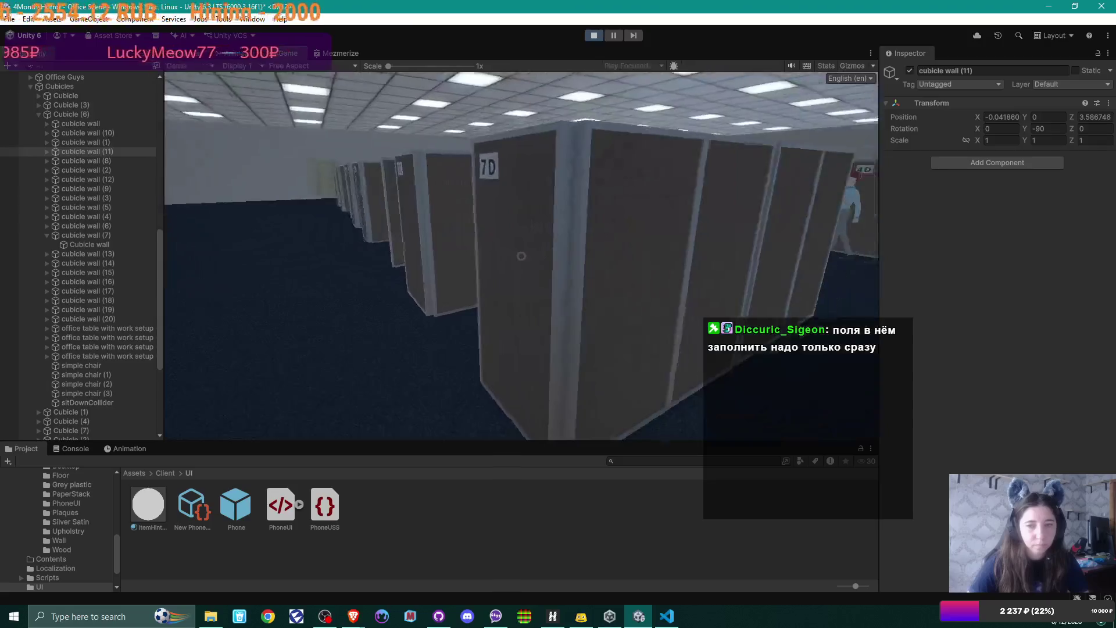
key(s)
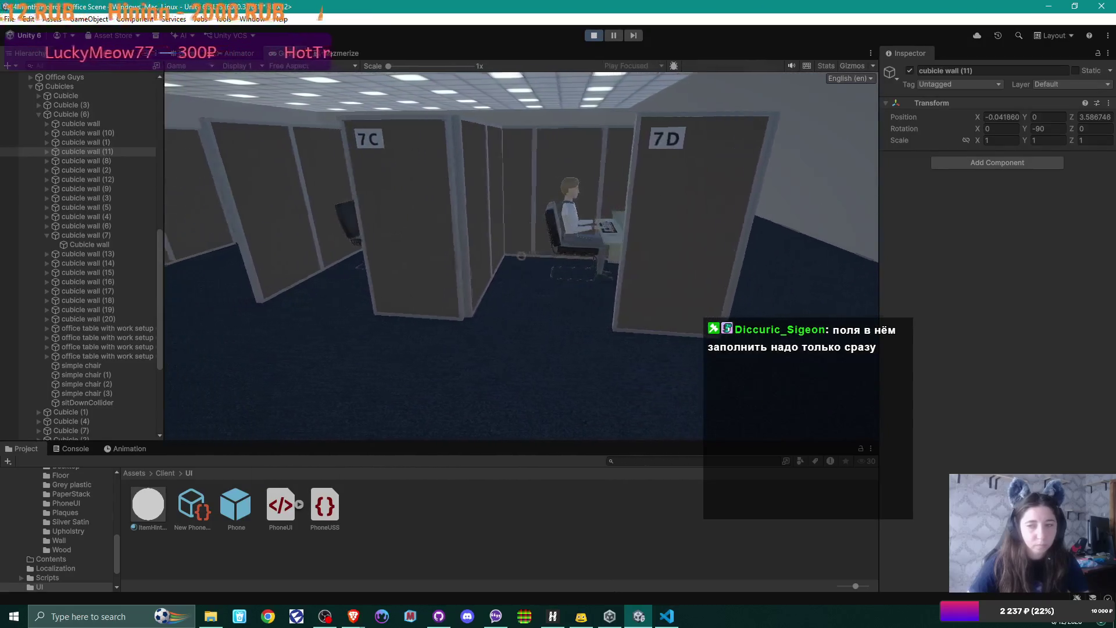
key(s)
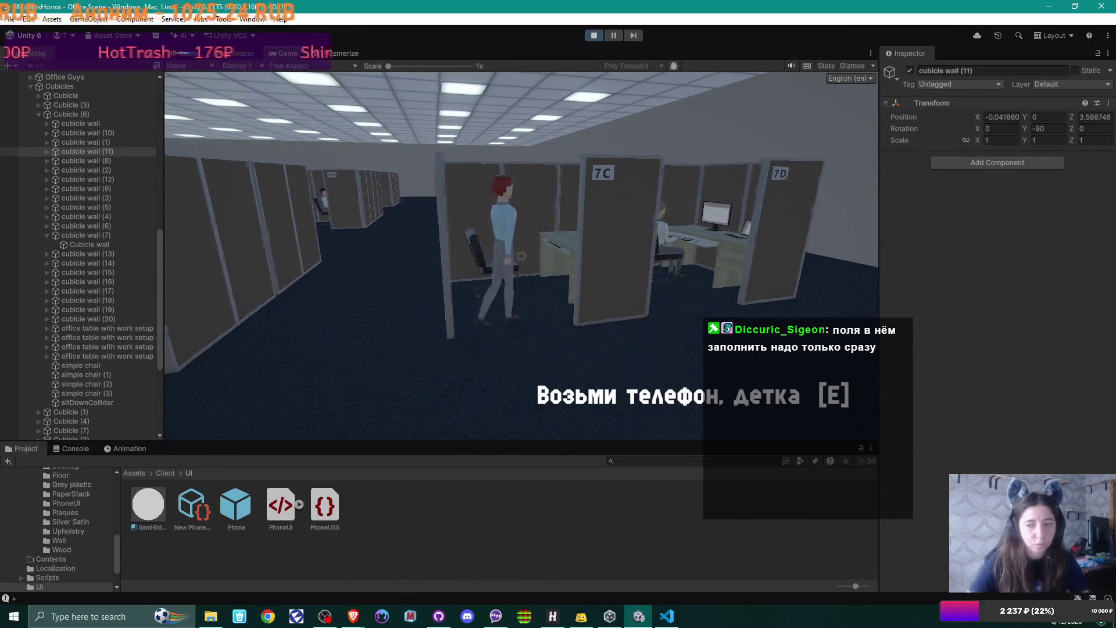
key(w)
key(d)
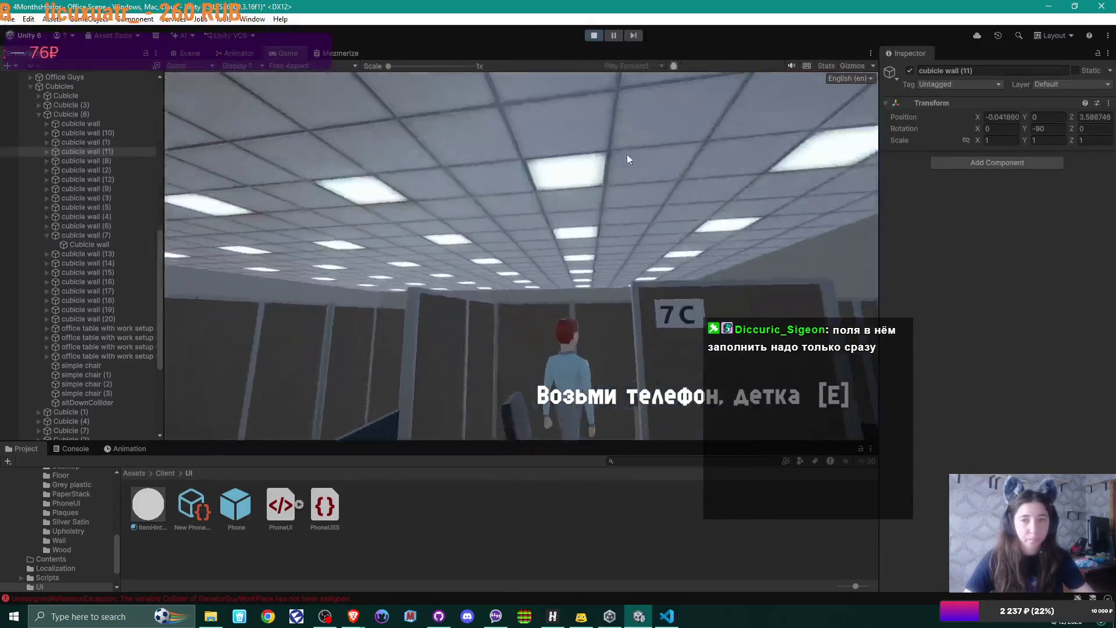
key(ctrl+p)
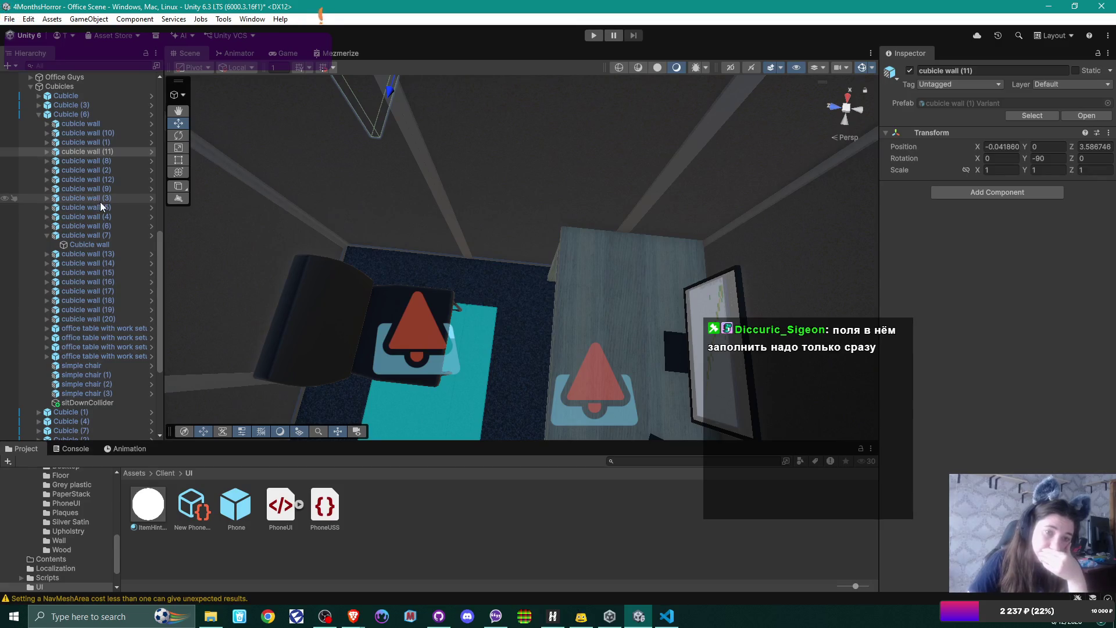
Review the elevator guy's components in the Inspector
scroll(99, 201, down, 6)
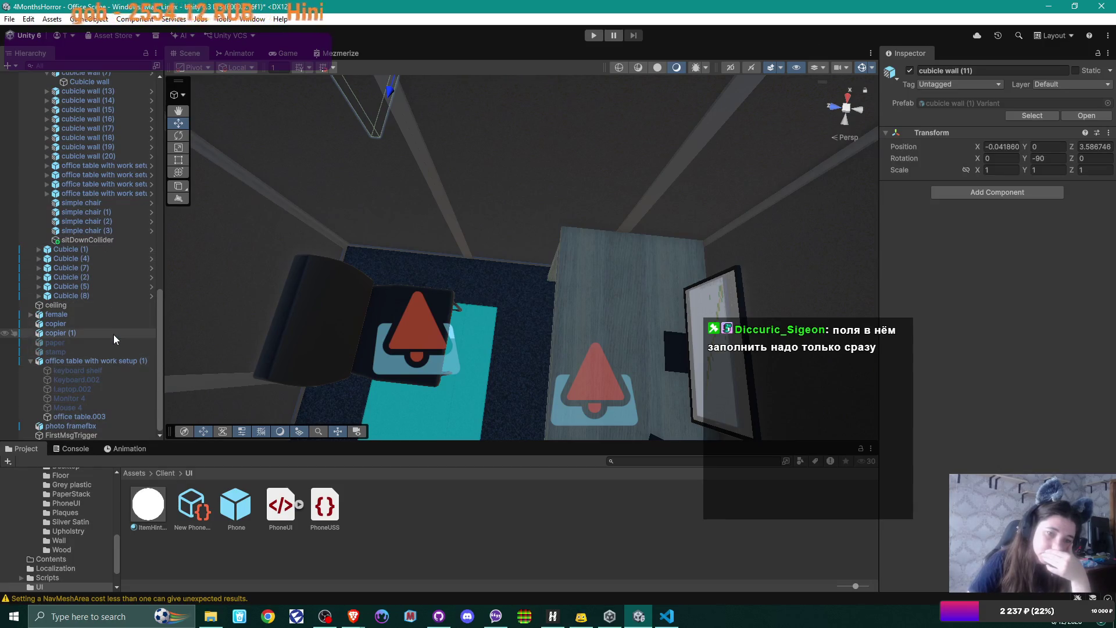
scroll(115, 238, up, 4)
scroll(115, 232, up, 9)
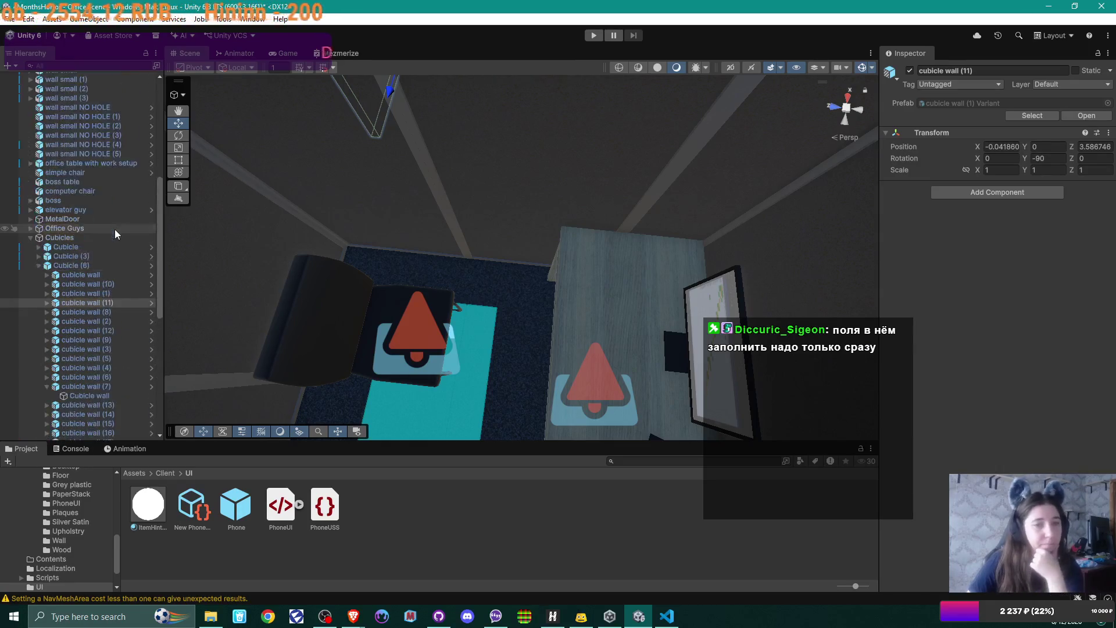
scroll(114, 245, up, 8)
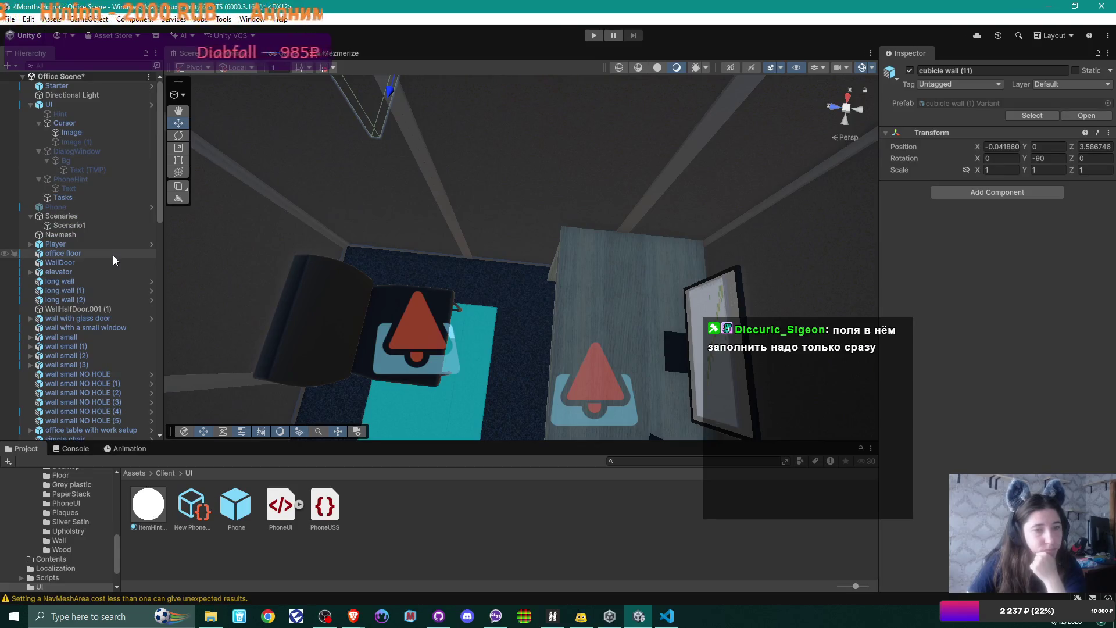
scroll(114, 259, down, 9)
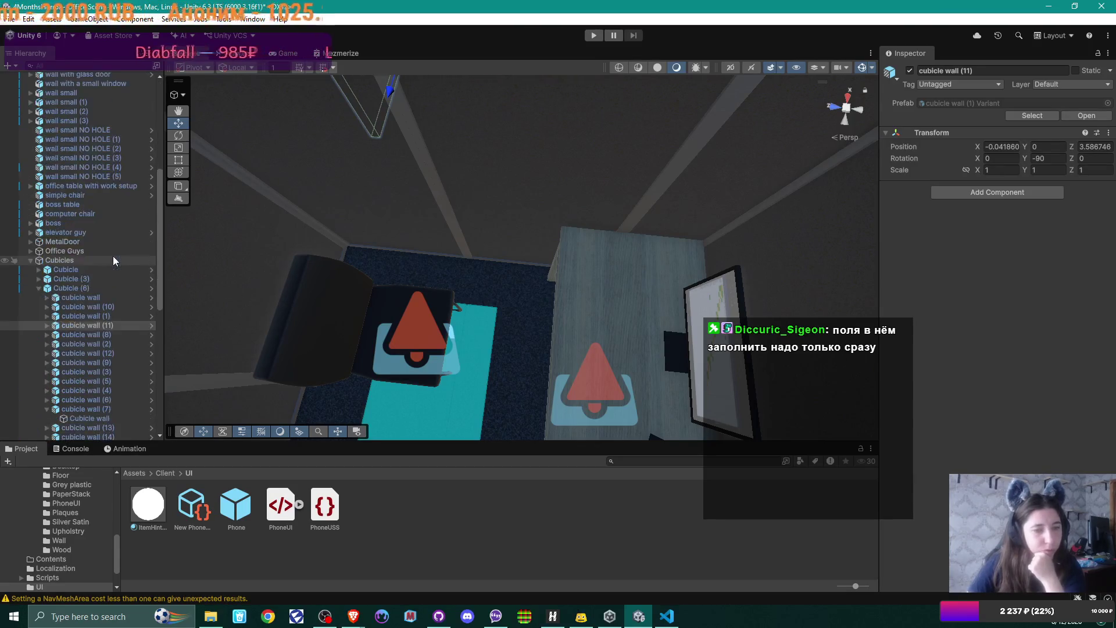
scroll(114, 259, down, 3)
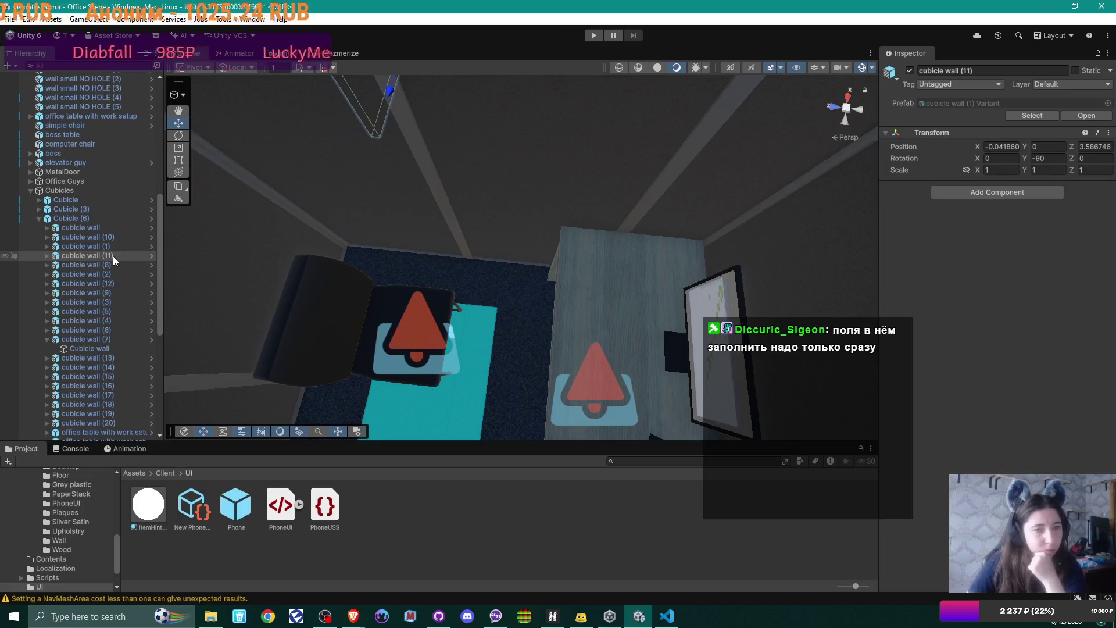
click(75, 164)
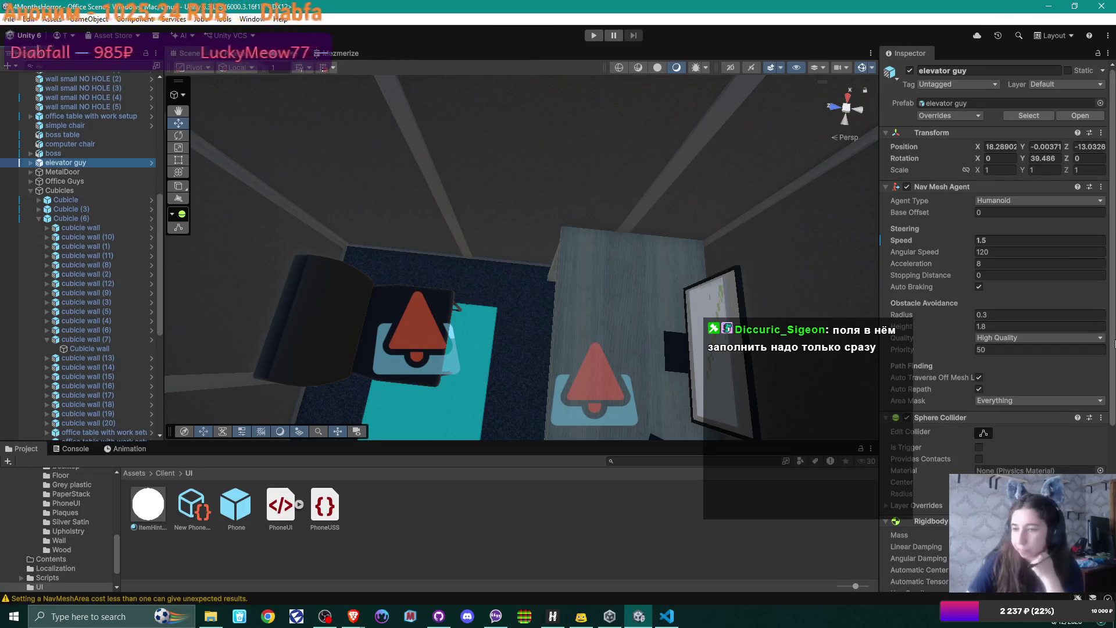
scroll(1044, 350, down, 10)
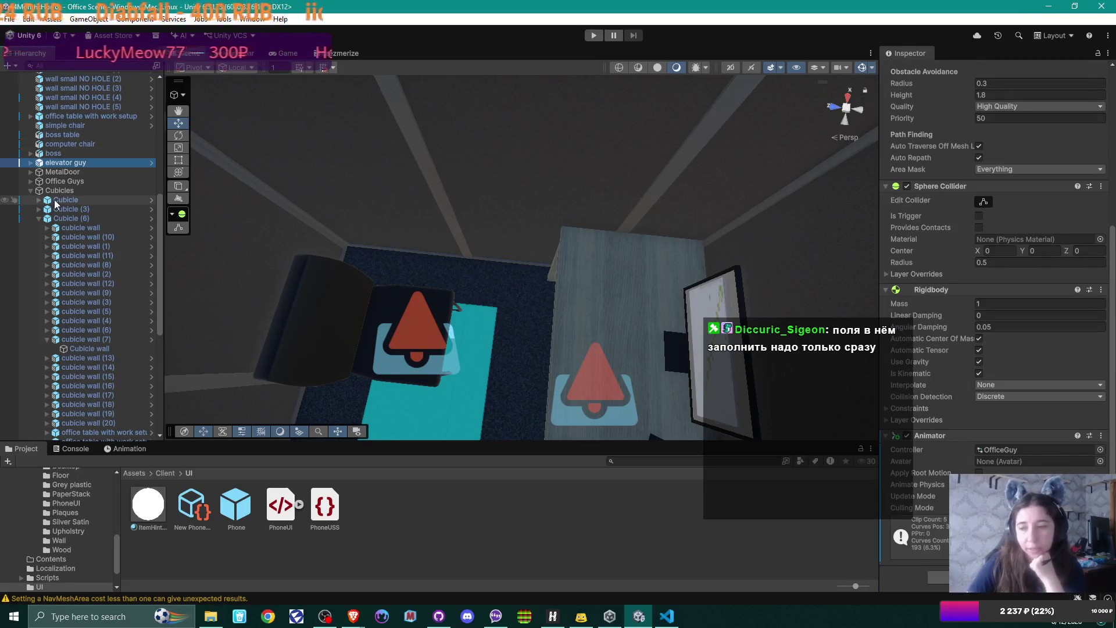
scroll(89, 205, up, 10)
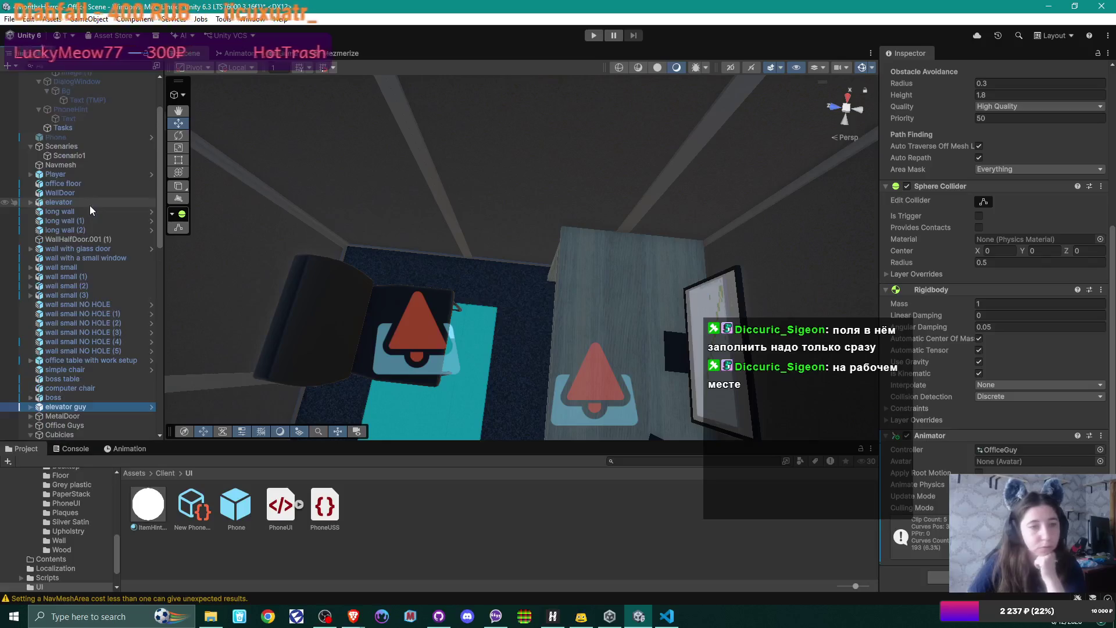
Check Scenario1's Elevator script, whose working place is sitDownCollider
click(80, 225)
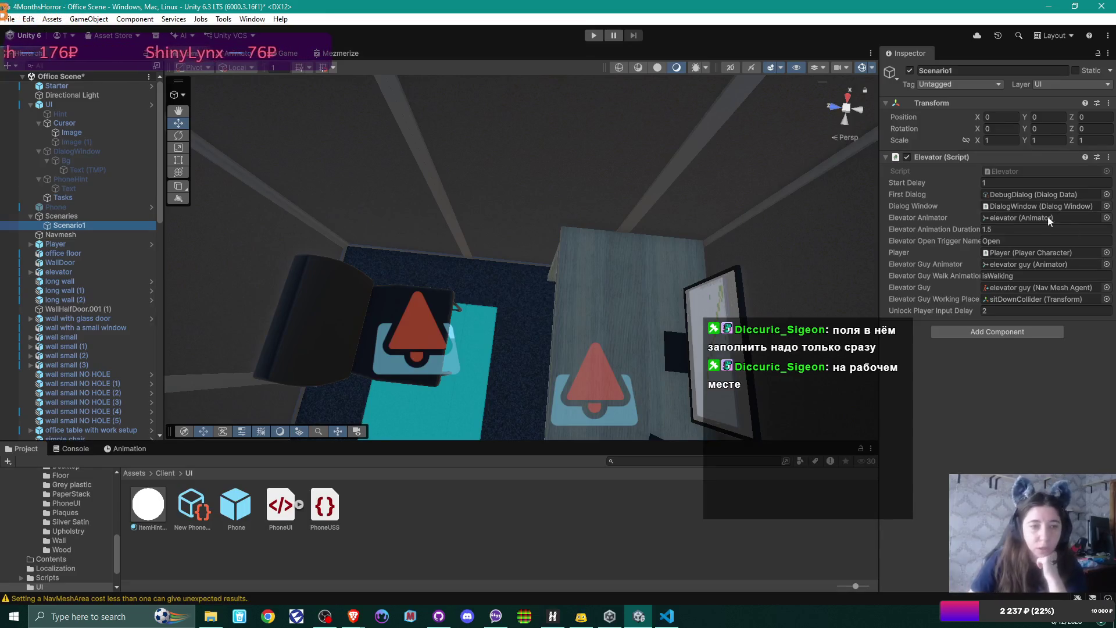
scroll(84, 244, down, 15)
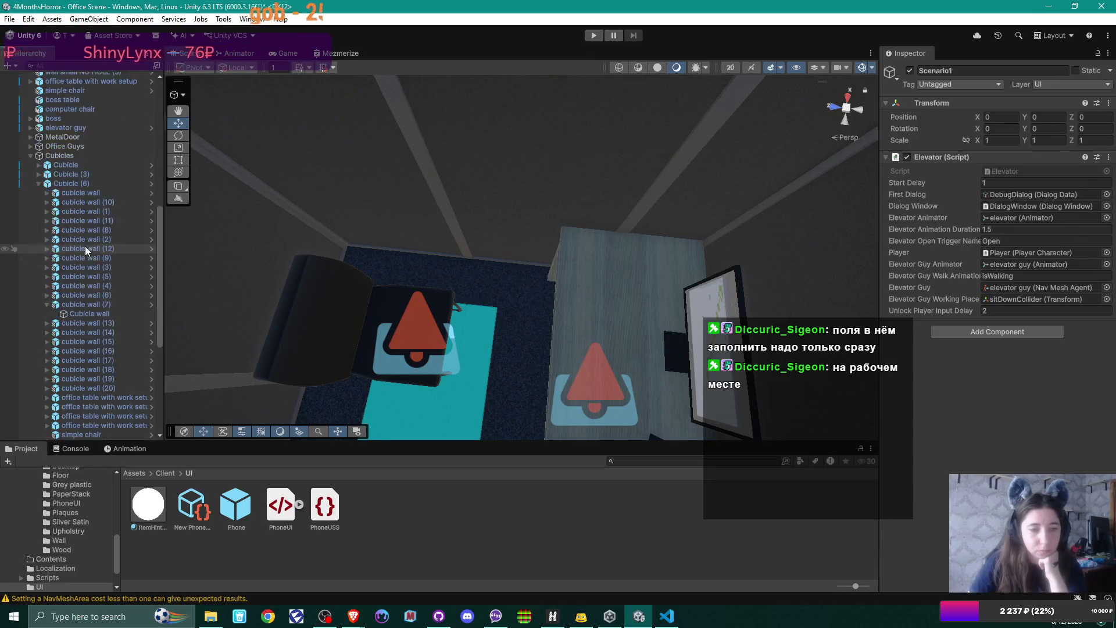
click(92, 262)
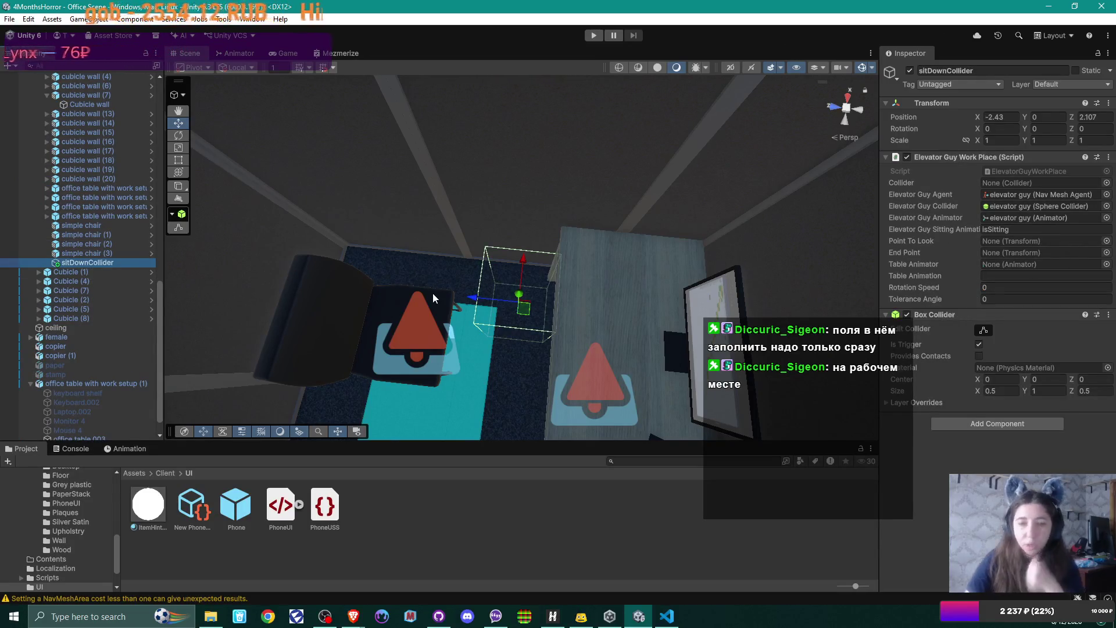
Set the sitDownCollider workplace's Point To Look to Monitor 4 on the cubicle desk
mouse_move(427, 318)
mouse_down()
mouse_move(705, 308)
mouse_move(633, 182)
mouse_move(671, 232)
mouse_up()
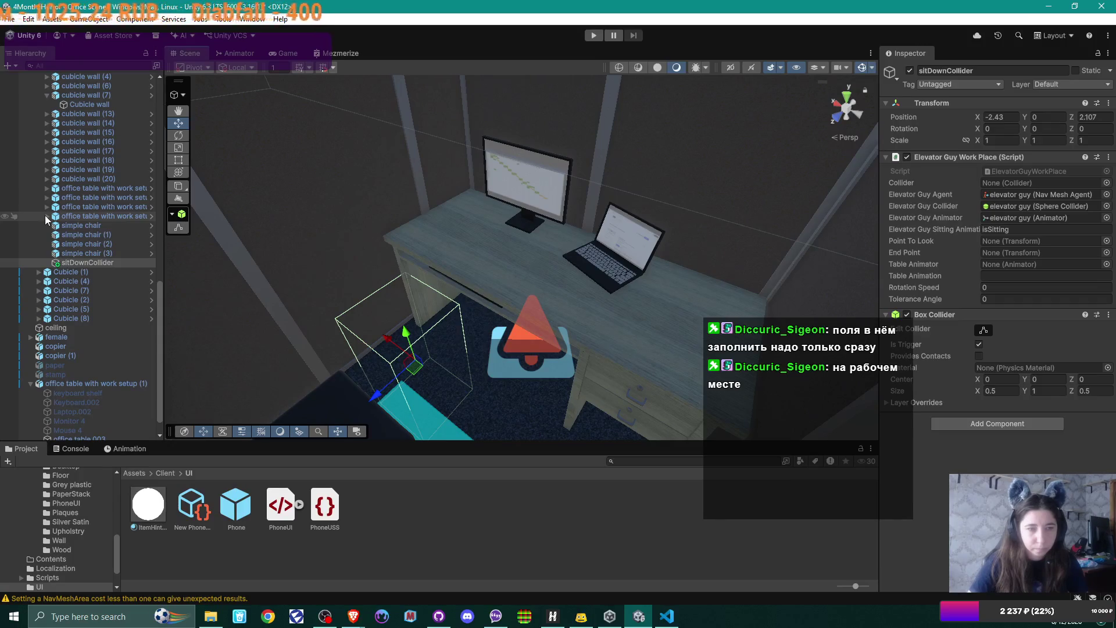
scroll(46, 218, up, 3)
scroll(49, 221, up, 2)
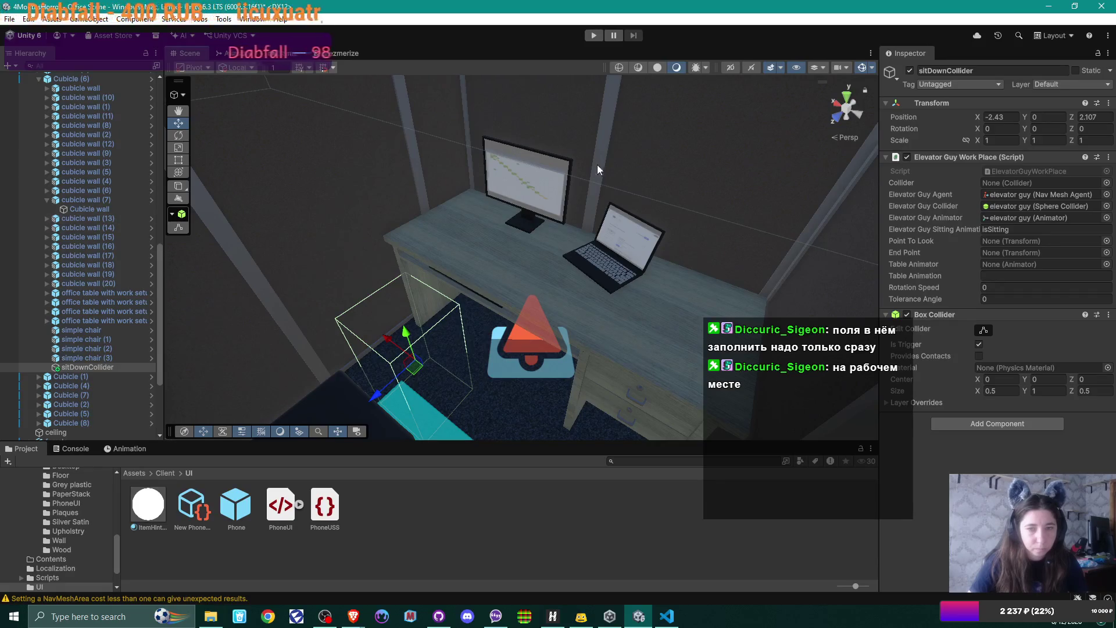
click(540, 191)
click(540, 191)
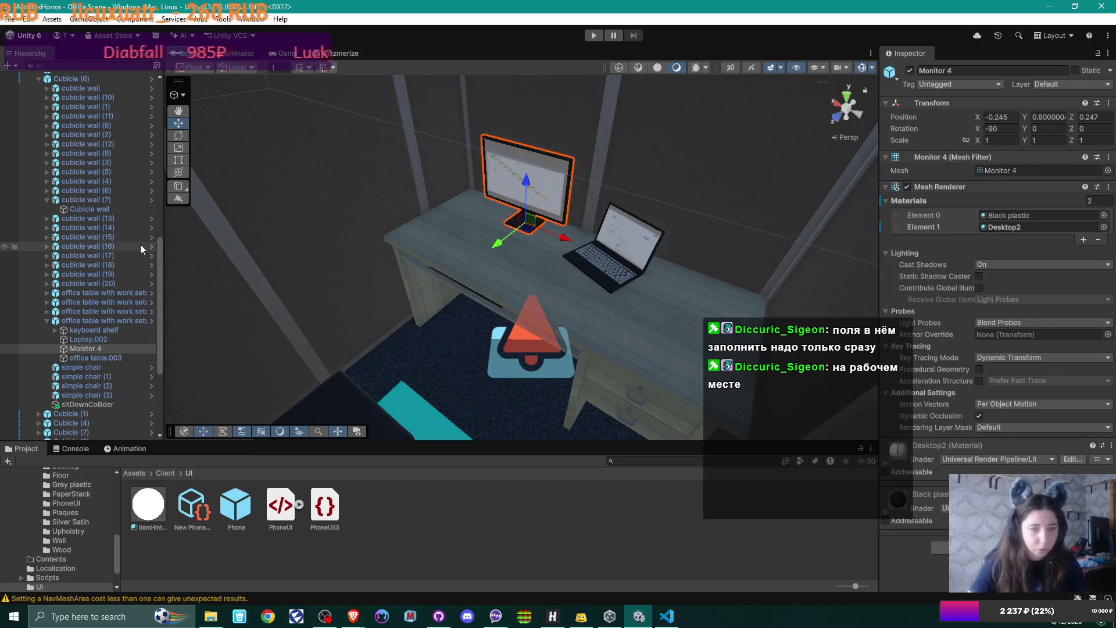
click(94, 402)
drag(85, 348, 1030, 243)
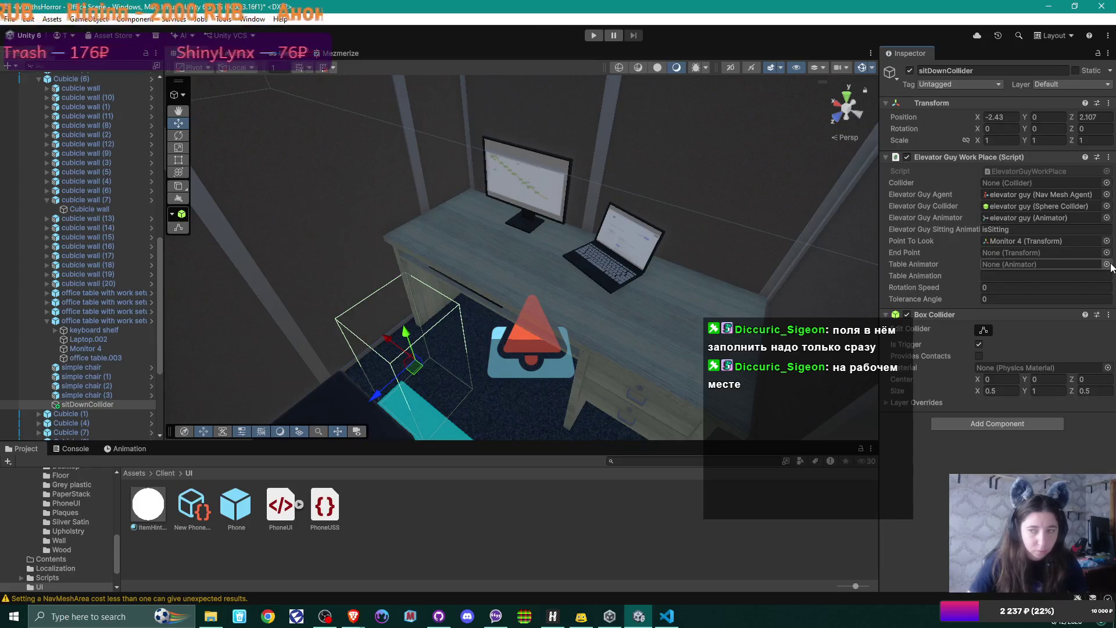
Choose office table with work setup (3) as the workplace's Table Animator
click(1105, 264)
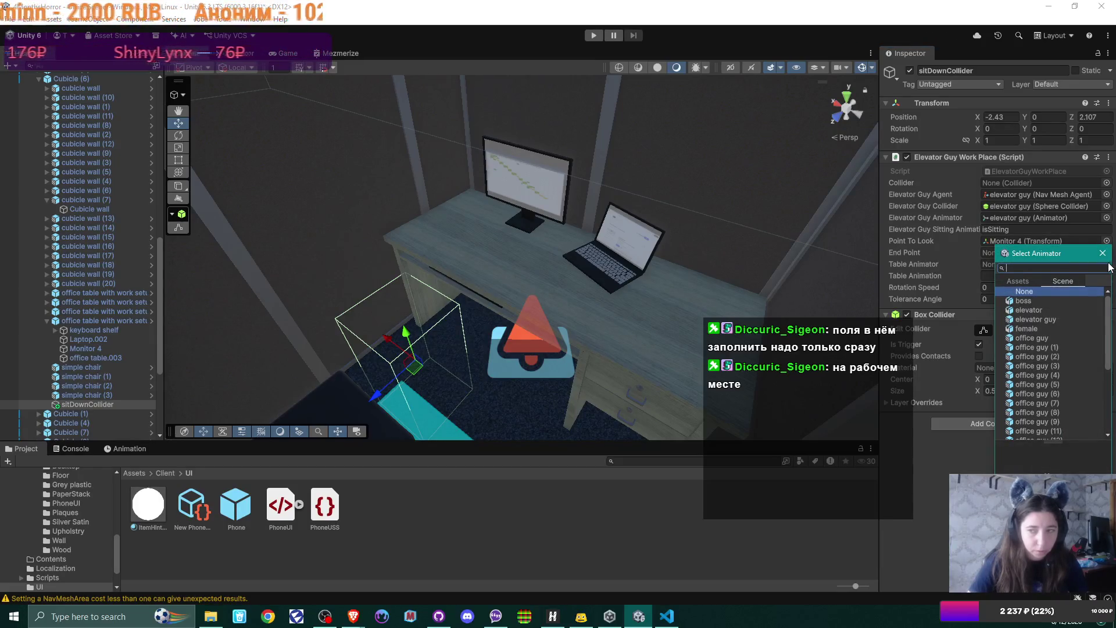
scroll(1033, 315, down, 2)
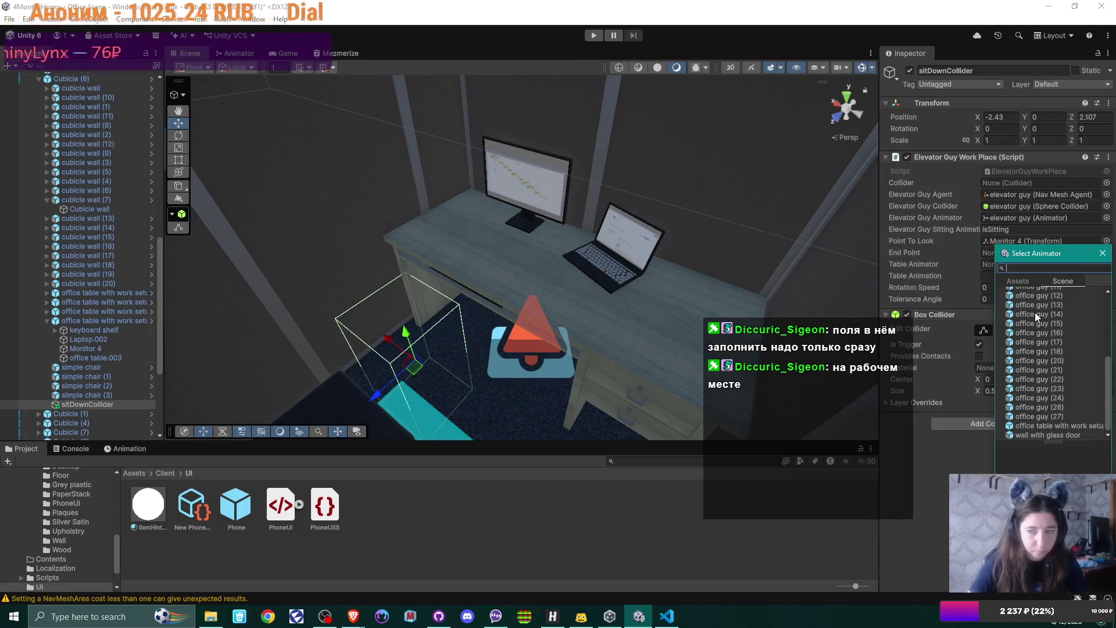
scroll(1072, 372, up, 5)
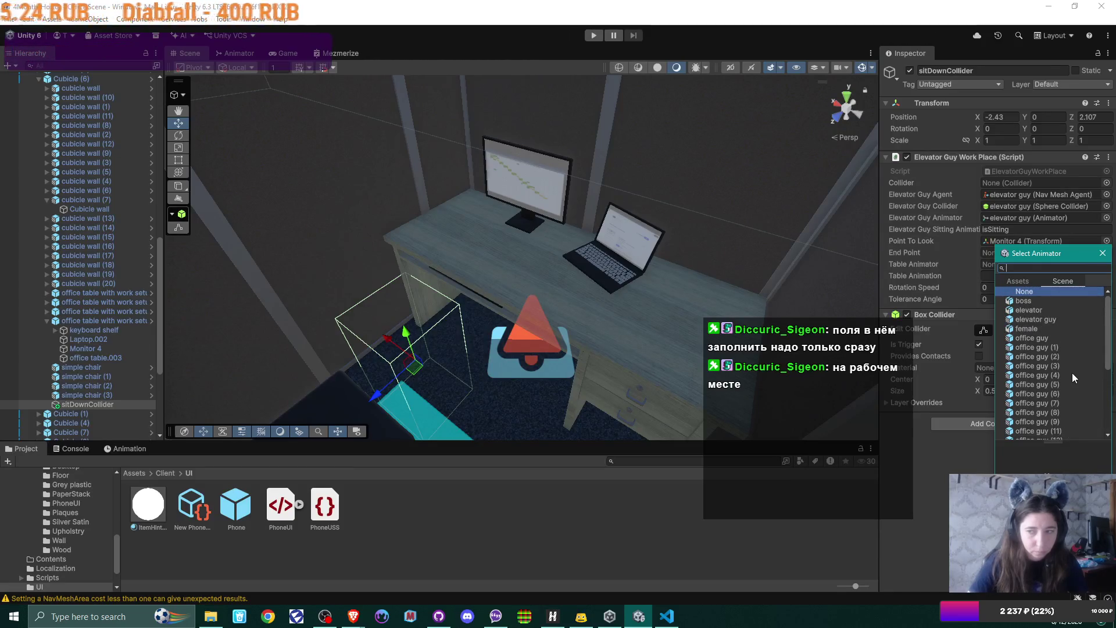
scroll(1072, 372, down, 5)
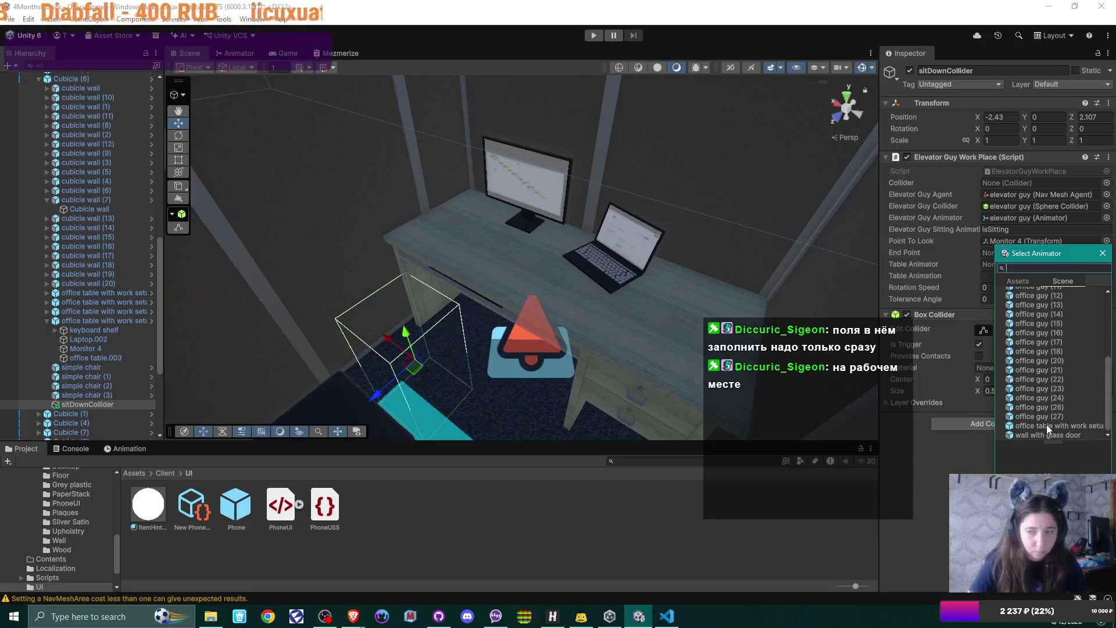
click(1048, 424)
double_click(1047, 424)
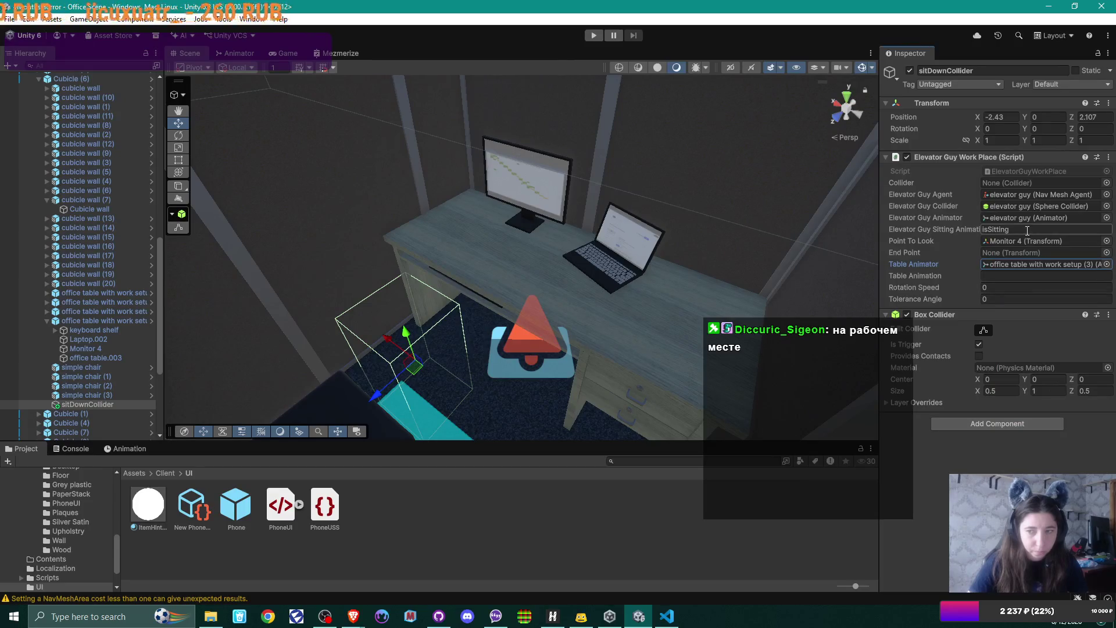
Set the workplace's Rotation Speed to 30
click(1022, 274)
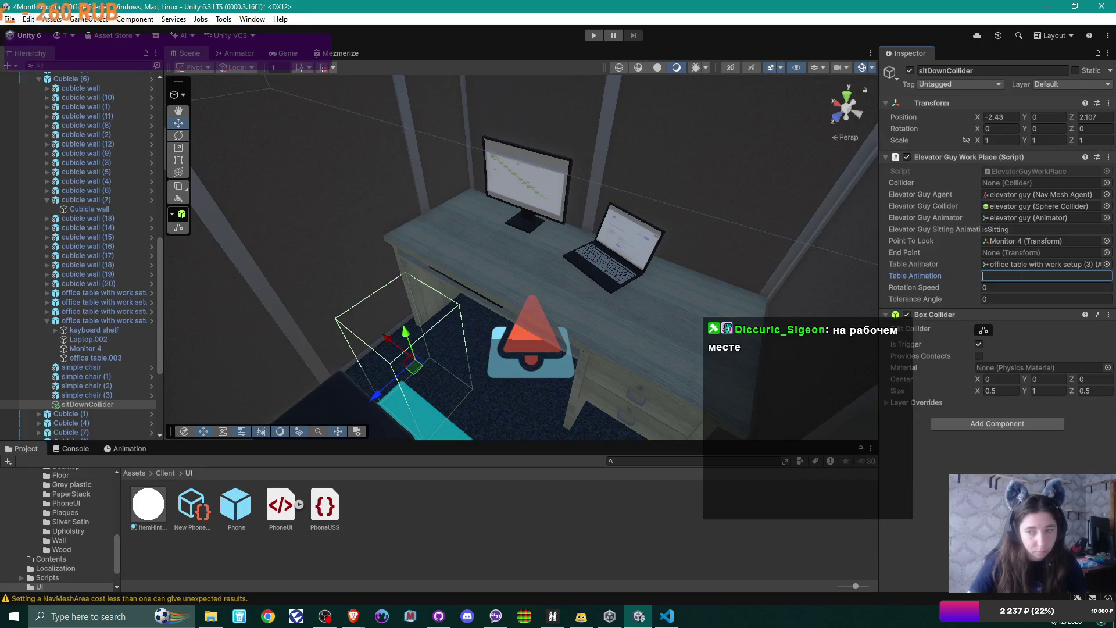
click(933, 282)
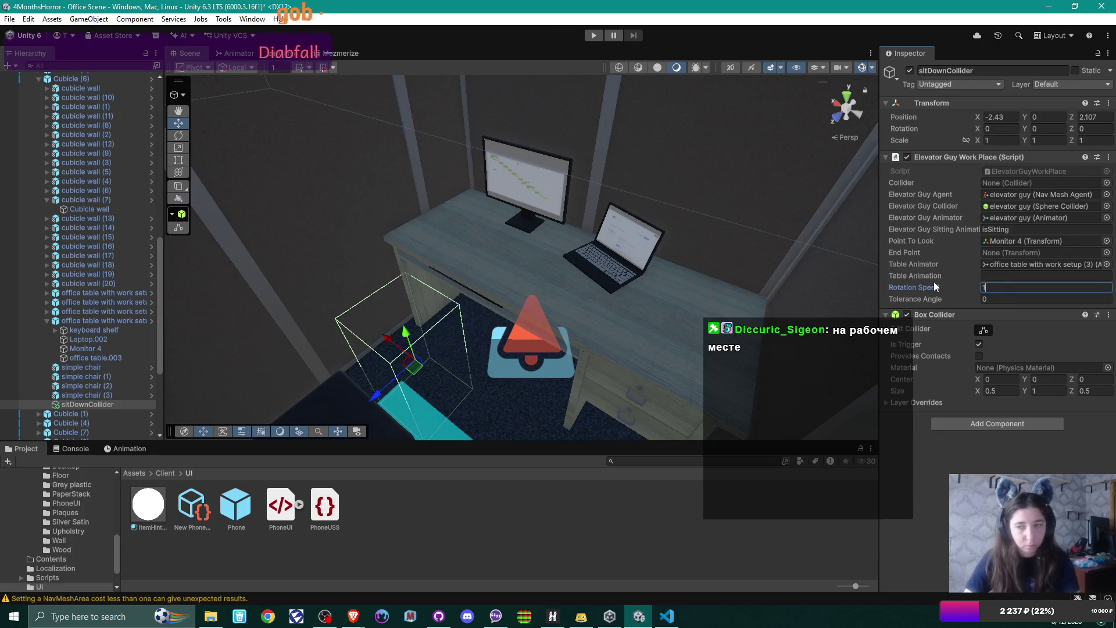
text(1)
key(Tab)
click(960, 287)
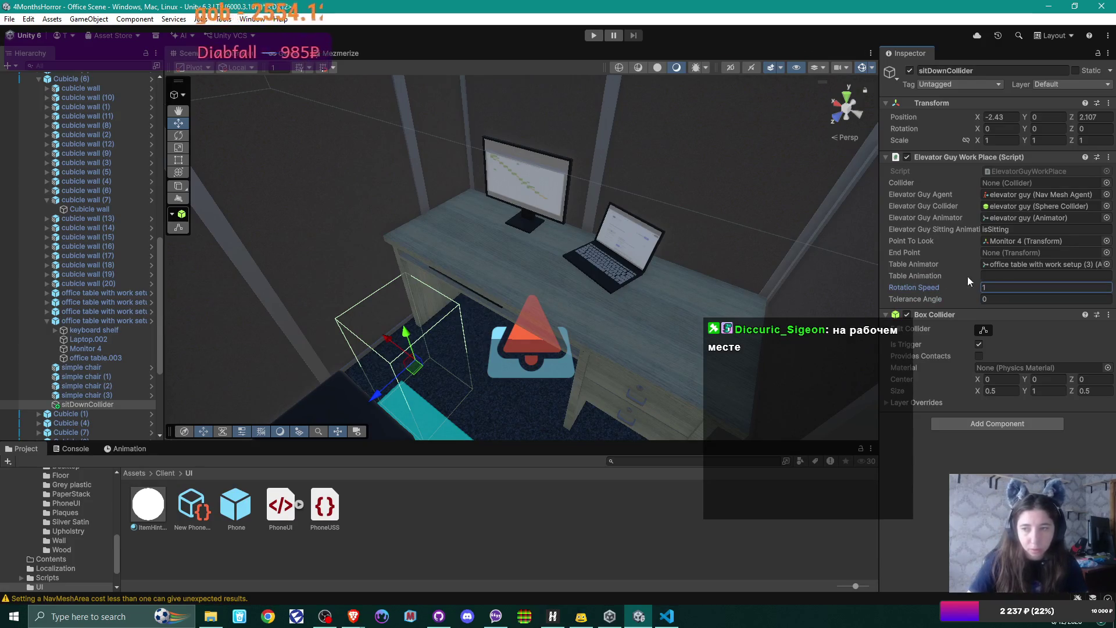
double_click(1008, 287)
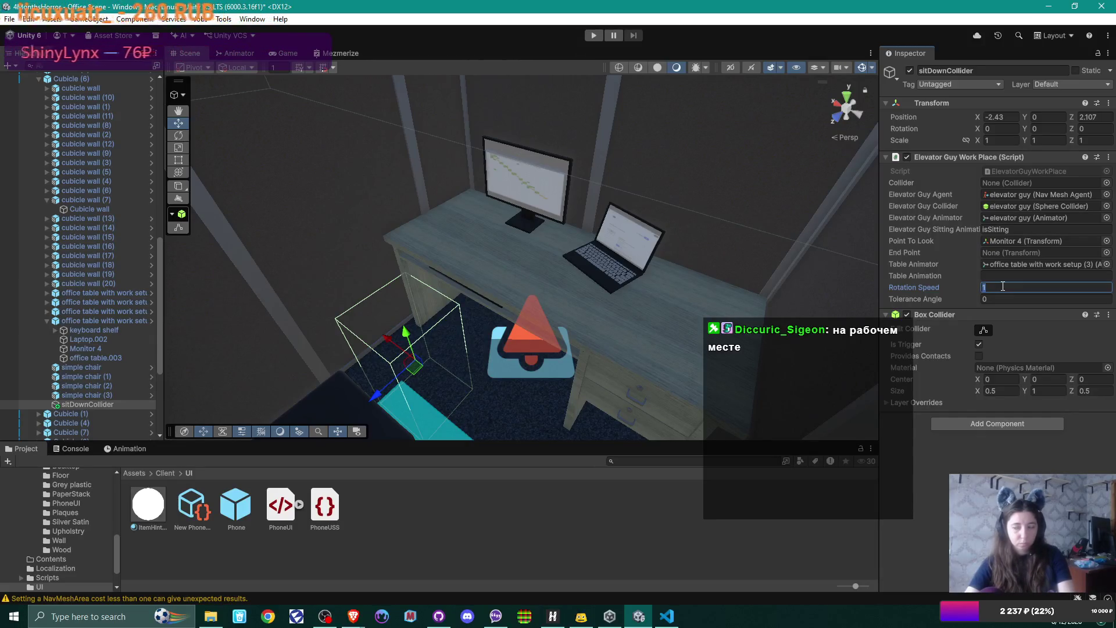
text(30)
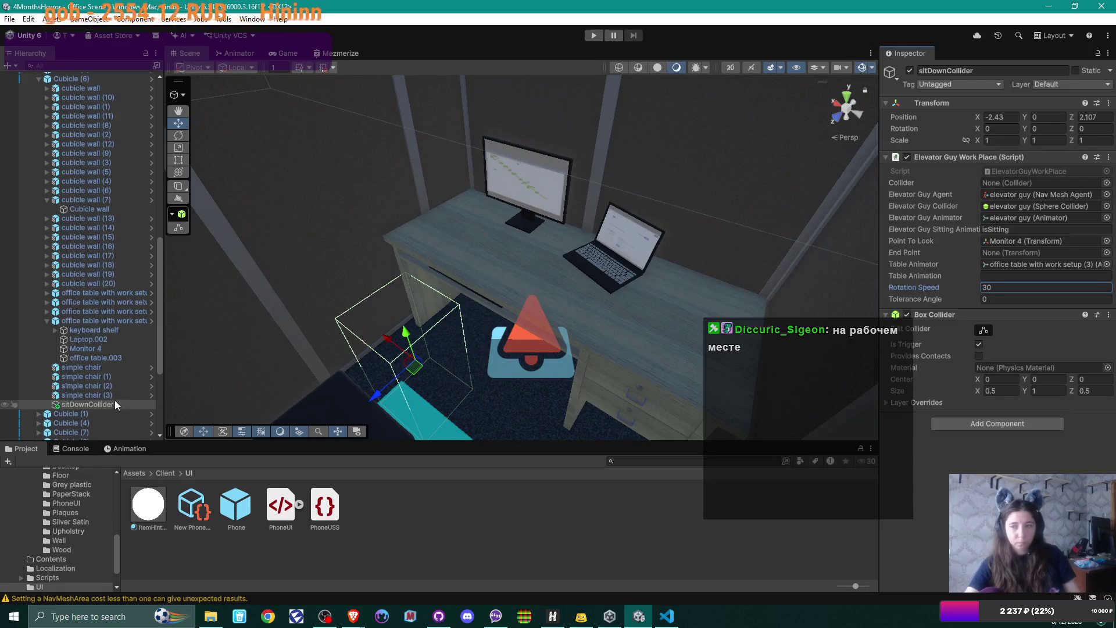
Assign sitDownCollider as the workplace's Collider and End Point, then move it to X -2.758, Z 2.182 by the chair
mouse_move(100, 404)
mouse_down()
mouse_move(1017, 170)
mouse_move(1038, 183)
mouse_up()
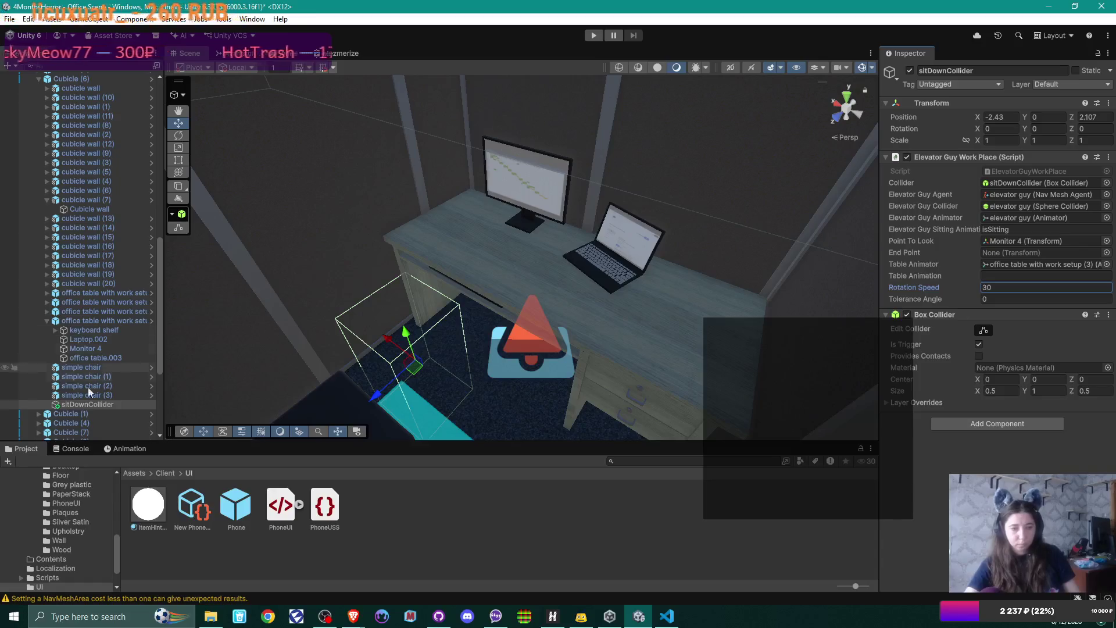
drag(72, 401, 1072, 249)
mouse_move(582, 279)
mouse_down()
mouse_move(488, 349)
mouse_move(494, 360)
mouse_move(627, 378)
mouse_up()
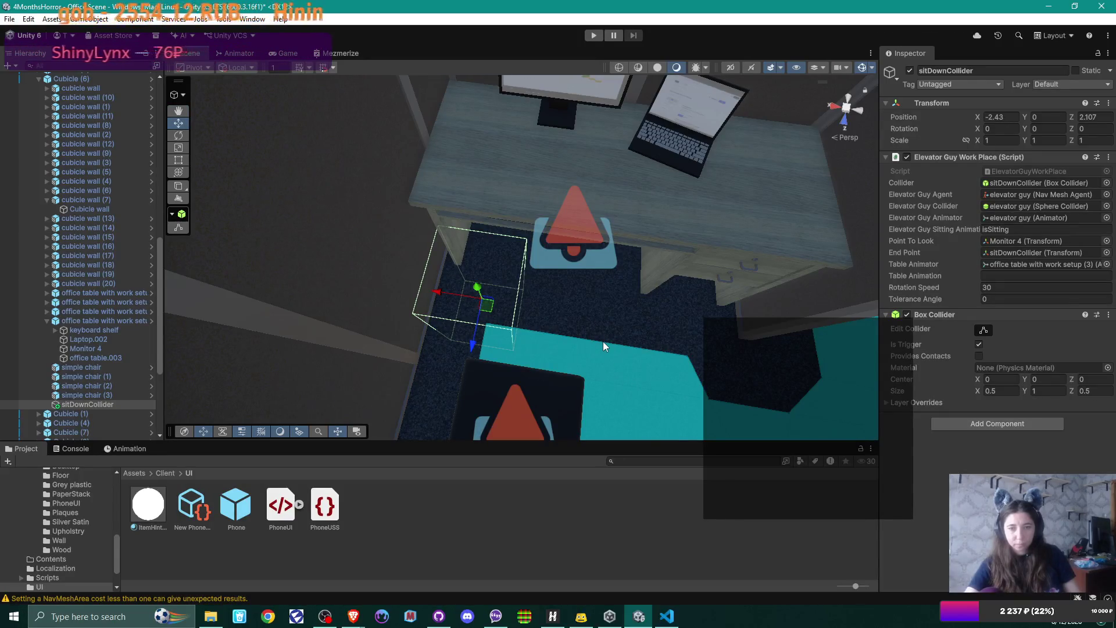
mouse_move(489, 308)
mouse_down()
mouse_move(548, 341)
mouse_move(541, 326)
mouse_up()
Nudge sitDownCollider slightly along X and check it from a side view of cubicle 7C
mouse_move(650, 328)
mouse_down()
mouse_move(560, 336)
mouse_move(543, 326)
mouse_move(660, 331)
mouse_up()
drag(476, 279, 467, 283)
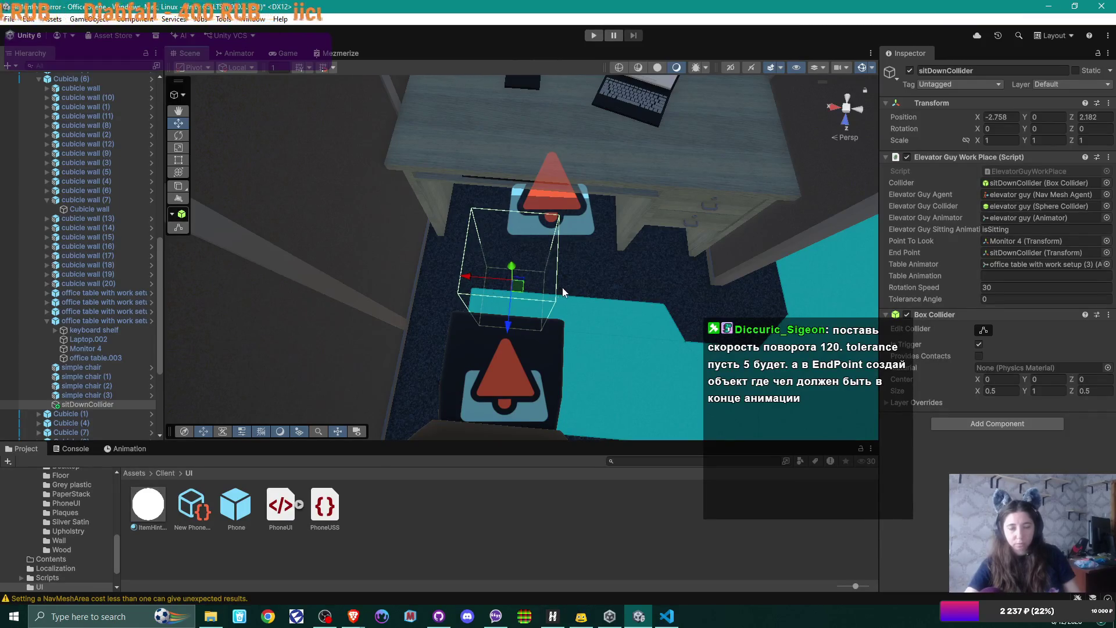
drag(650, 285, 508, 285)
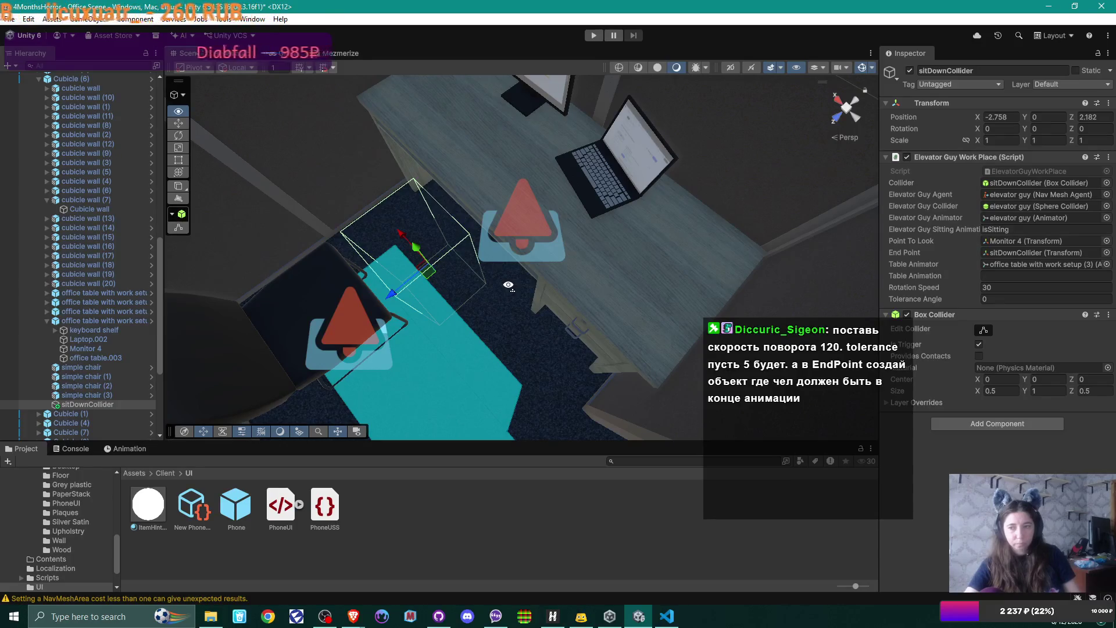
mouse_move(507, 285)
mouse_down()
mouse_move(600, 217)
mouse_move(634, 224)
mouse_move(539, 216)
mouse_up()
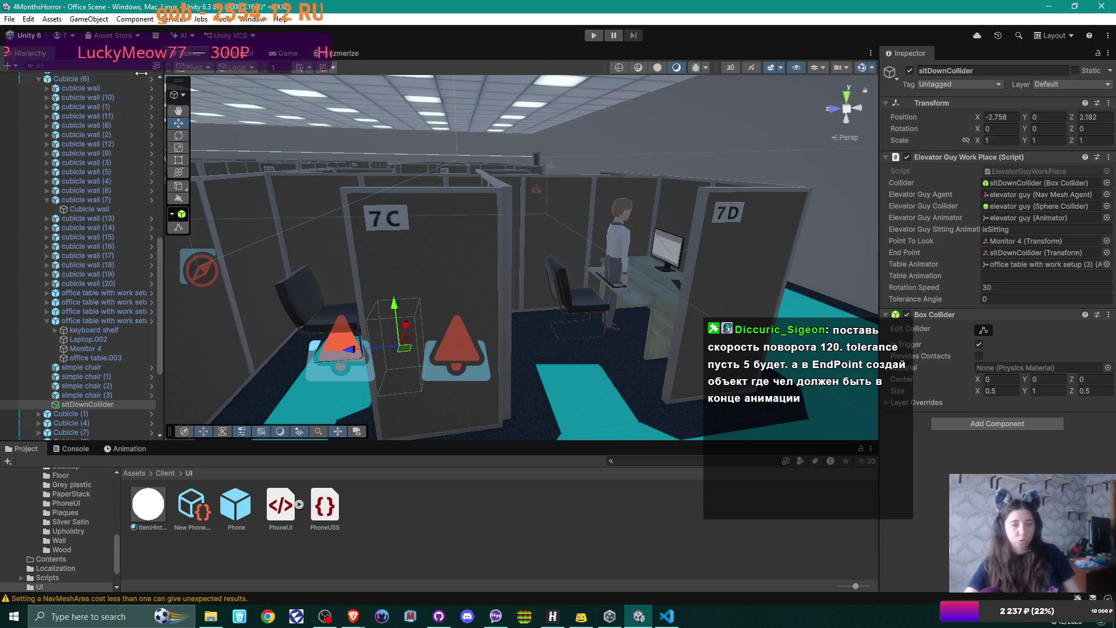
Collapse the UI group in the Hierarchy and select the Player object
scroll(97, 116, up, 3)
scroll(96, 117, up, 15)
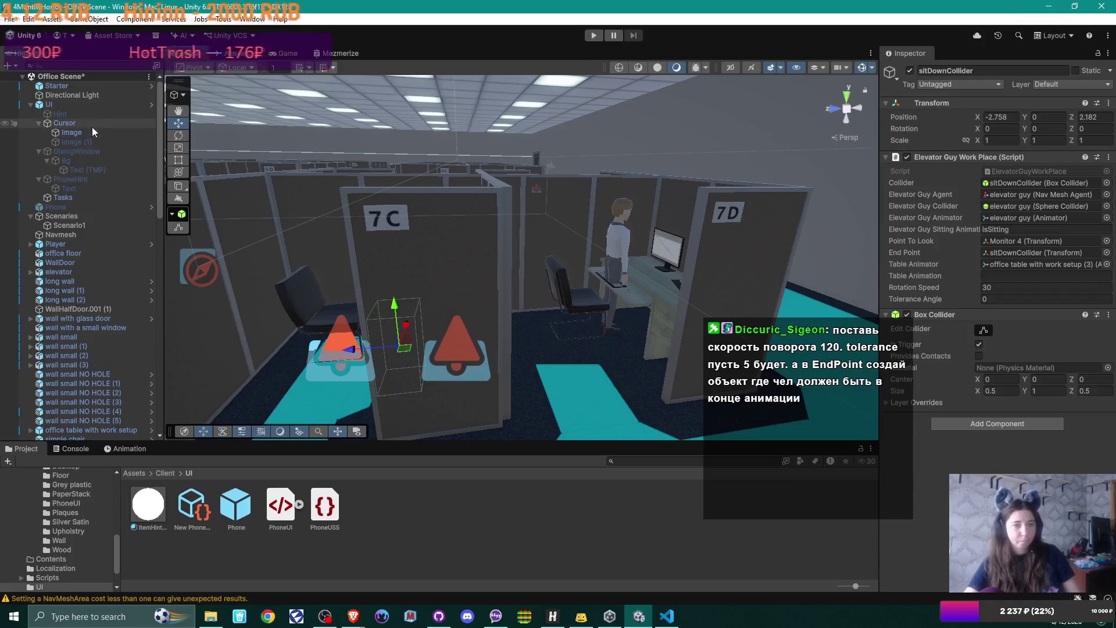
click(30, 105)
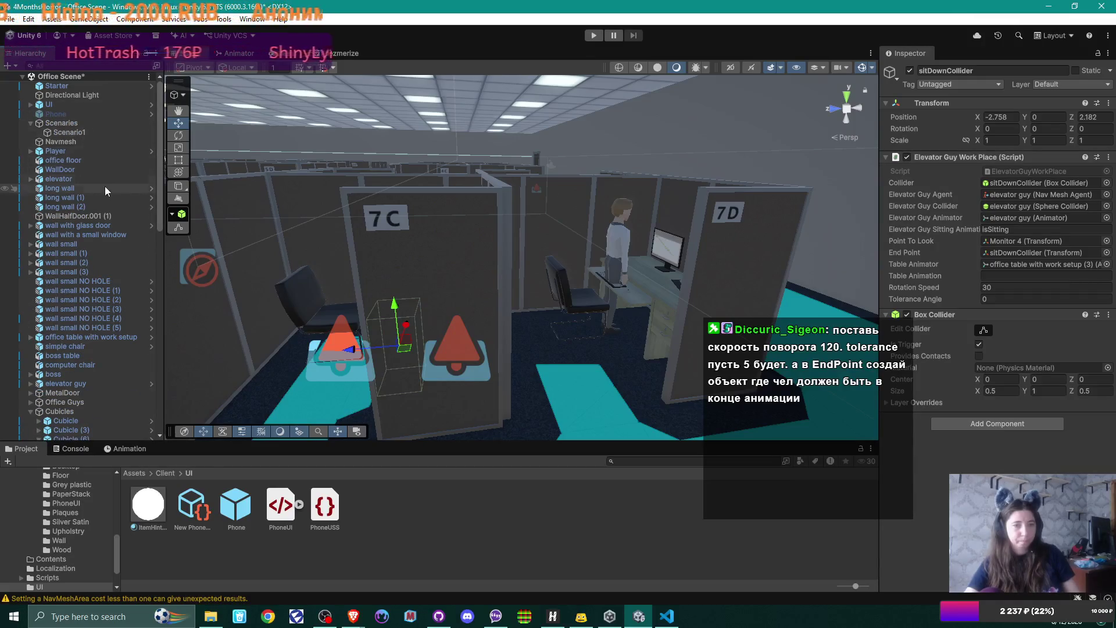
click(71, 149)
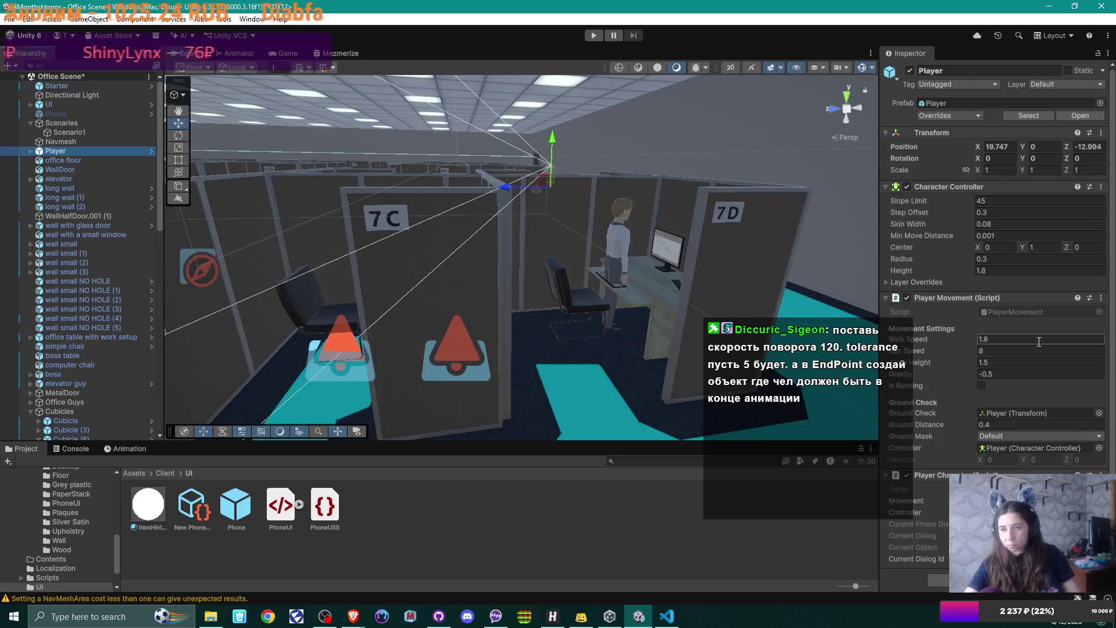
Set the Player's Character Controller Height to 1.65, save, and play-test the elevator guy sitting down
click(1002, 270)
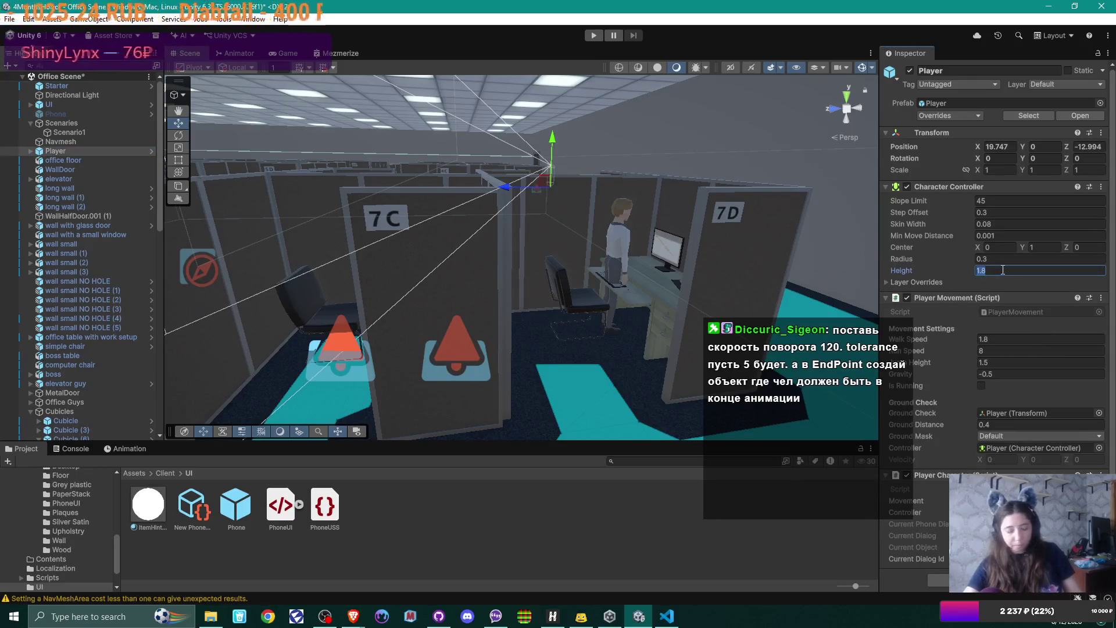
text(1.65)
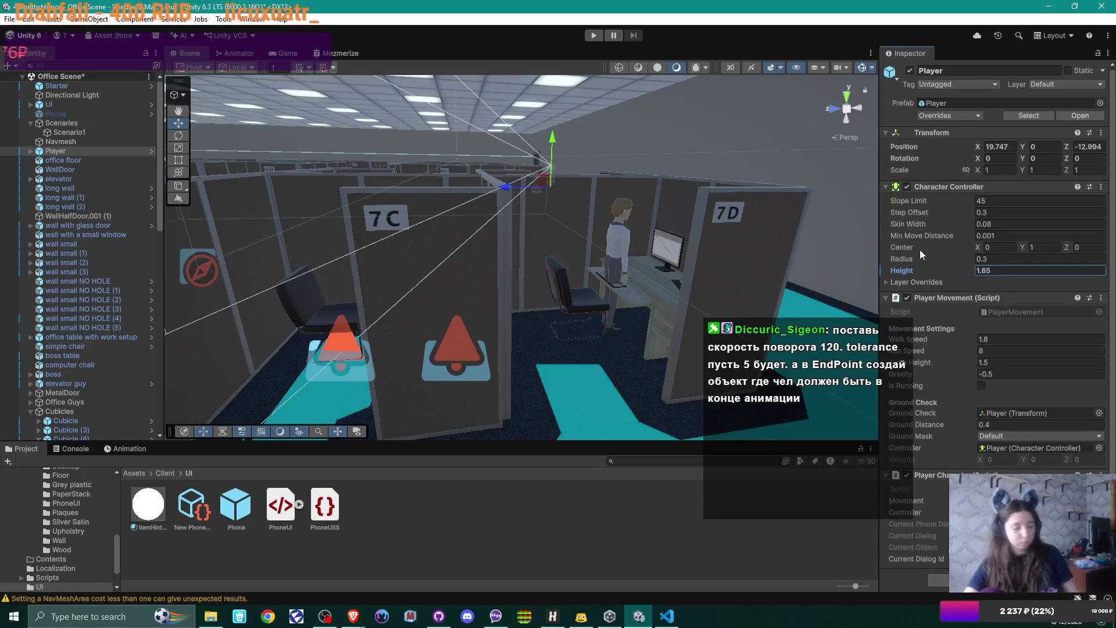
key(ctrl+s)
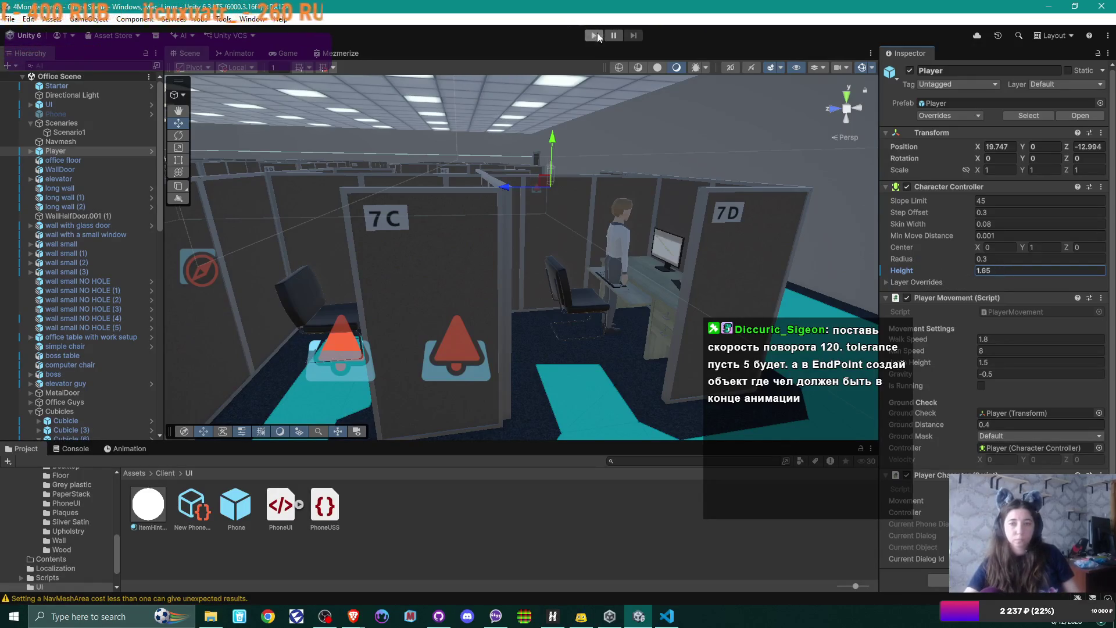
click(597, 33)
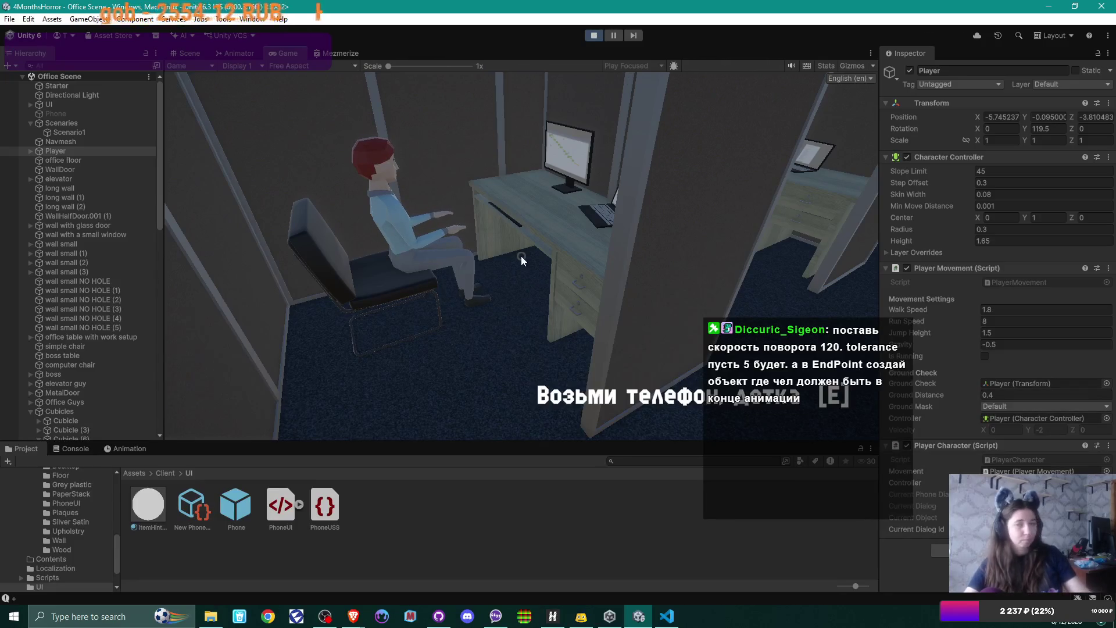
click(599, 35)
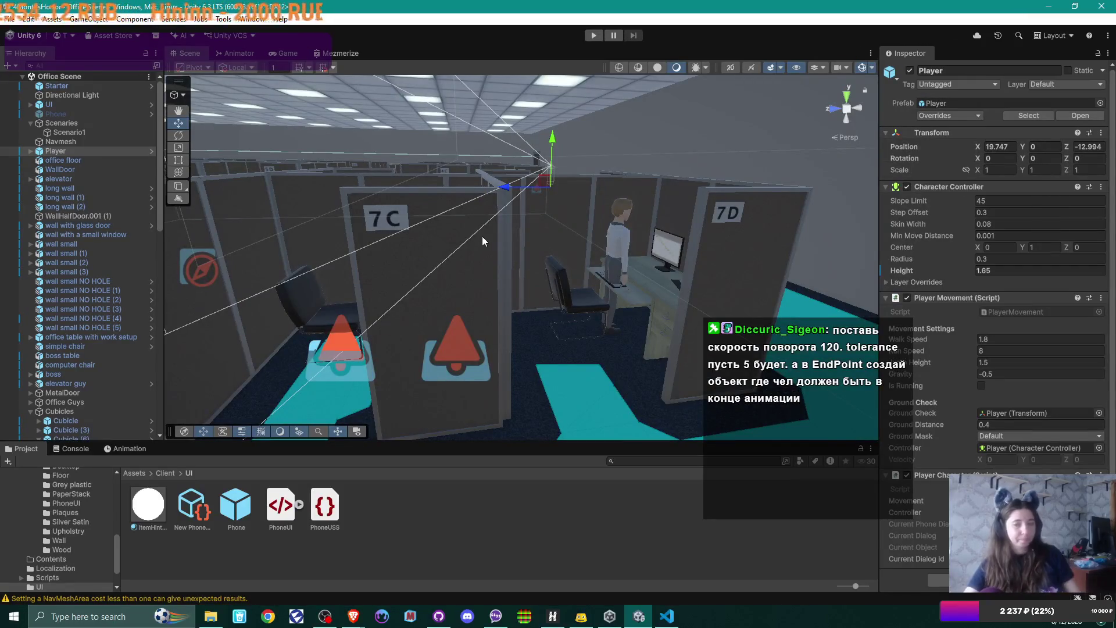
Select simple chair (2) in cubicle 7C and shift it slightly along its axis
mouse_move(470, 247)
mouse_down()
mouse_move(449, 282)
mouse_move(427, 239)
mouse_up()
click(421, 235)
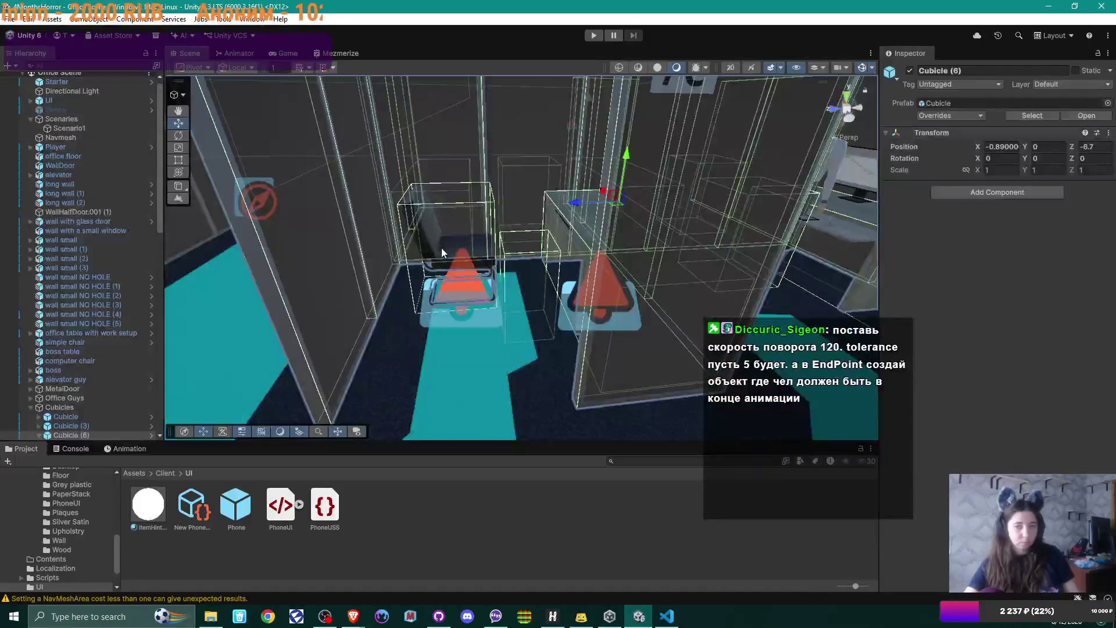
click(459, 263)
drag(411, 295, 424, 295)
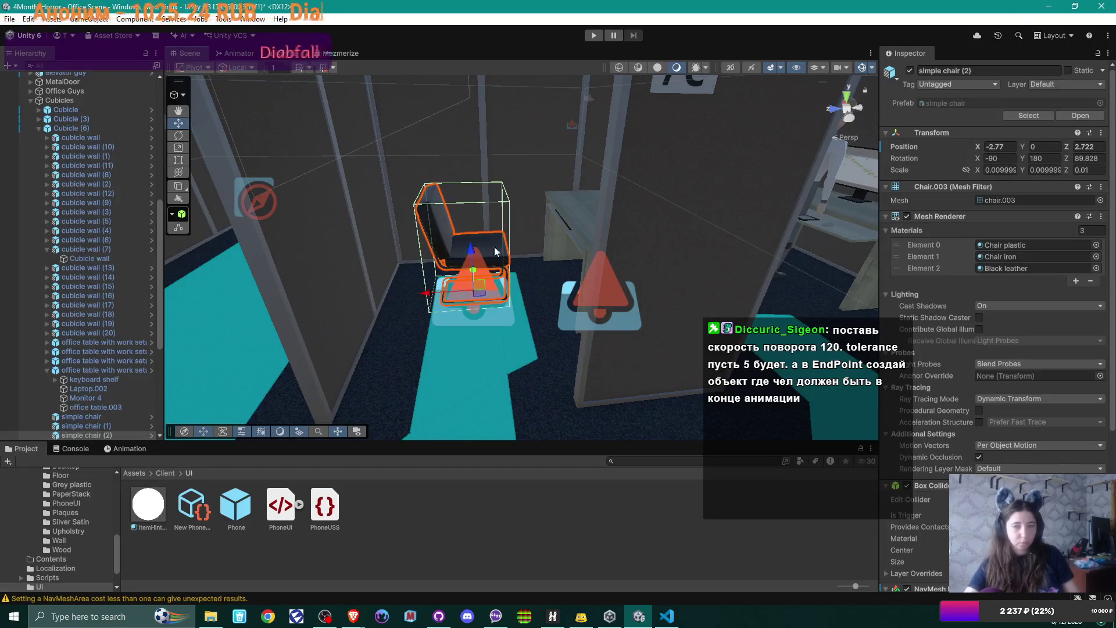
Read the Console's "Parameter '' does not exist" and NavMeshArea cost warnings, then select sitDownCollider
click(75, 448)
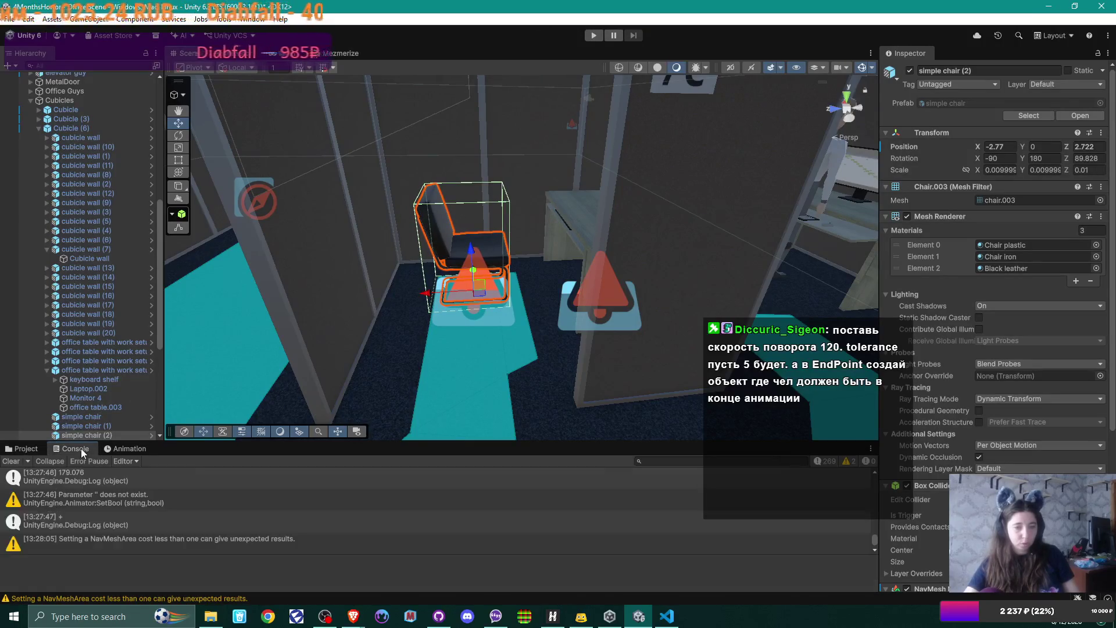
scroll(272, 507, up, 10)
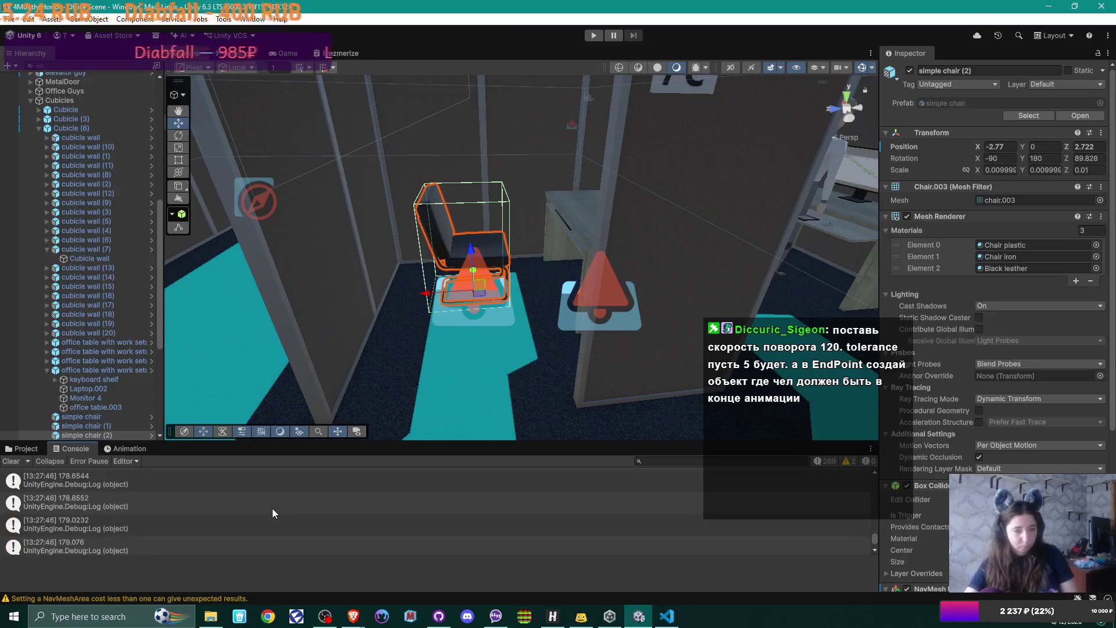
scroll(272, 508, up, 15)
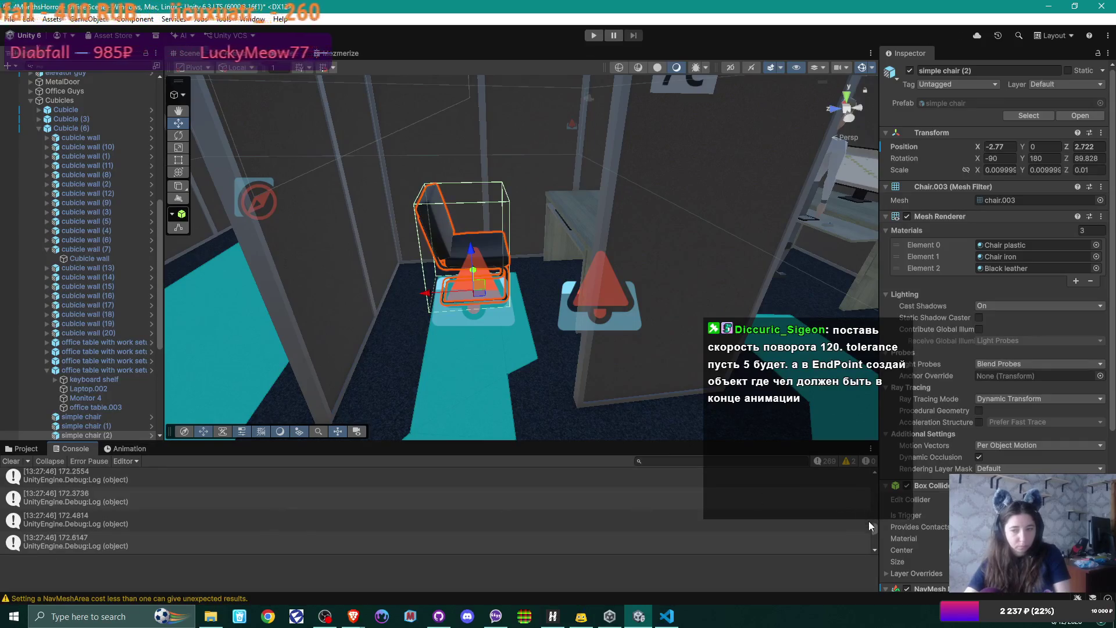
mouse_move(872, 530)
mouse_down()
mouse_move(881, 475)
mouse_move(881, 541)
mouse_up()
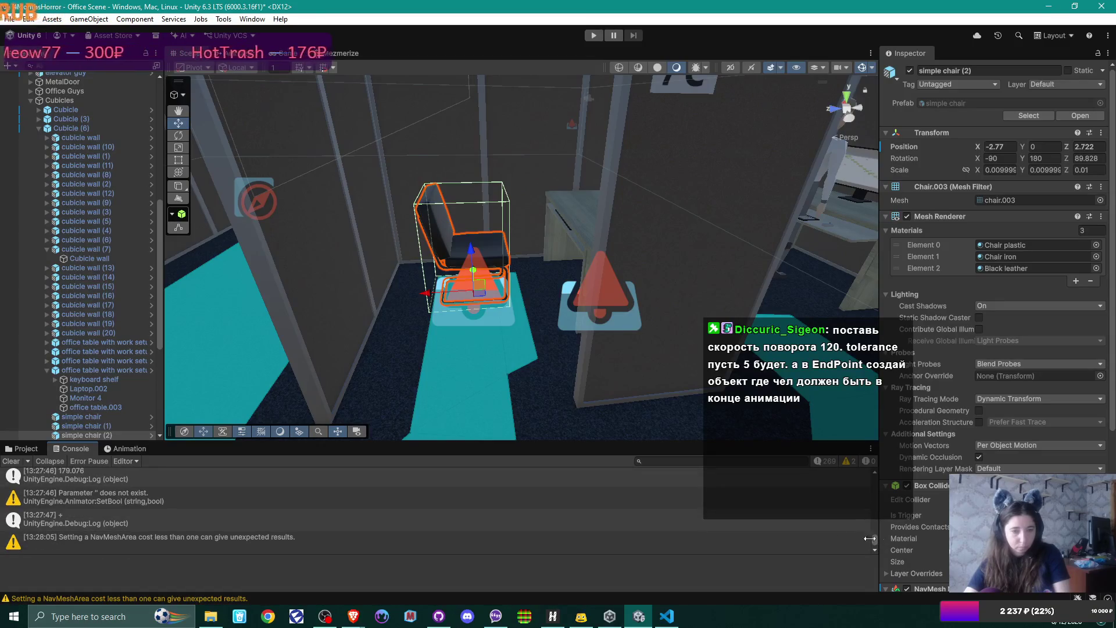
click(155, 499)
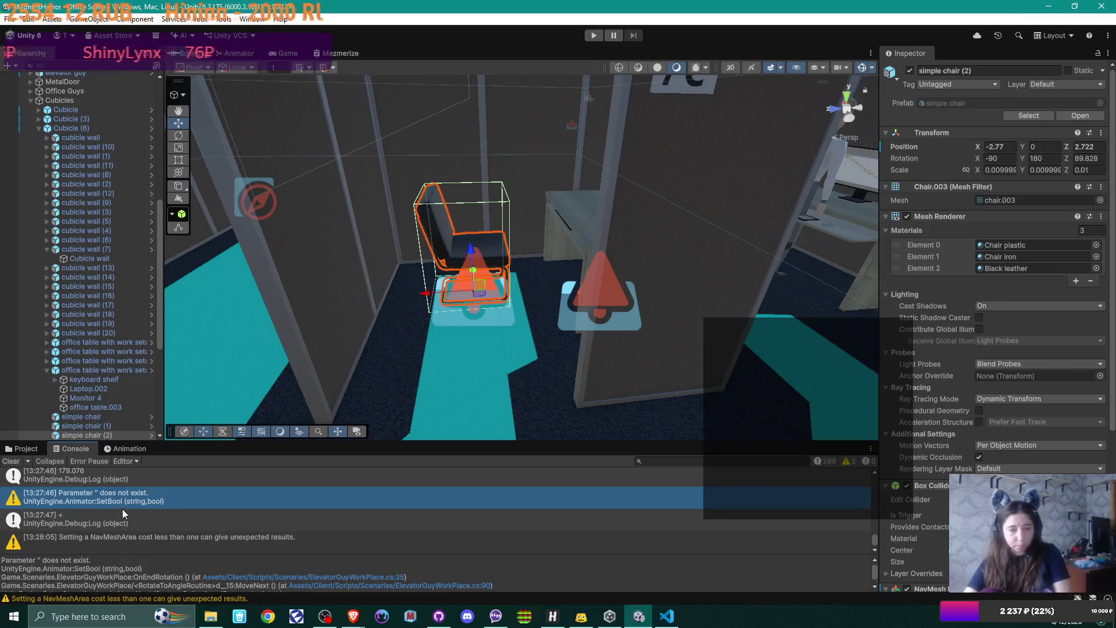
click(164, 545)
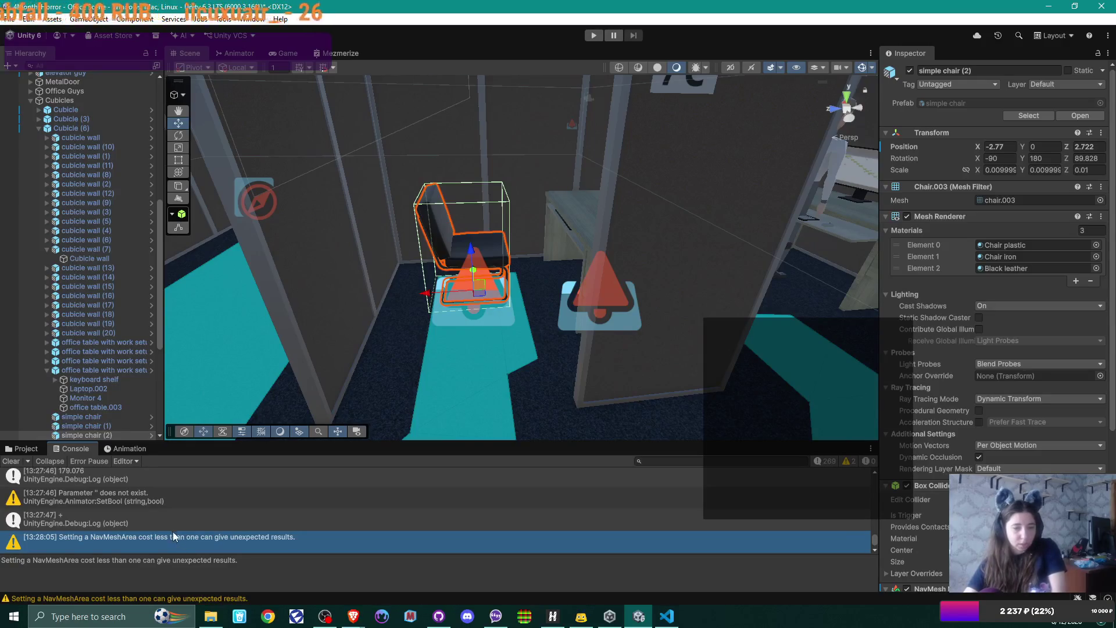
click(149, 497)
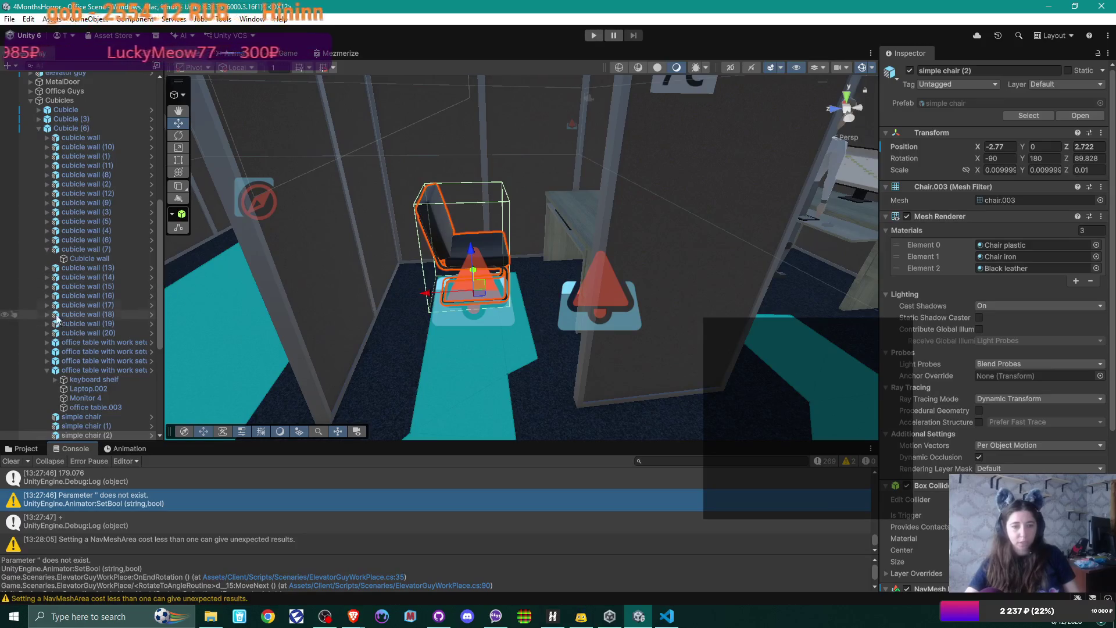
scroll(67, 318, down, 5)
click(91, 313)
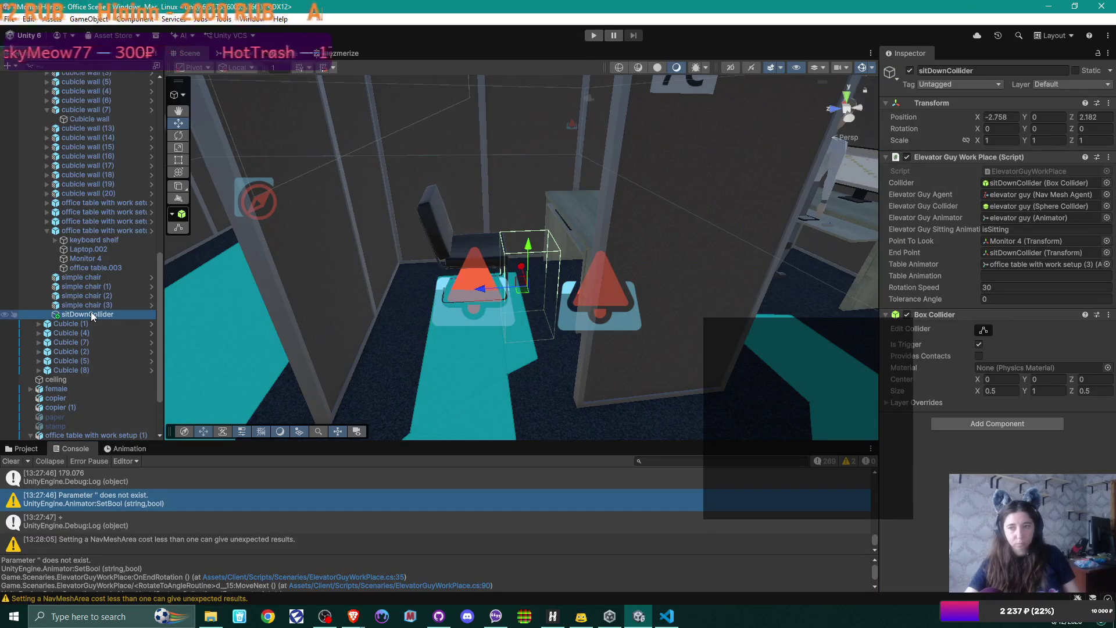
In Elevator Guy Work Place, enter isOut as Table Animation and 5 as Tolerance Angle
click(996, 275)
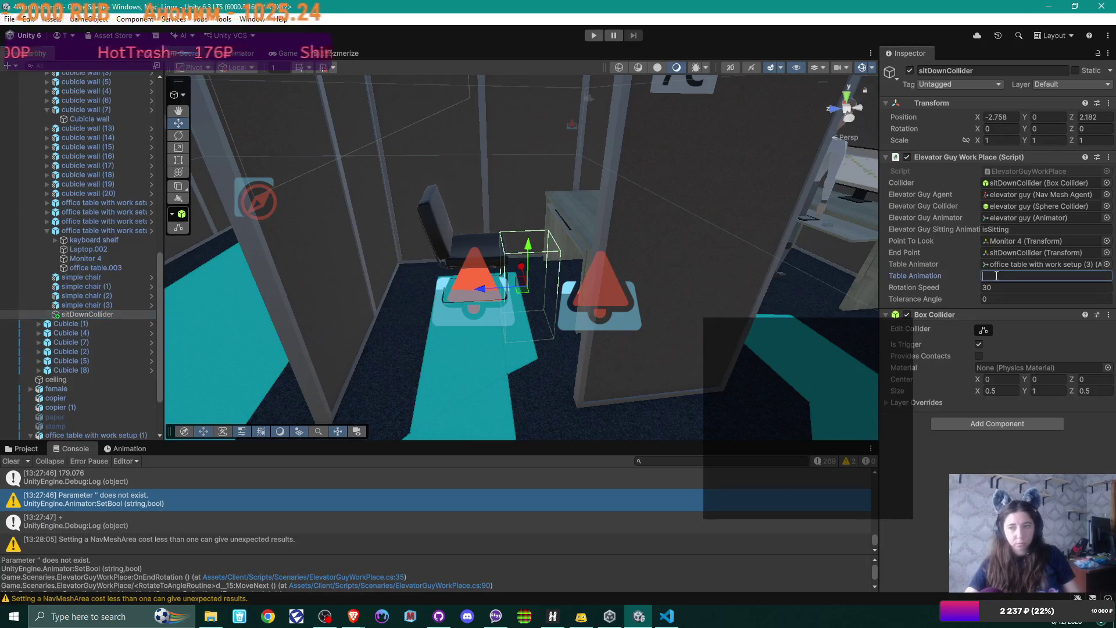
right_click(921, 275)
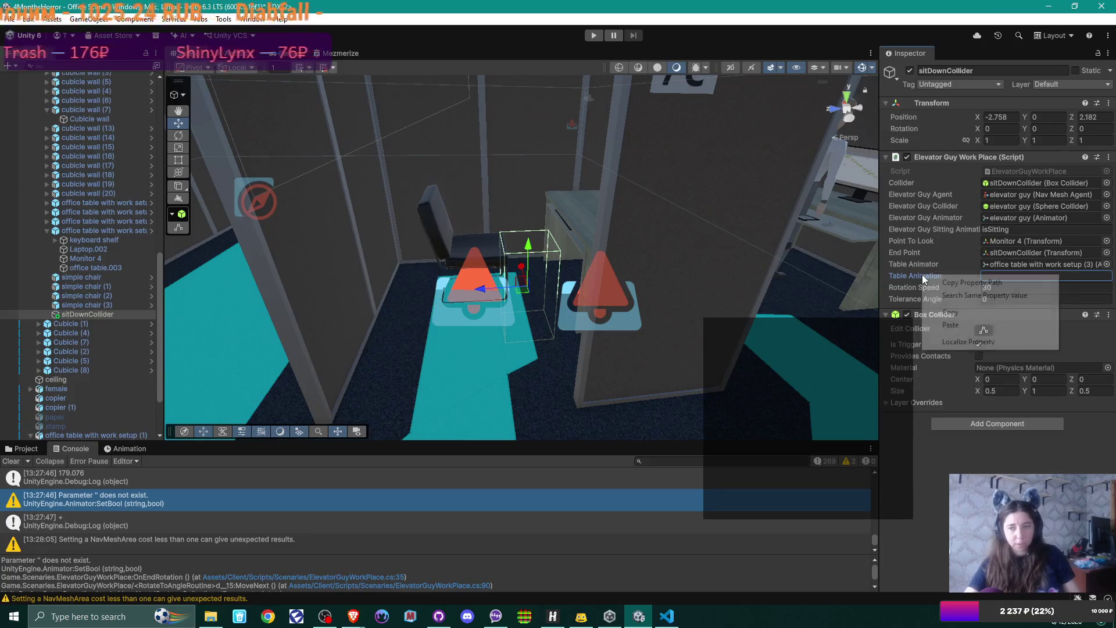
click(928, 279)
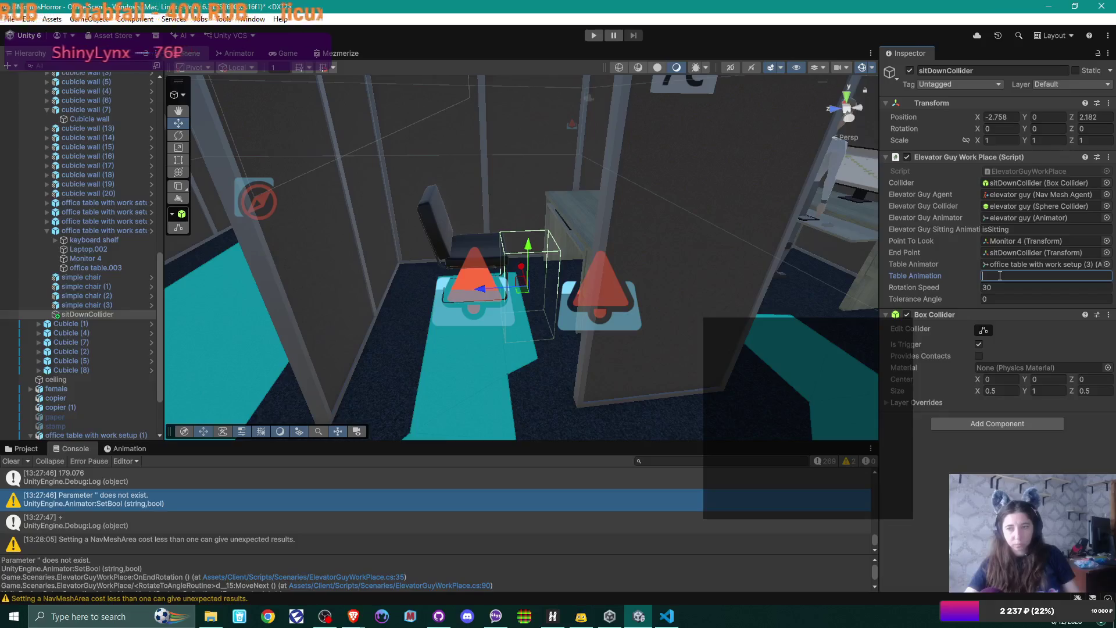
click(1108, 156)
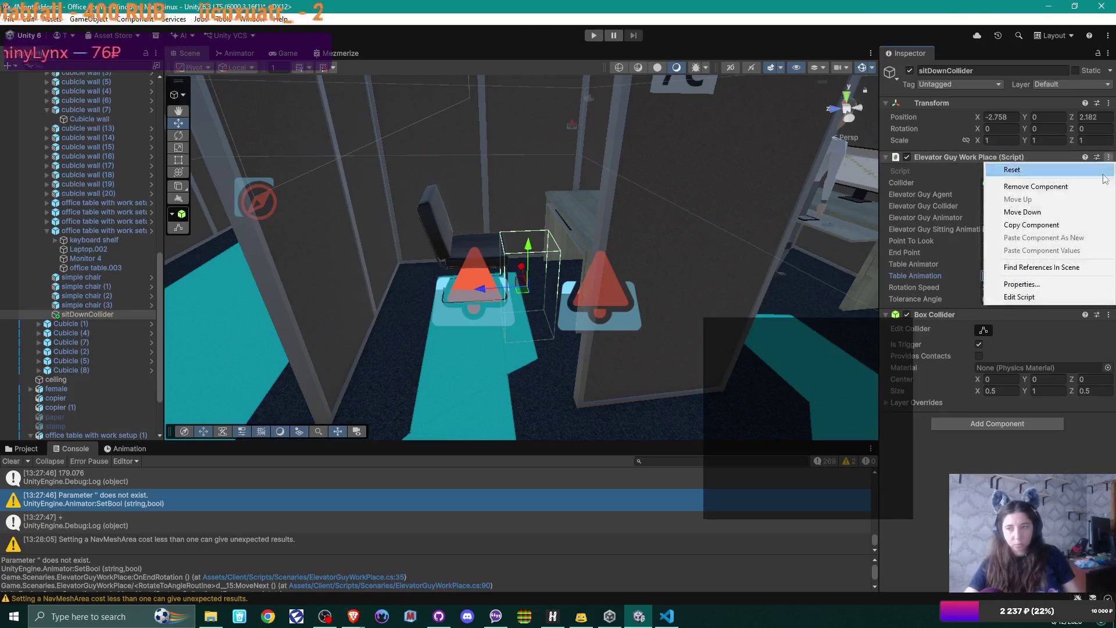
click(999, 296)
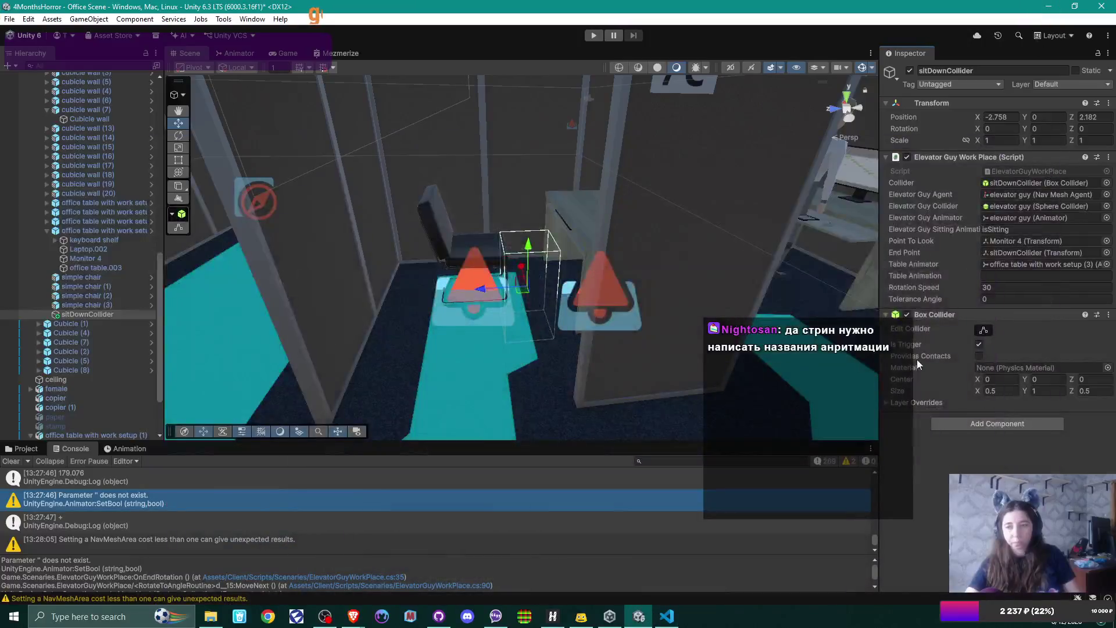
click(1020, 276)
text(isOut)
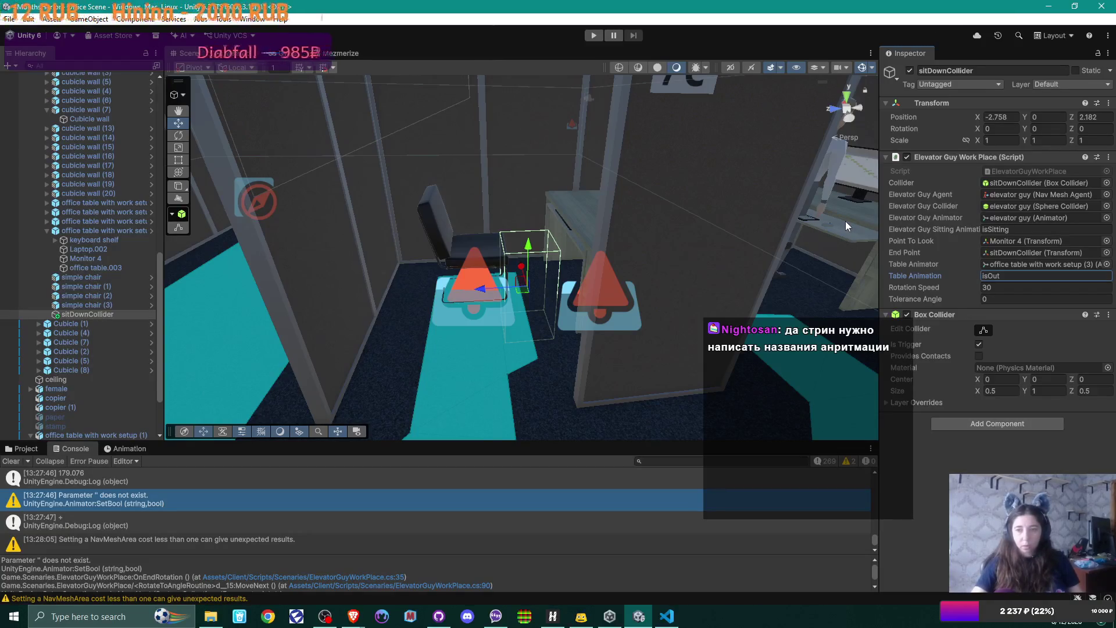
click(1006, 299)
text(5)
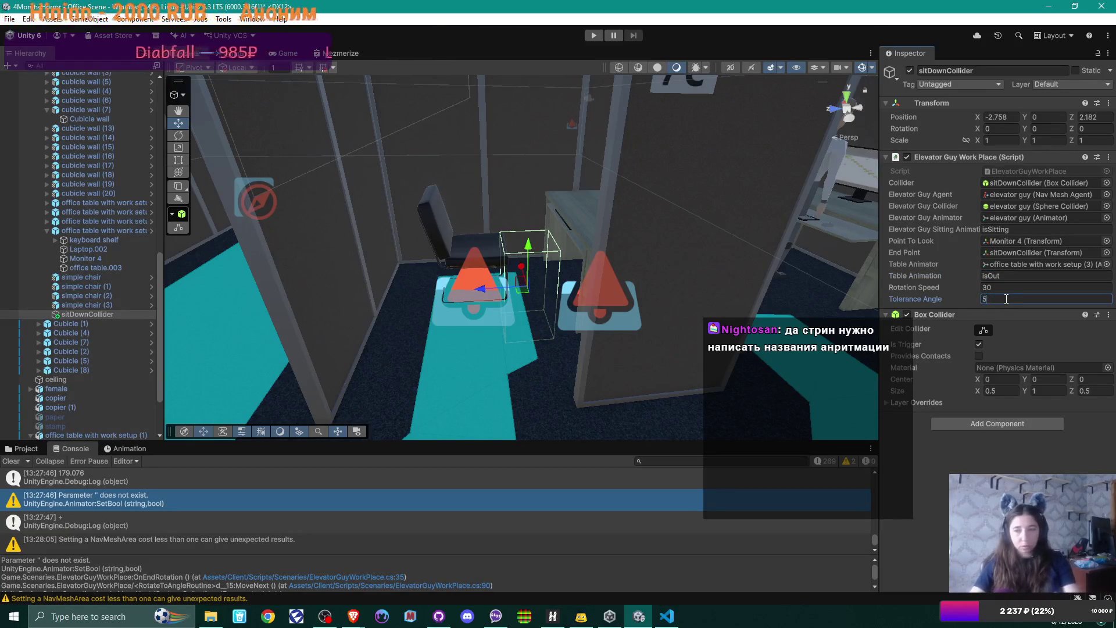
click(949, 289)
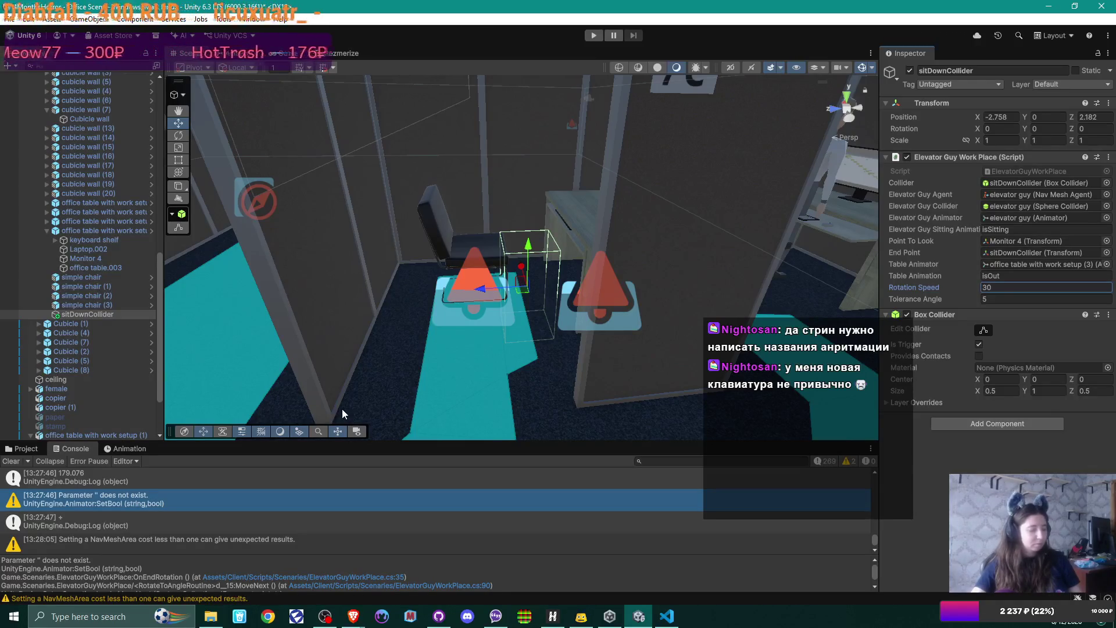
Enter Play mode and pick up the in-game phone with E
click(594, 35)
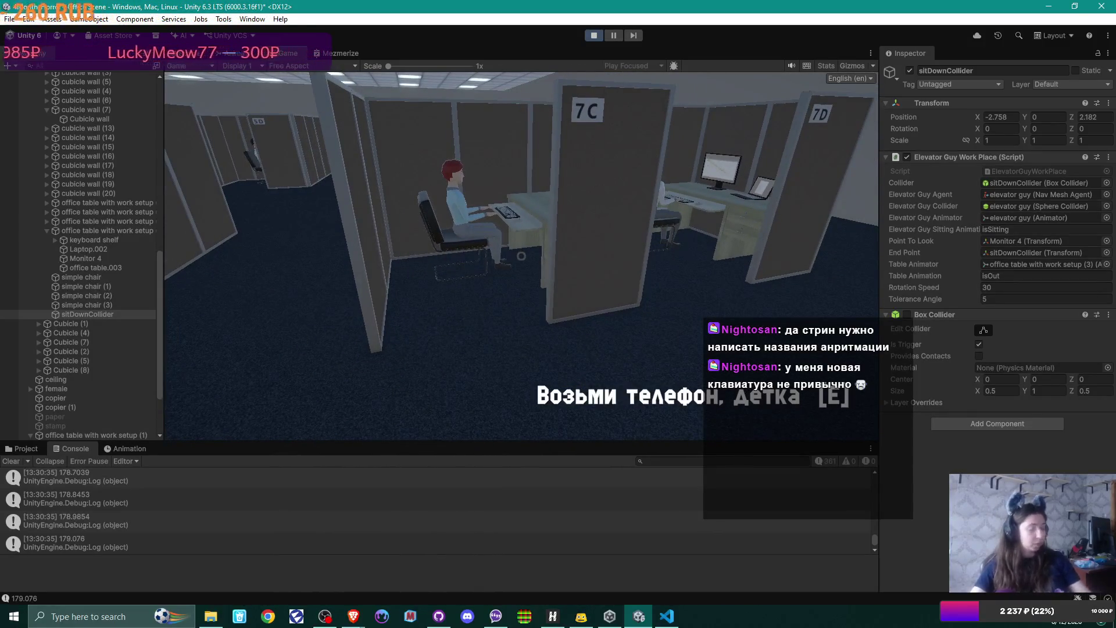
key(e)
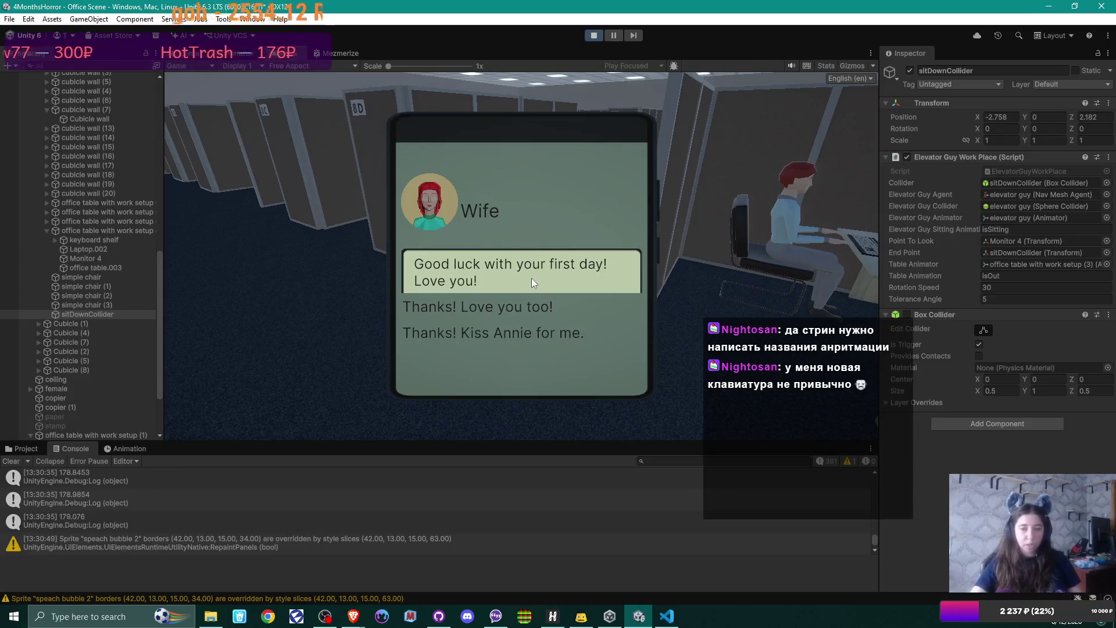
scroll(581, 281, down, 1)
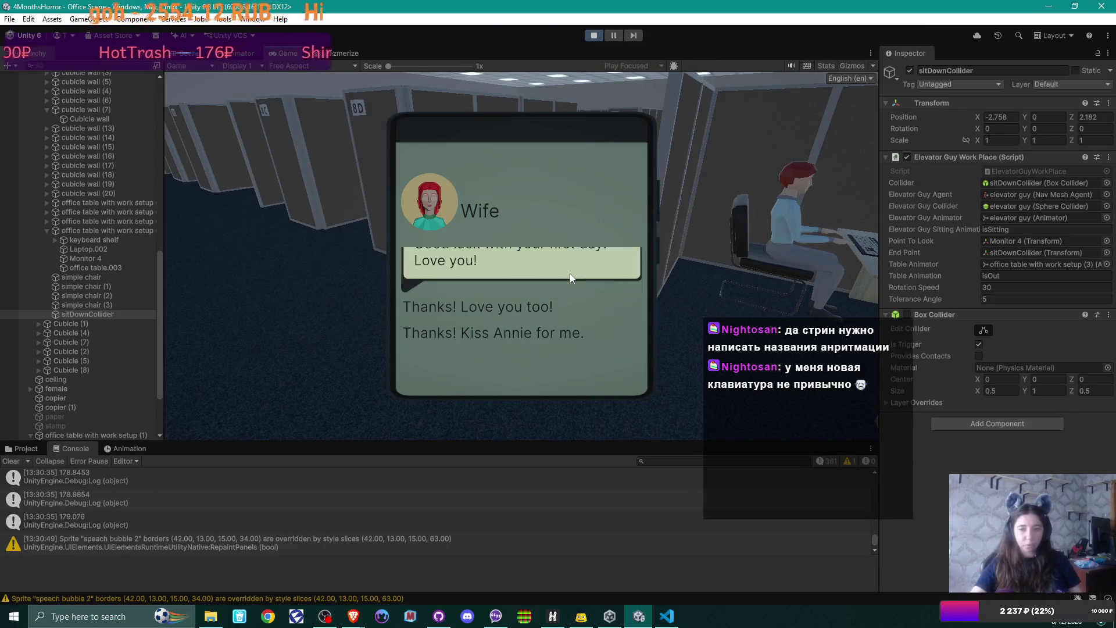
scroll(567, 266, up, 1)
scroll(567, 266, down, 1)
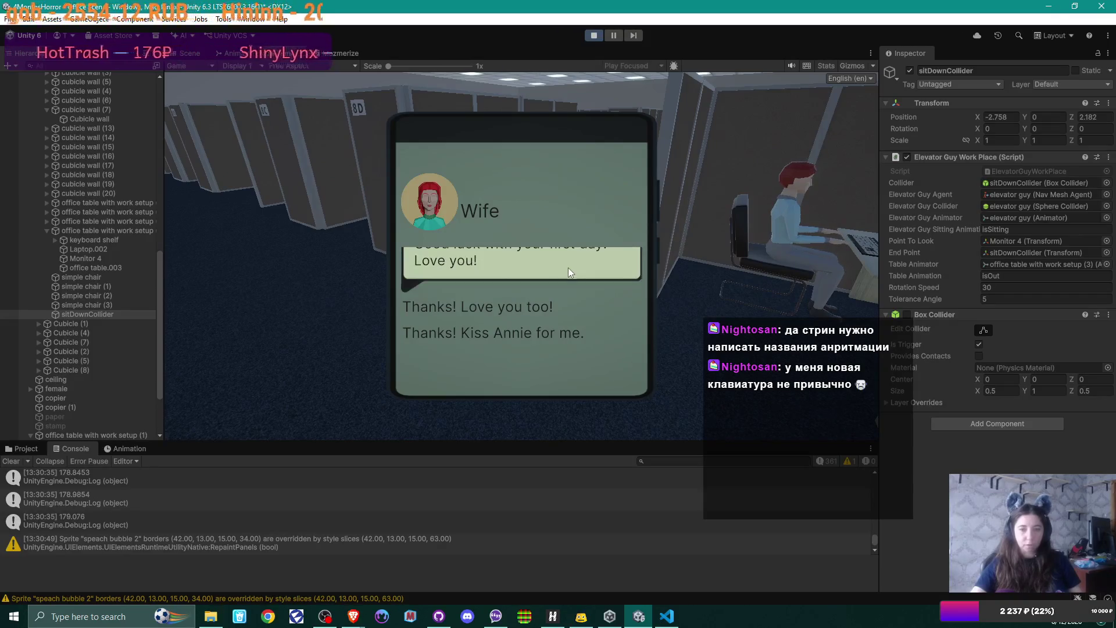
Resize the Console, maximize the Game view and send the reply 'Thanks! Love you too!'
drag(545, 443, 550, 562)
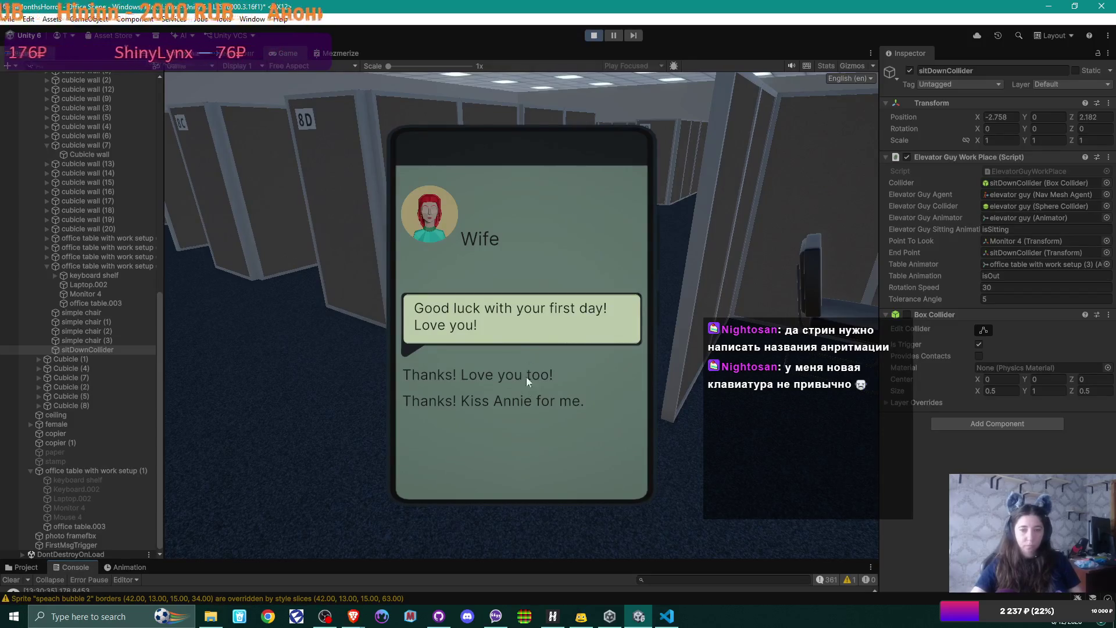
drag(550, 560, 550, 491)
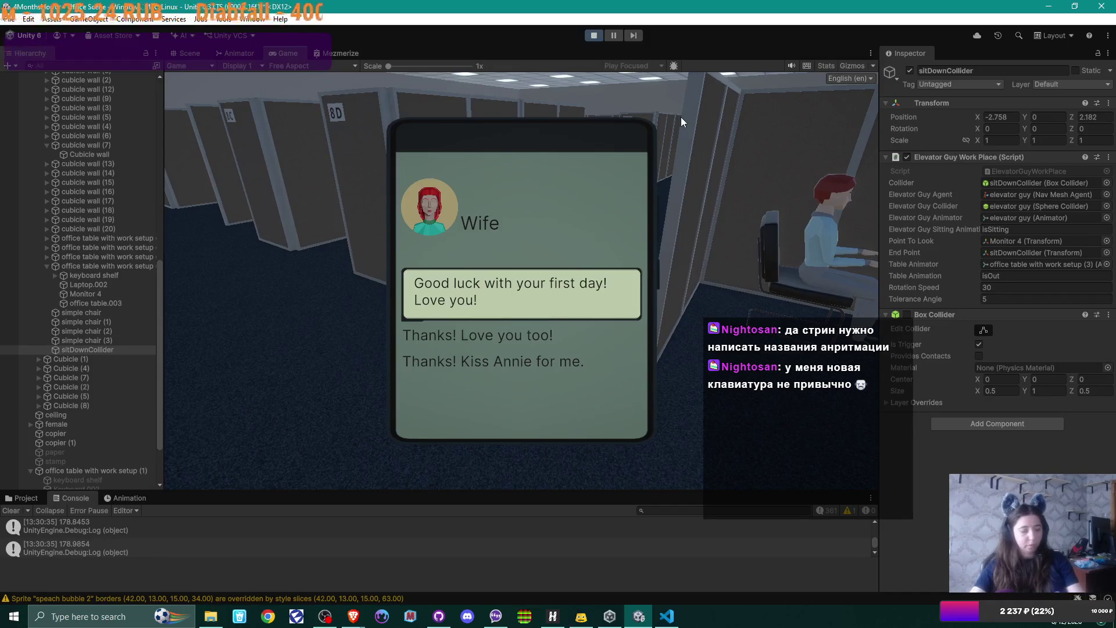
double_click(293, 51)
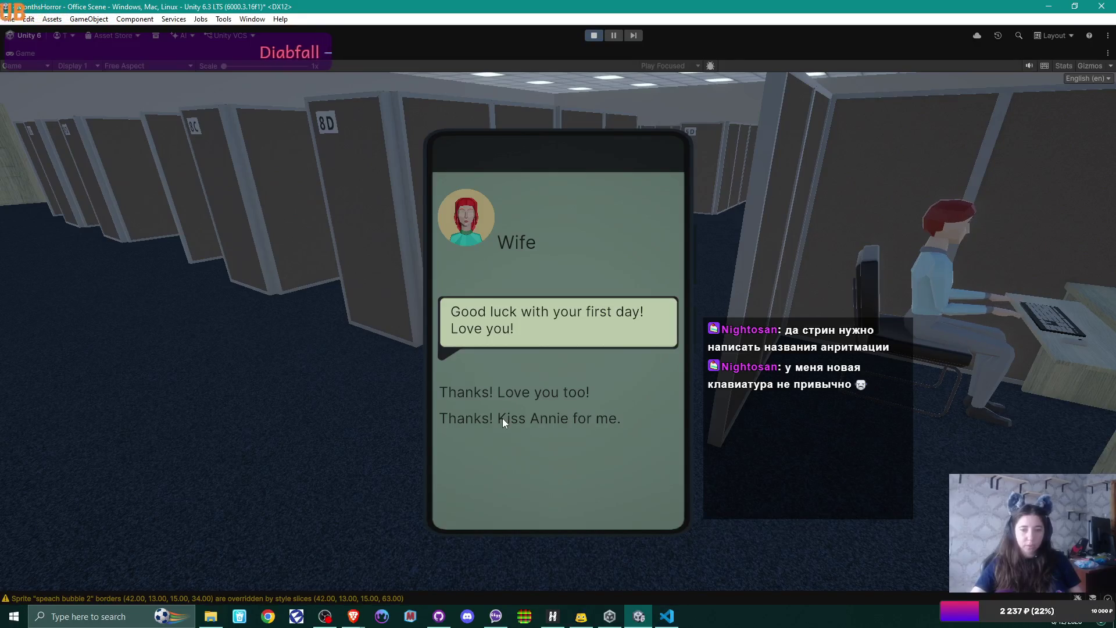
click(501, 387)
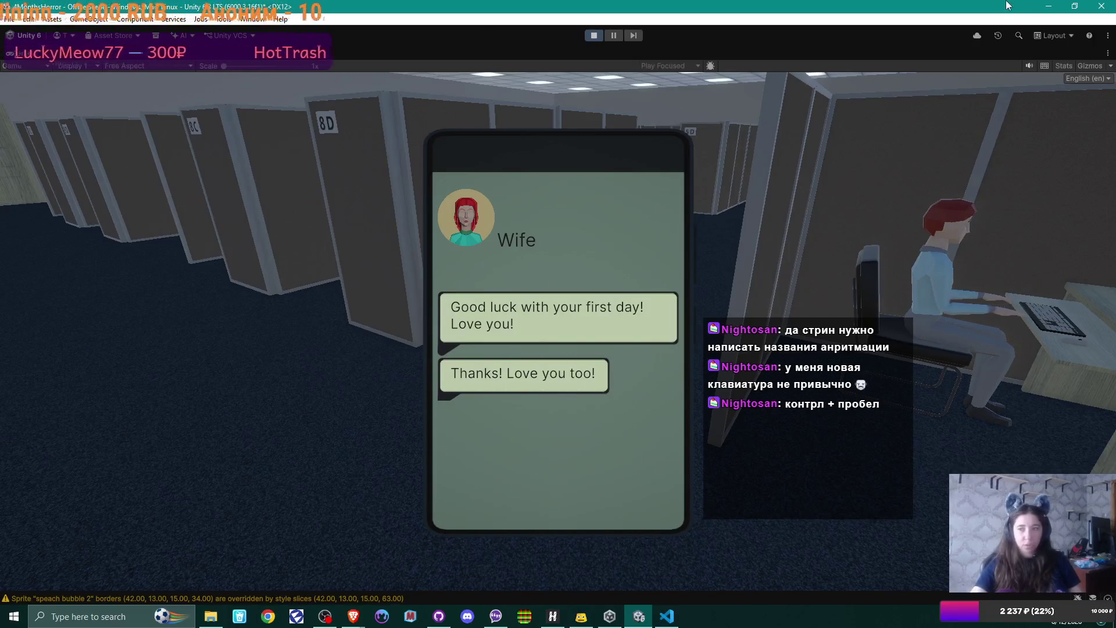
Put the phone away and walk down the corridor toward cubicle 6D
click(735, 291)
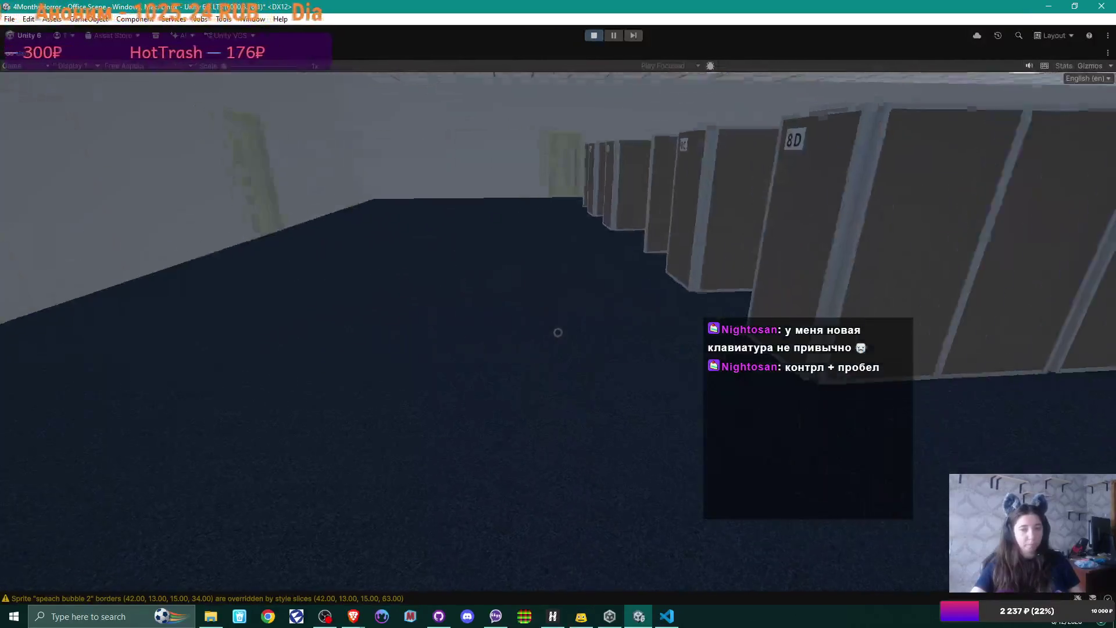
key(w)
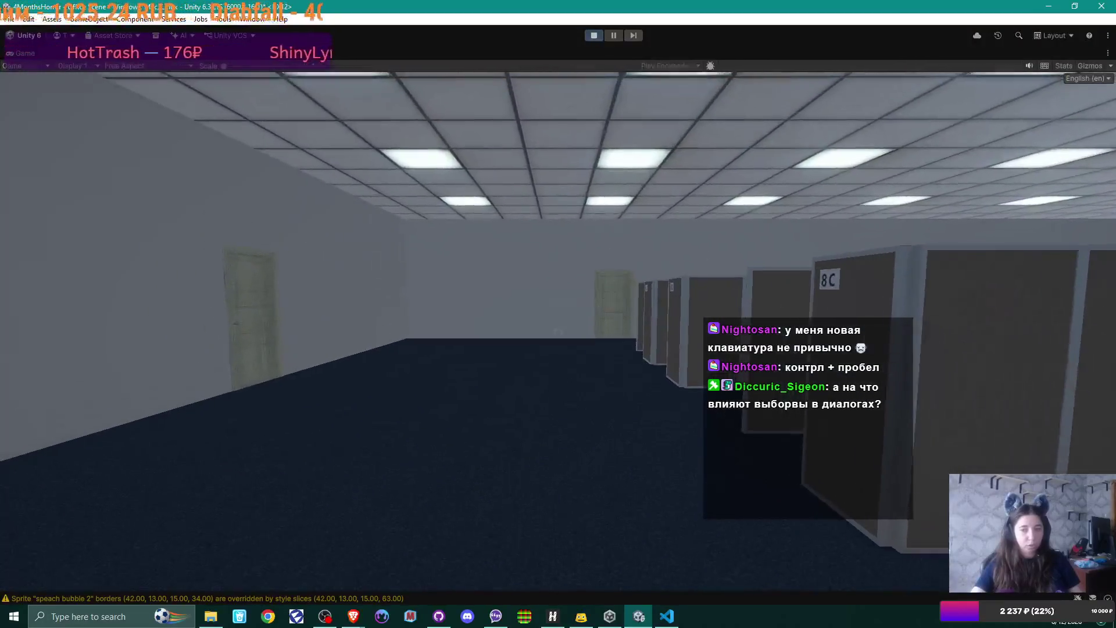
key(w)
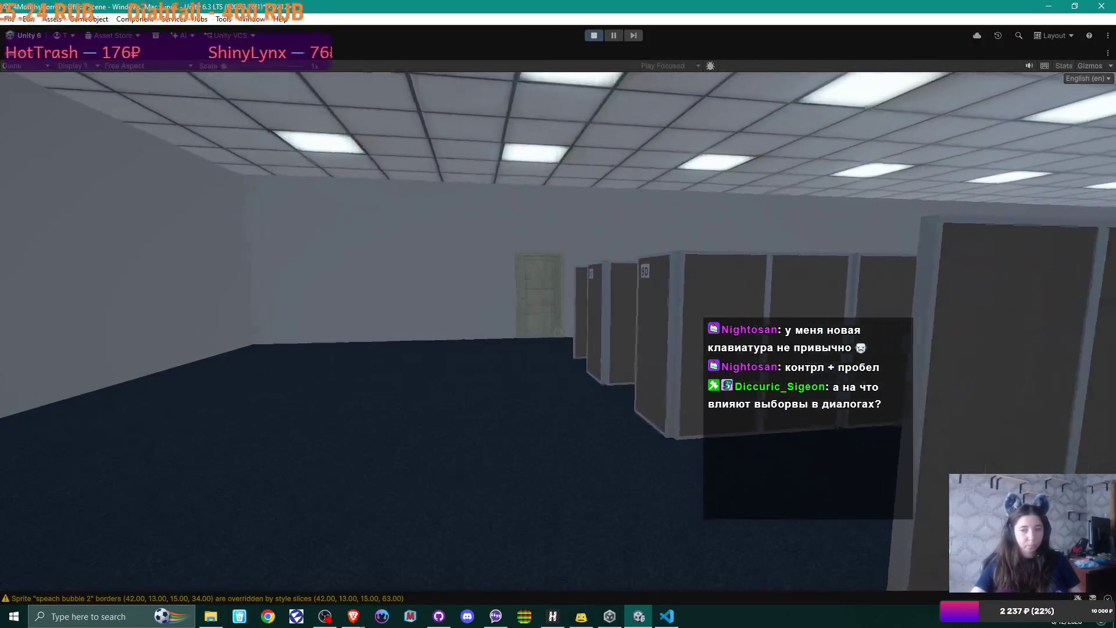
key(w)
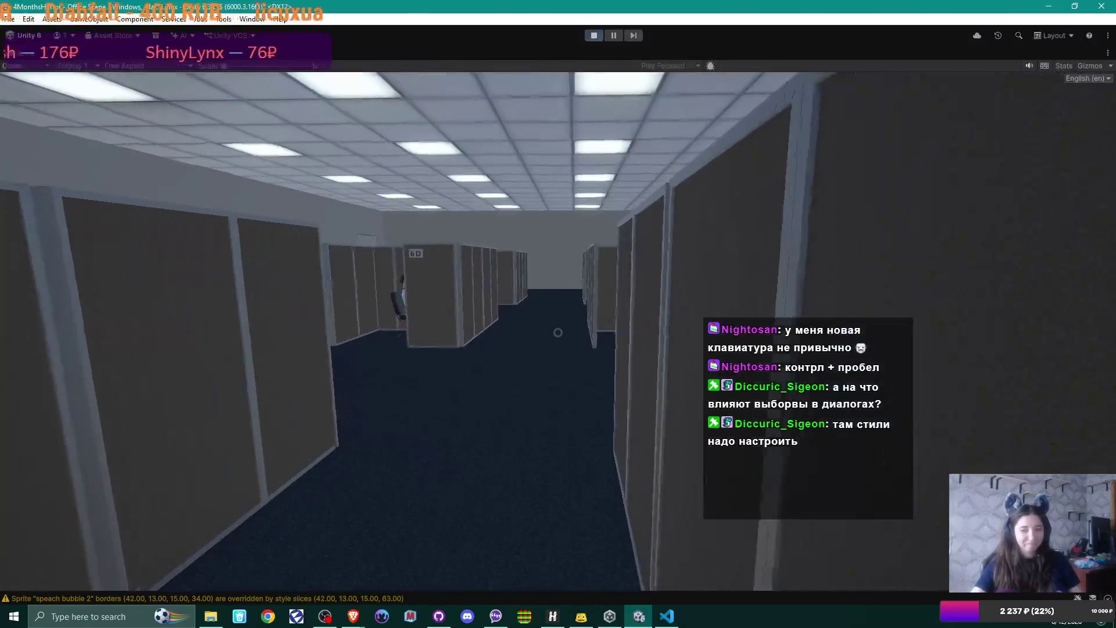
Walk to the seated red-haired worker's cubicle and open the glass door with E
key(w)
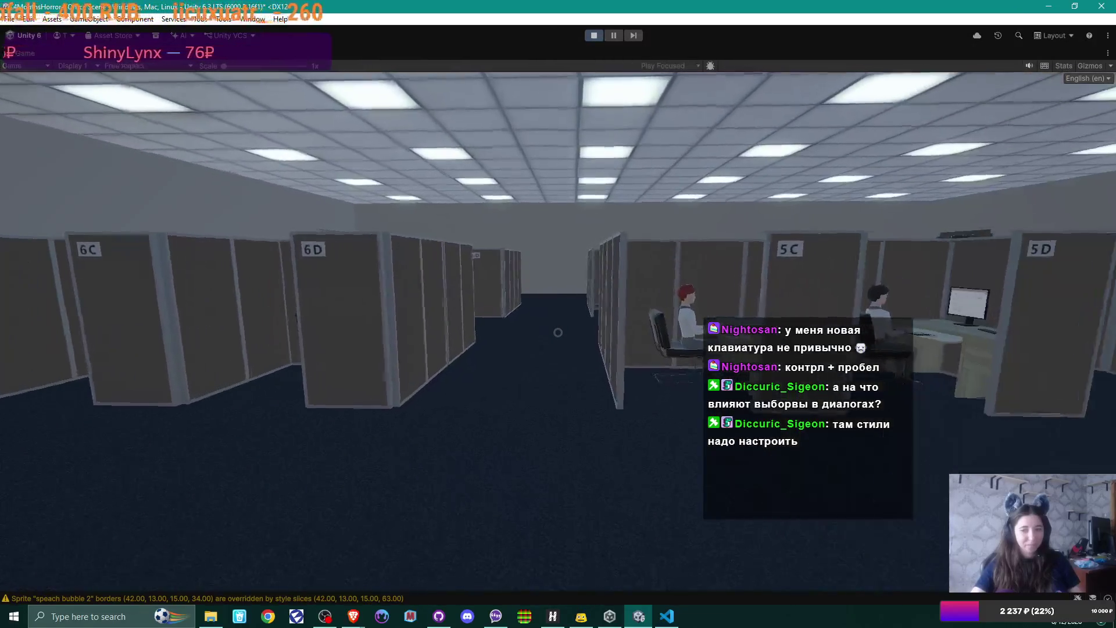
key(w)
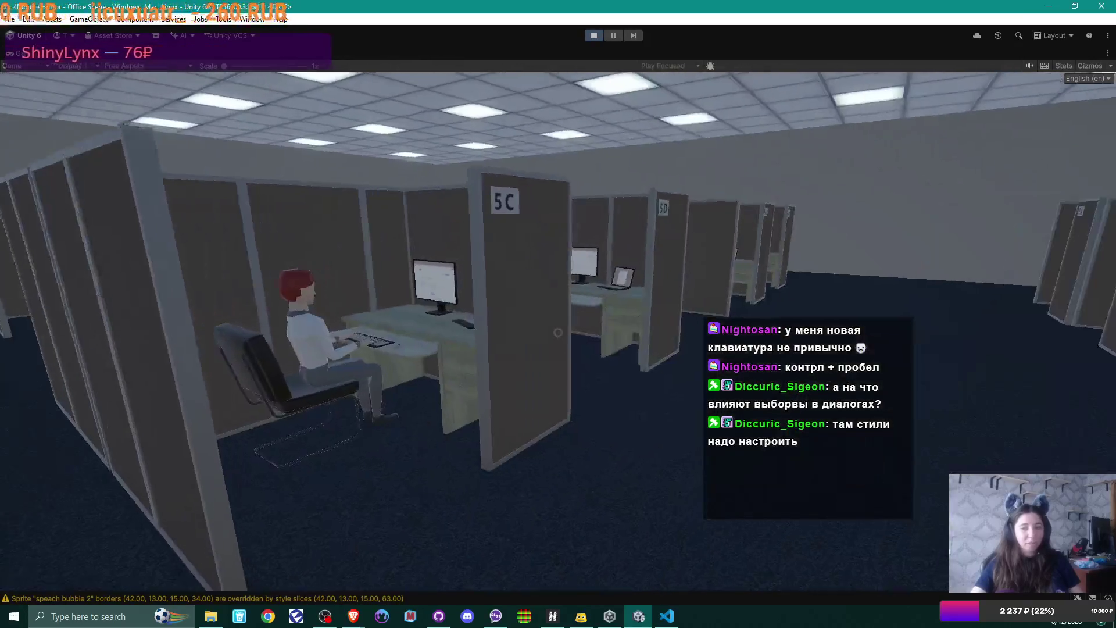
key(w)
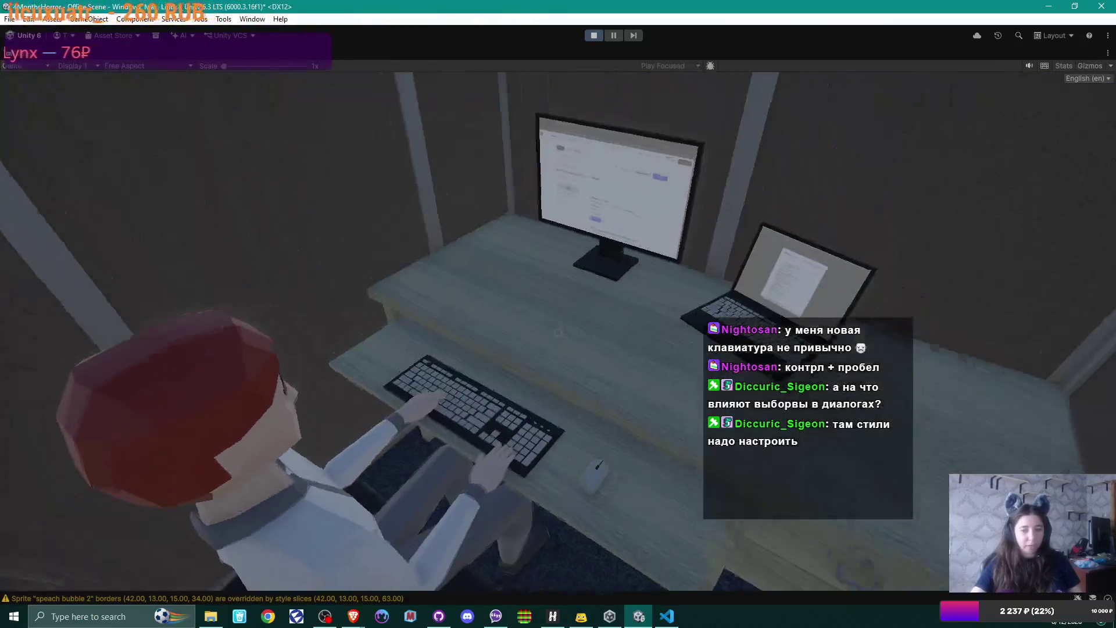
key(e)
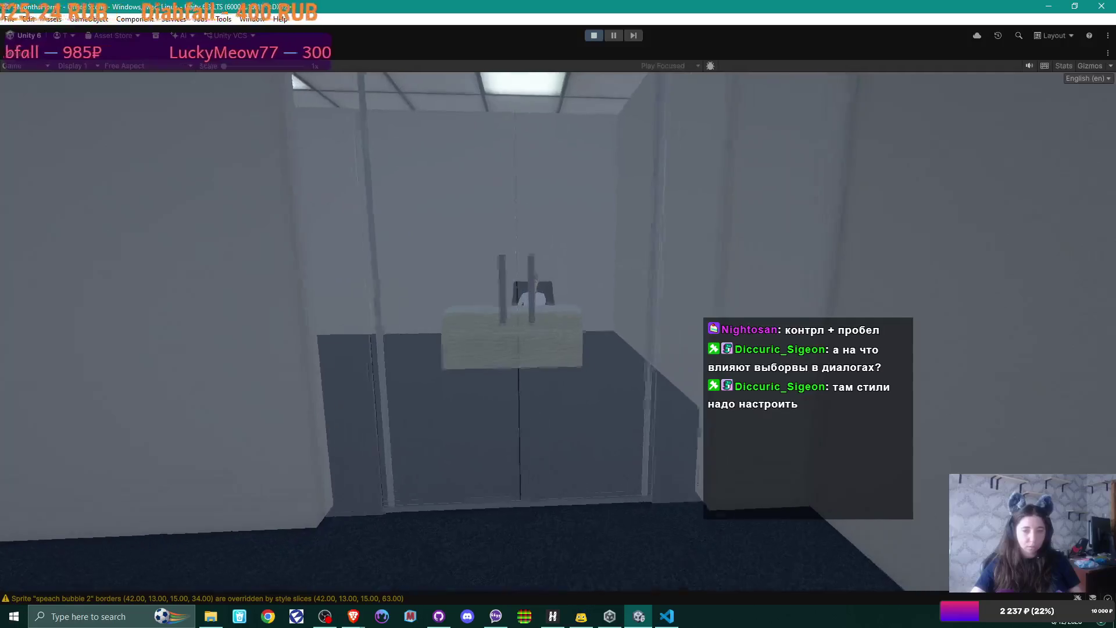
key(e)
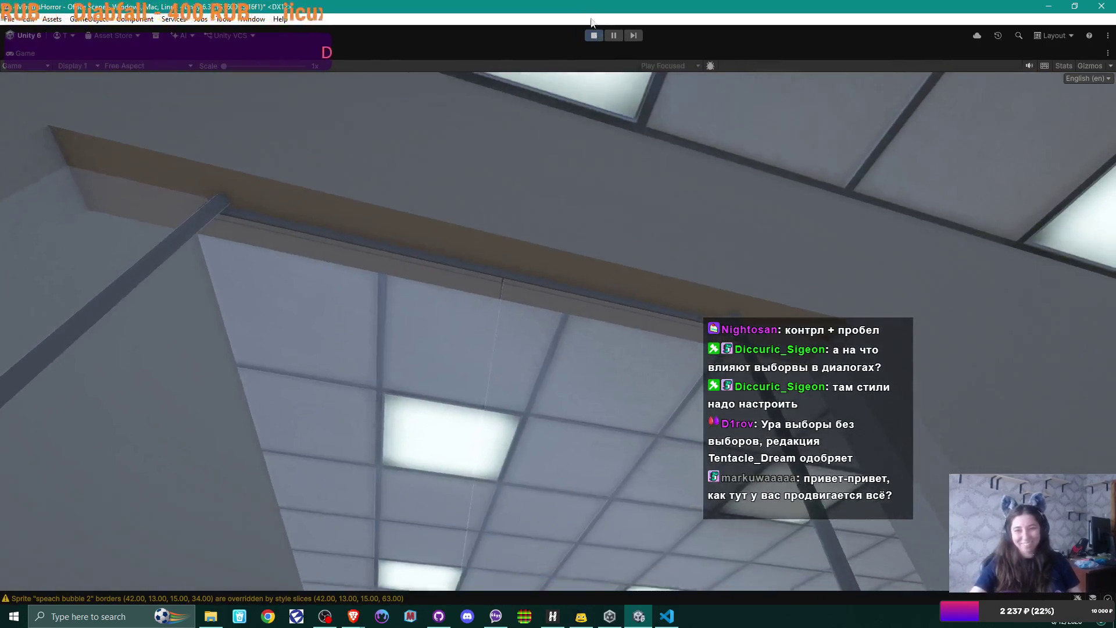
Exit Play mode and fly the Scene camera around the 7C and 7D cubicles
click(593, 35)
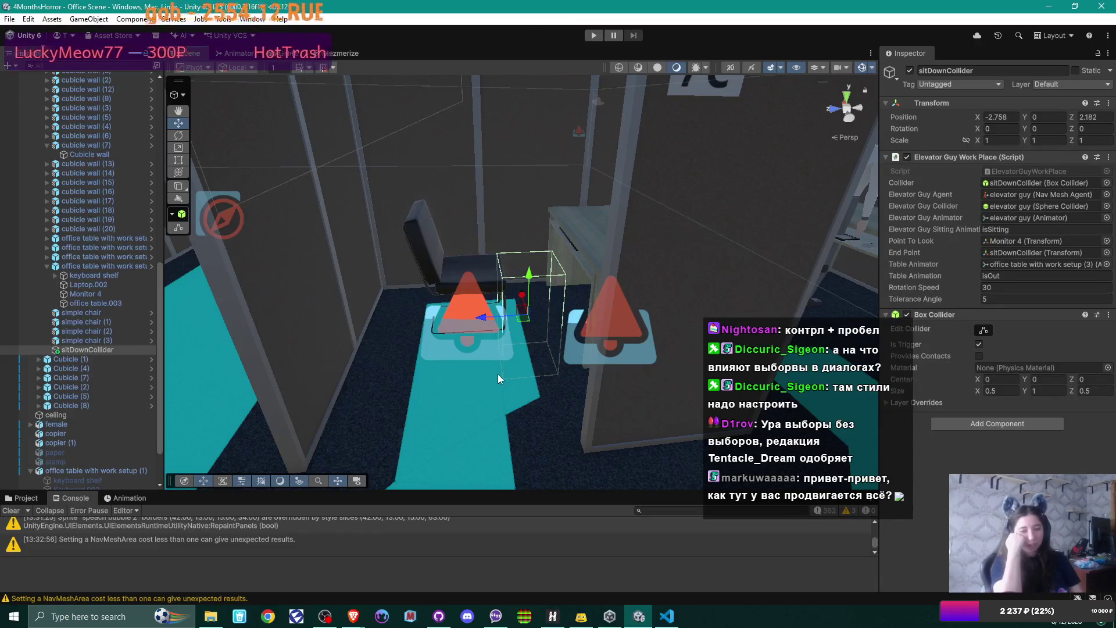
mouse_move(496, 378)
mouse_down()
mouse_move(548, 215)
mouse_move(588, 235)
mouse_move(498, 262)
mouse_move(465, 258)
mouse_move(478, 308)
mouse_up()
mouse_move(352, 299)
mouse_down()
mouse_move(583, 274)
mouse_move(460, 307)
mouse_move(164, 292)
mouse_move(1051, 283)
mouse_move(539, 274)
mouse_move(560, 269)
mouse_move(498, 259)
mouse_up()
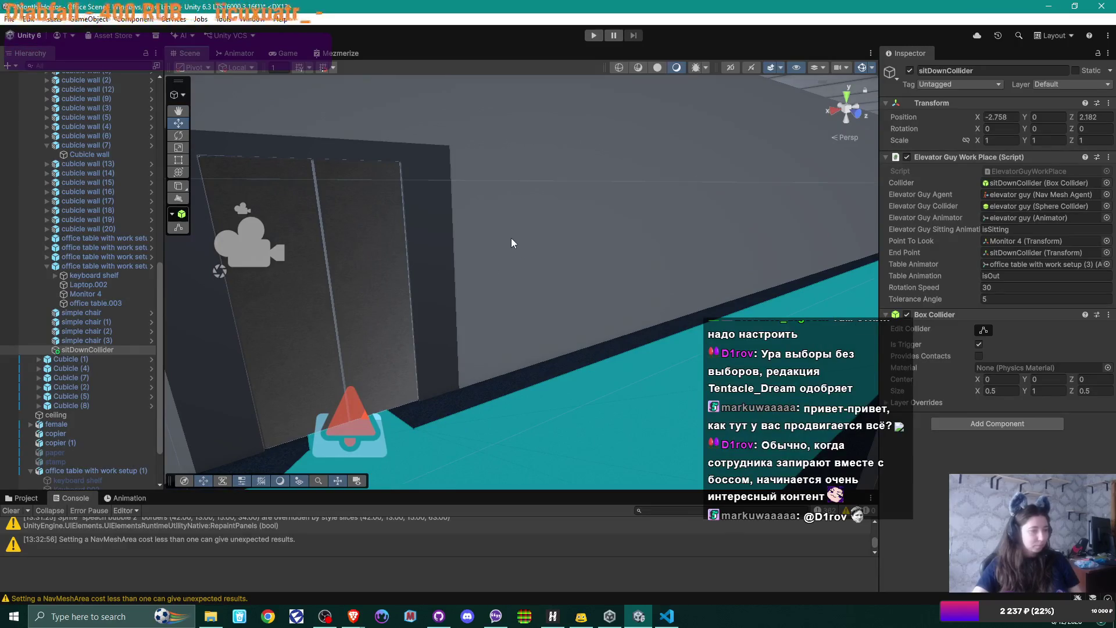
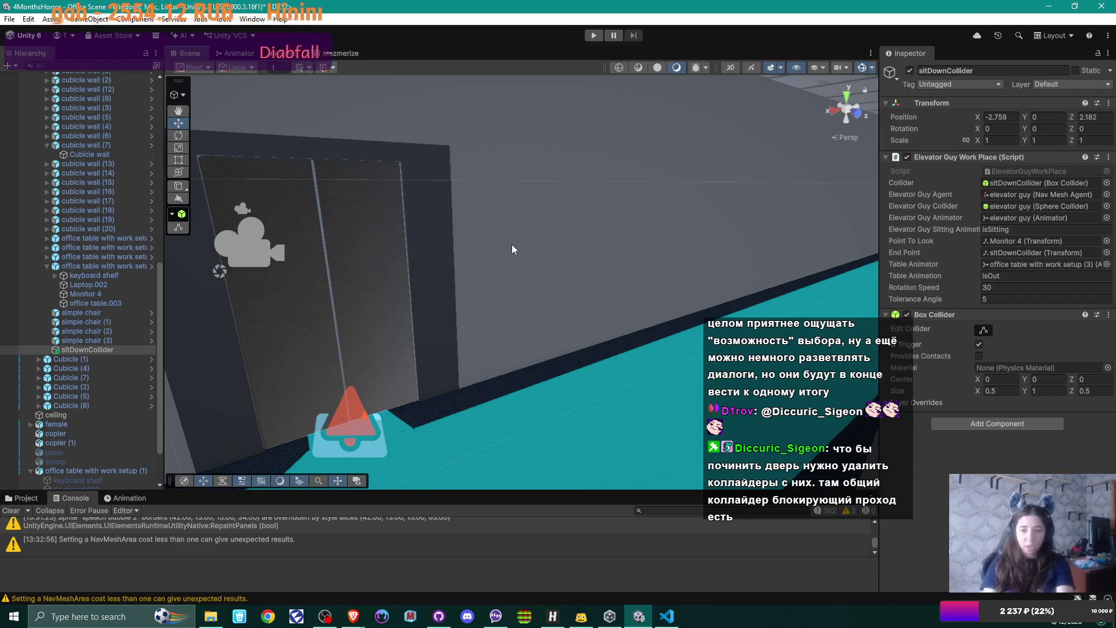
Fly the view to the office's back wall and select the wall with the glass door
mouse_move(375, 280)
mouse_down()
mouse_move(630, 261)
mouse_move(659, 274)
mouse_up()
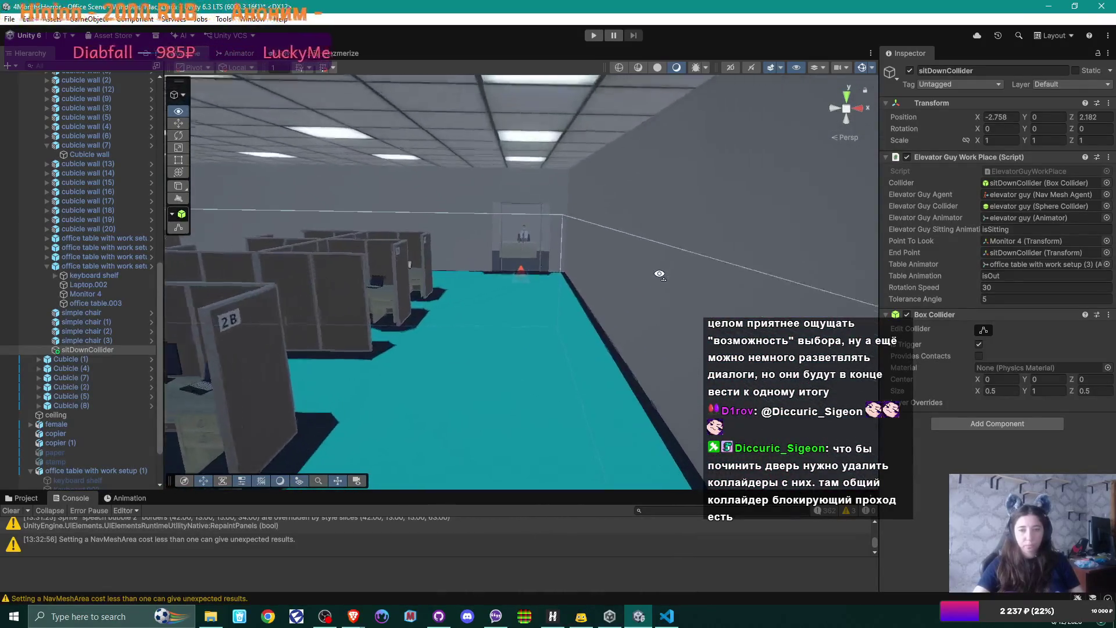
key(w)
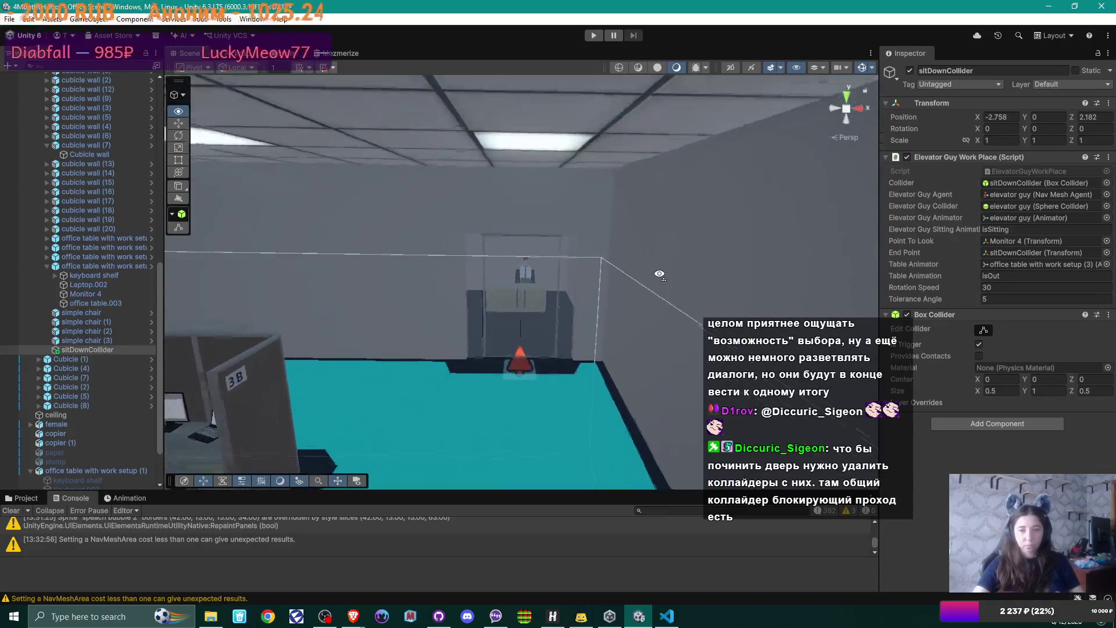
click(571, 291)
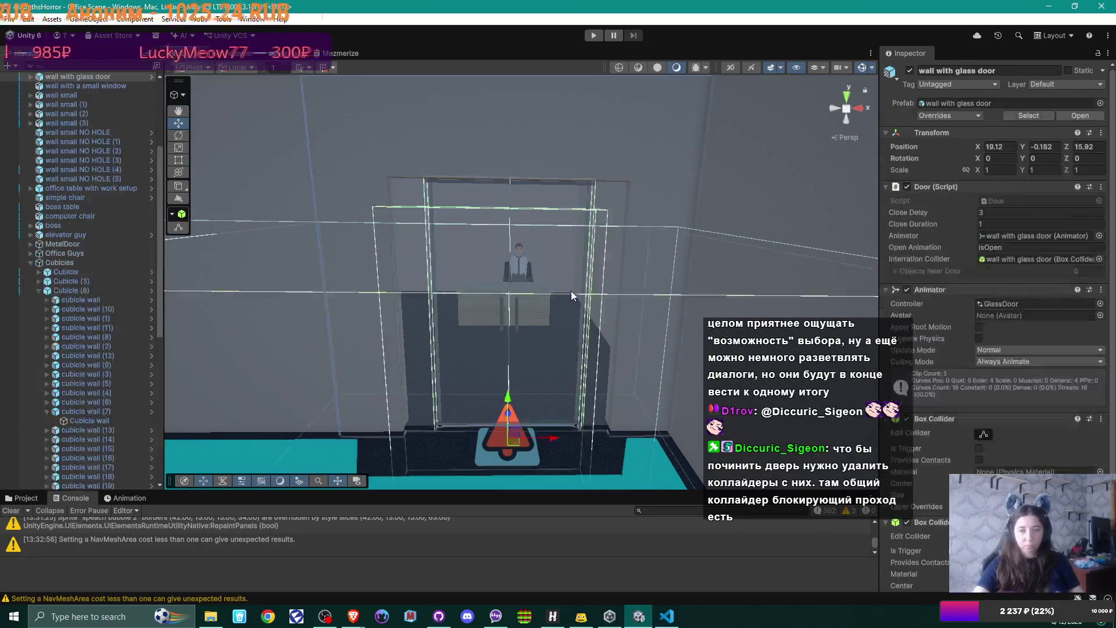
Remove the Box Collider component from the Glass Door panel
click(567, 189)
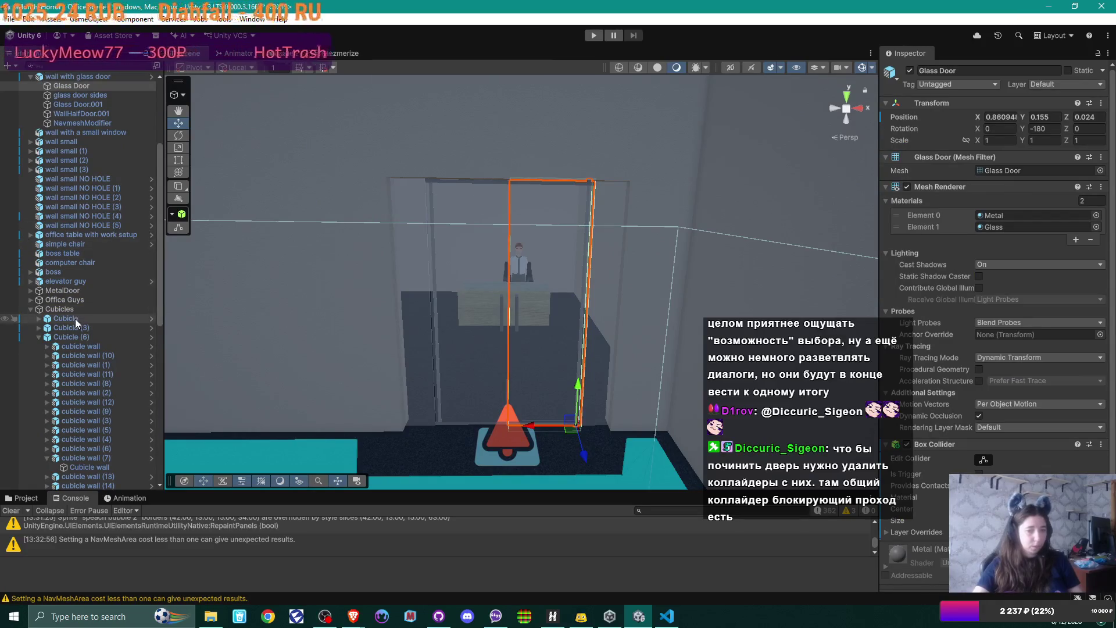
scroll(75, 318, down, 9)
scroll(75, 318, up, 7)
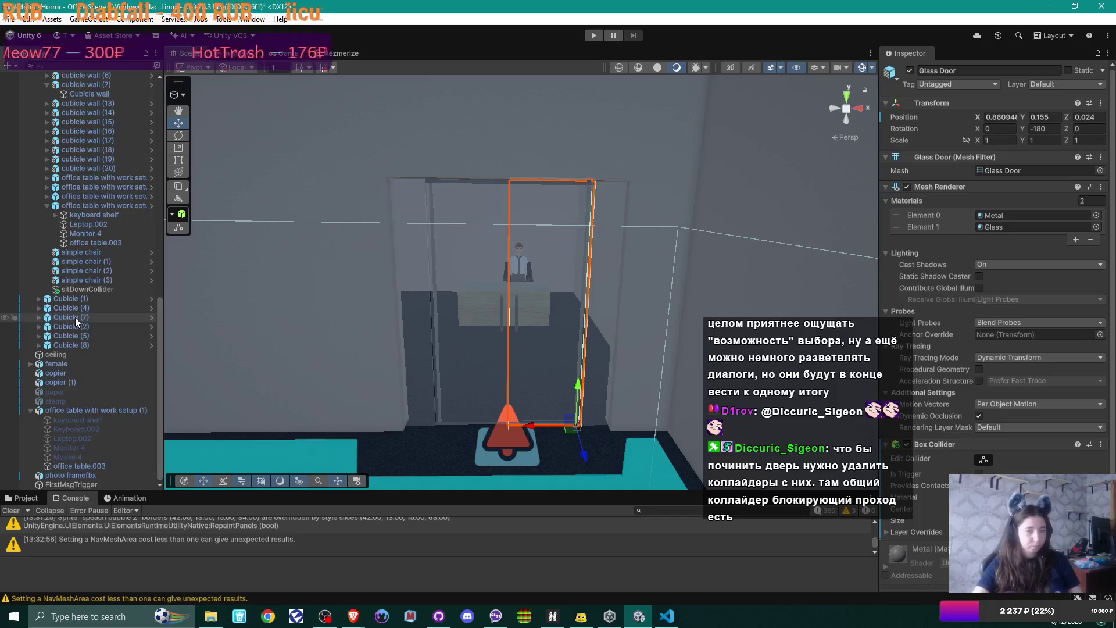
scroll(76, 315, up, 6)
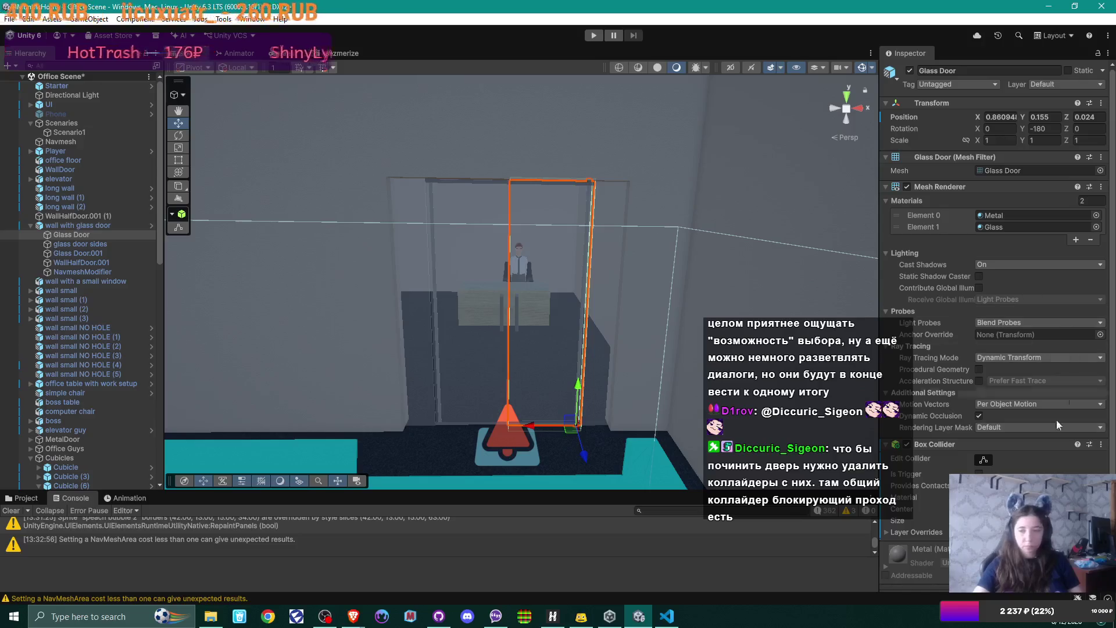
scroll(1046, 407, down, 2)
click(1100, 382)
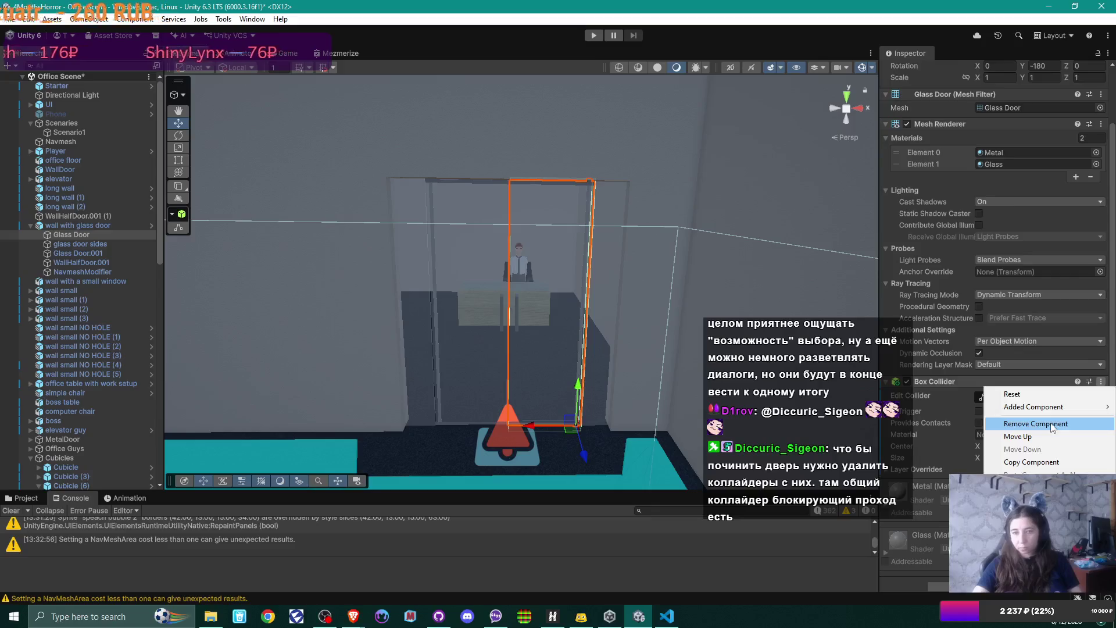
click(1052, 424)
click(88, 245)
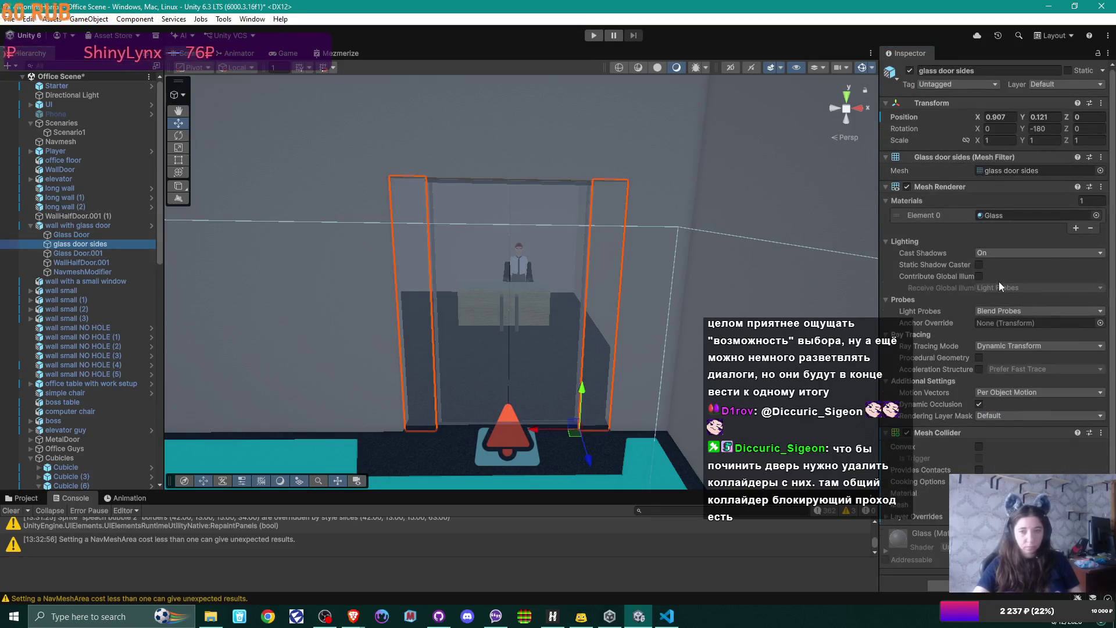
Remove Glass Door.001's Box Collider as well and save the office scene
click(117, 254)
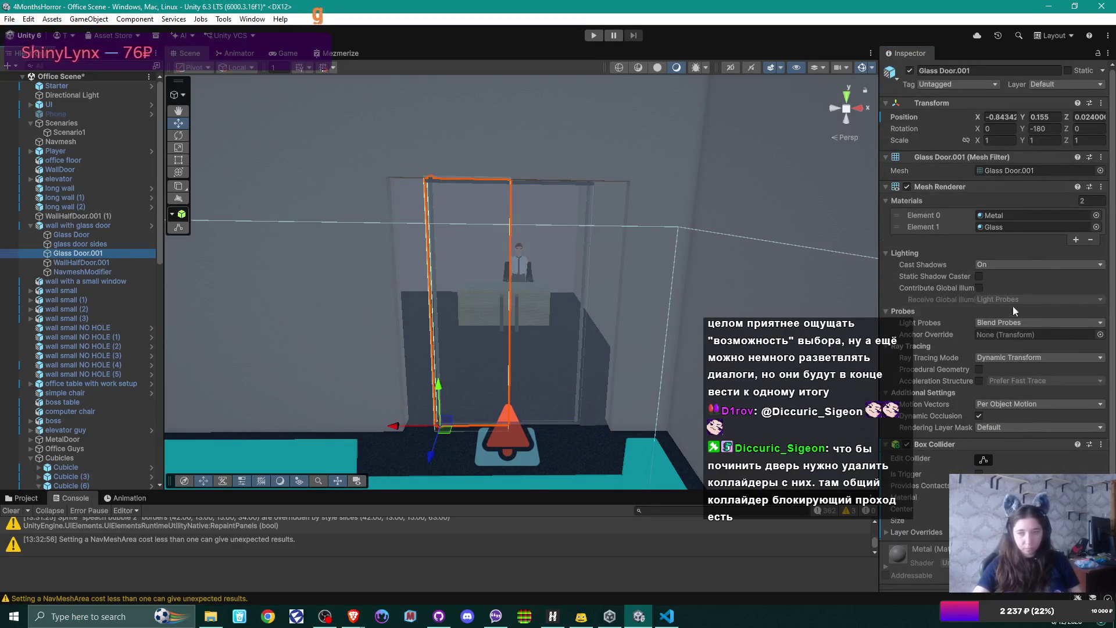
scroll(1042, 424, down, 3)
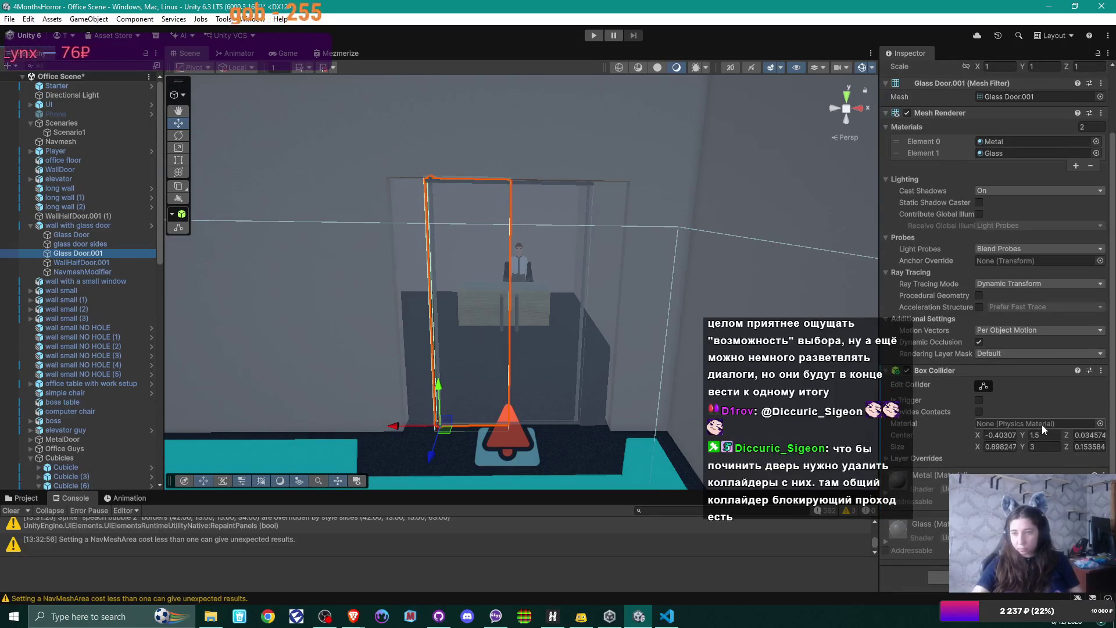
scroll(1041, 424, up, 3)
click(1102, 434)
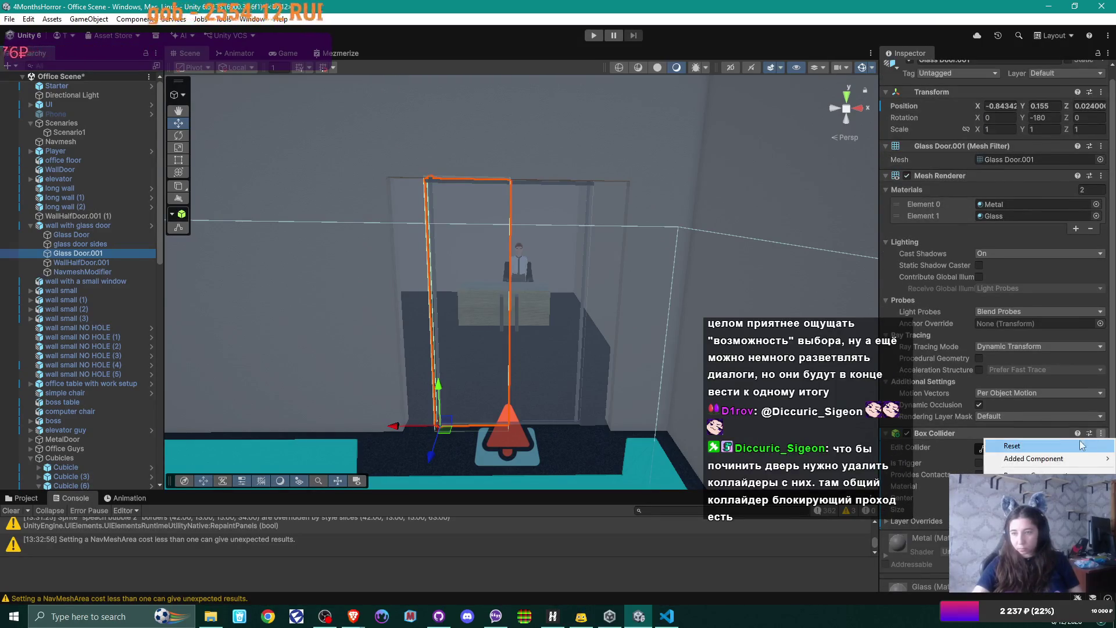
key(ctrl+s)
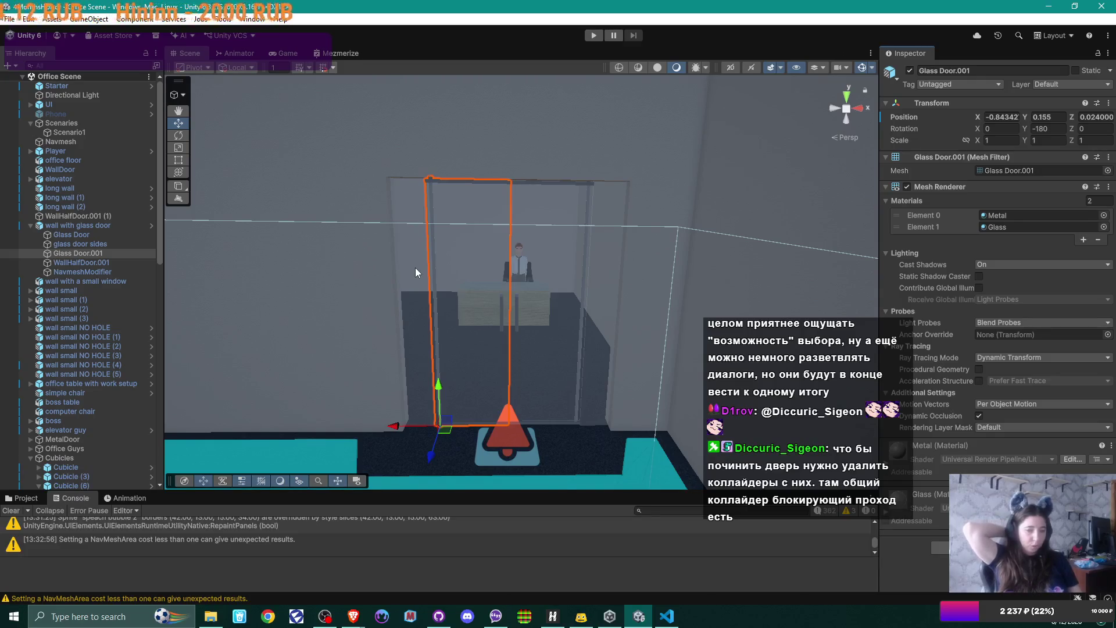
Orbit out from the glass door to a wide office view and select the Phone object
mouse_move(416, 267)
mouse_down()
mouse_move(323, 276)
mouse_move(486, 291)
mouse_move(310, 268)
mouse_move(548, 281)
mouse_move(567, 289)
mouse_move(568, 329)
mouse_up()
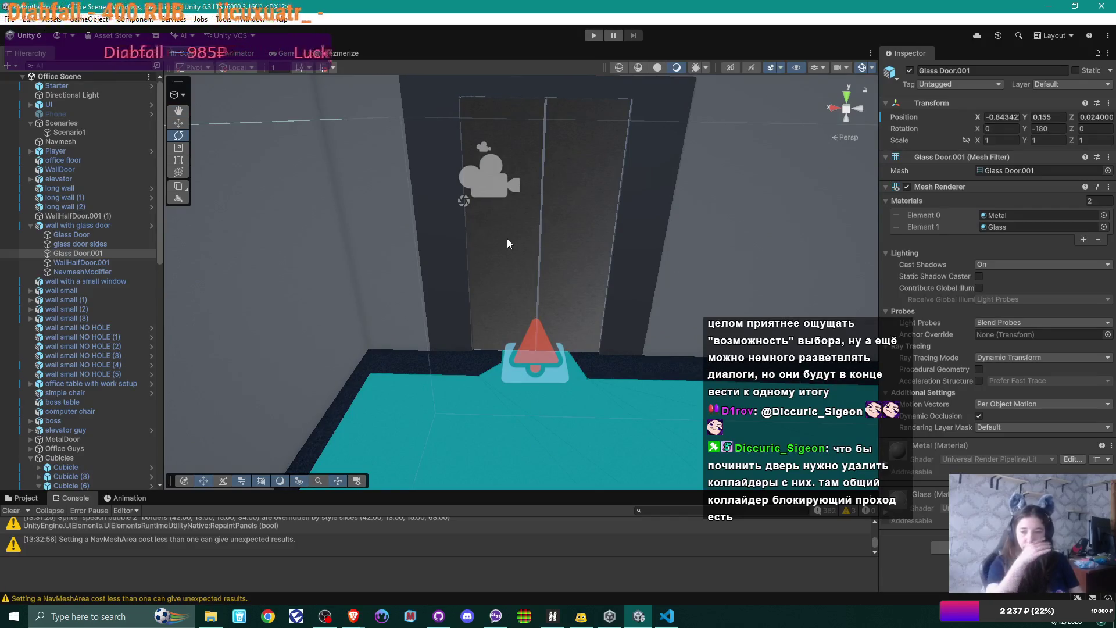
mouse_move(507, 238)
mouse_down()
mouse_move(345, 282)
mouse_move(583, 282)
mouse_move(525, 283)
mouse_up()
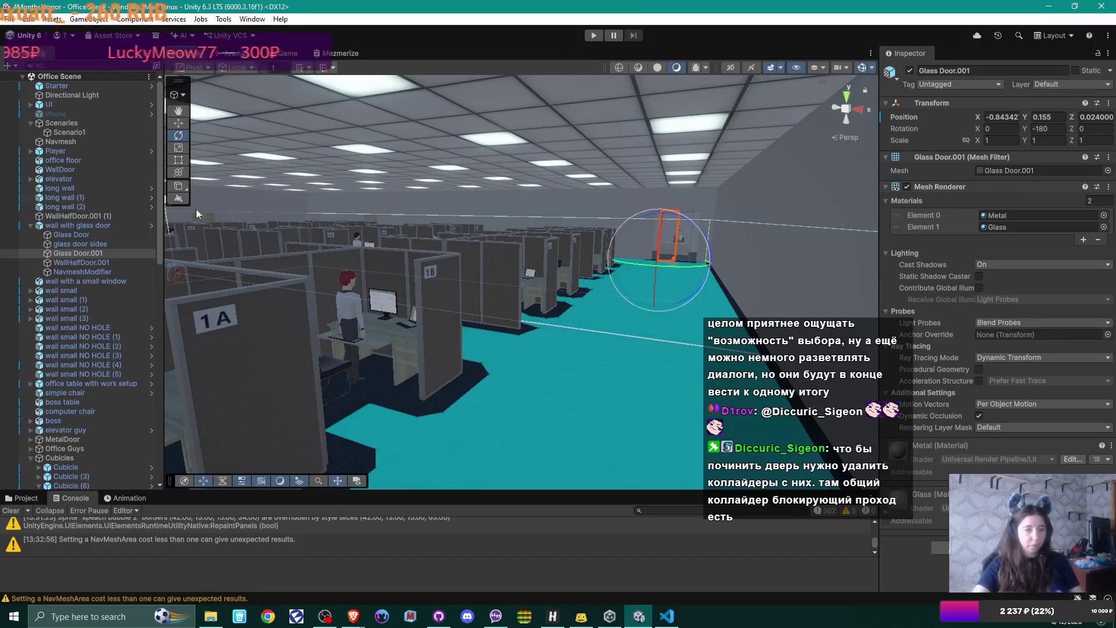
click(66, 113)
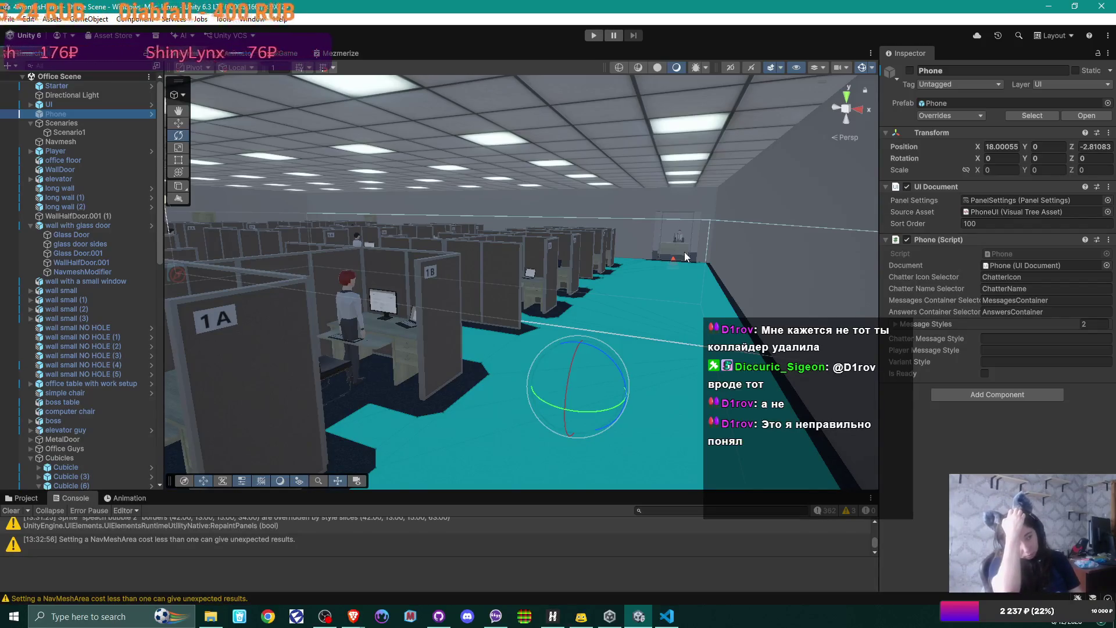
Rotate and fly the Scene view down the aisle beside cubicle 1A toward the seated coworkers
drag(621, 286, 671, 279)
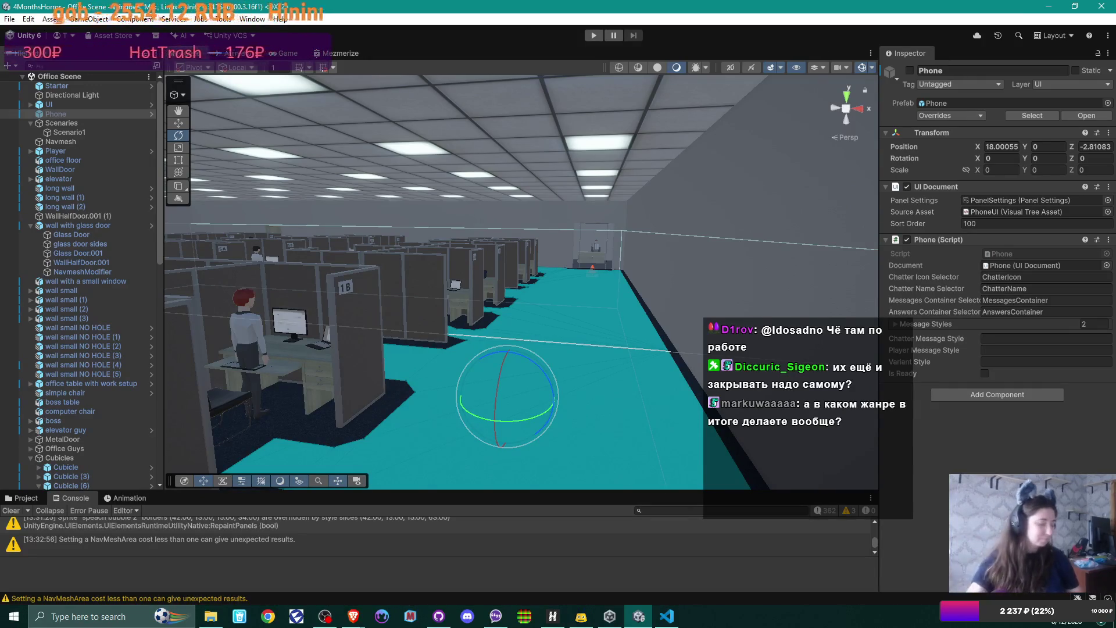
mouse_move(537, 262)
mouse_down()
mouse_move(489, 279)
mouse_move(448, 267)
mouse_move(503, 264)
mouse_up()
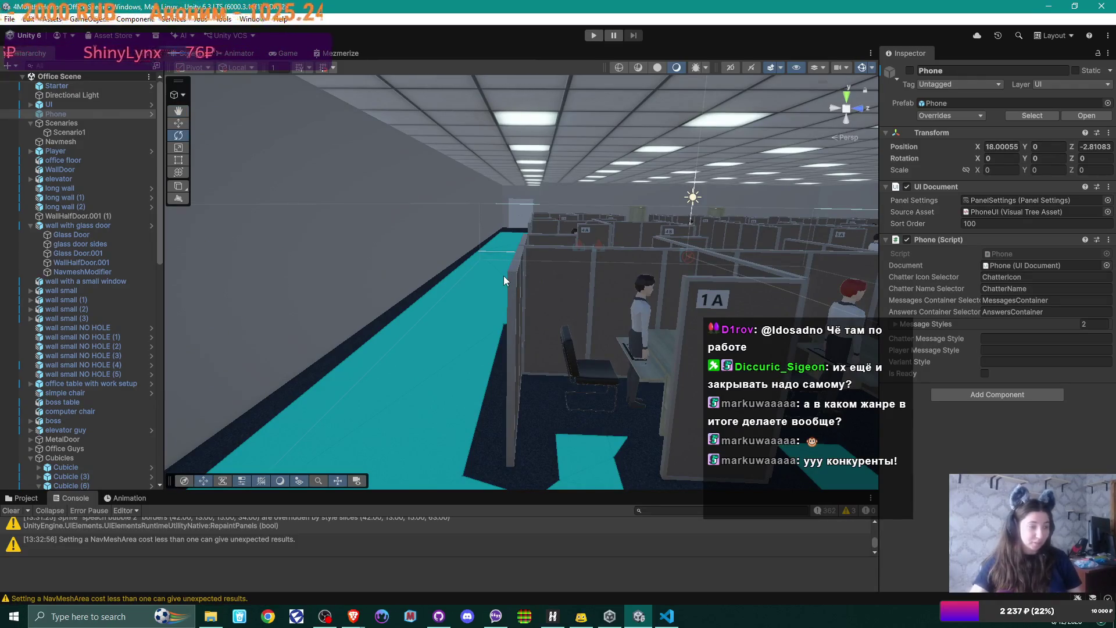
right_click(504, 276)
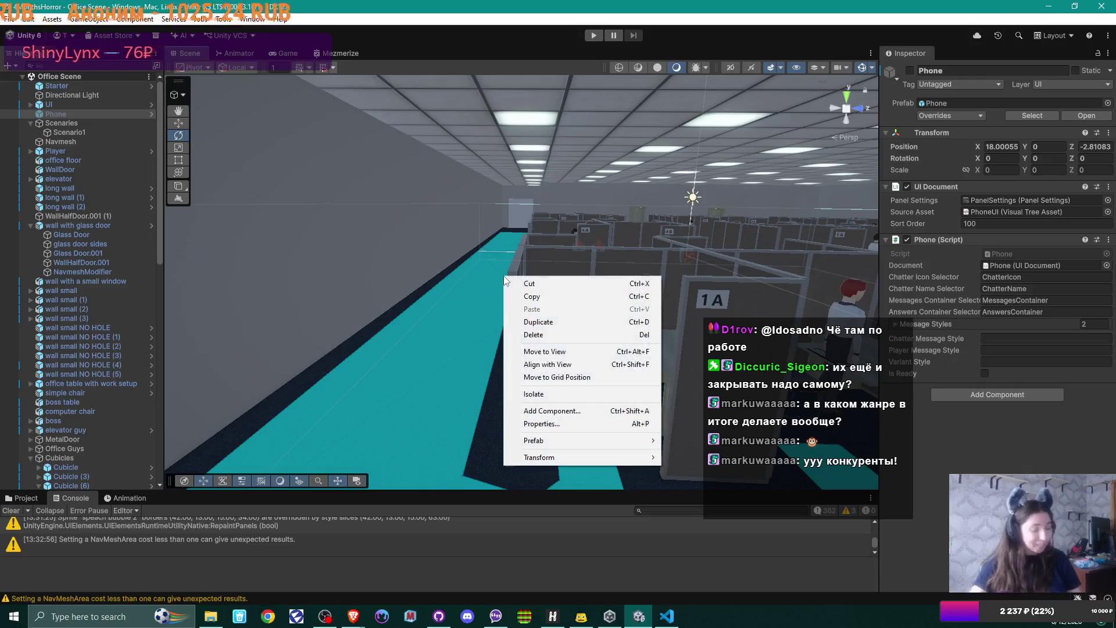
Select the office floor and orbit to look down across the cubicle rows
click(476, 222)
click(485, 270)
mouse_move(489, 274)
mouse_down()
mouse_move(712, 277)
mouse_move(618, 273)
mouse_move(464, 297)
mouse_move(622, 304)
mouse_move(555, 312)
mouse_up()
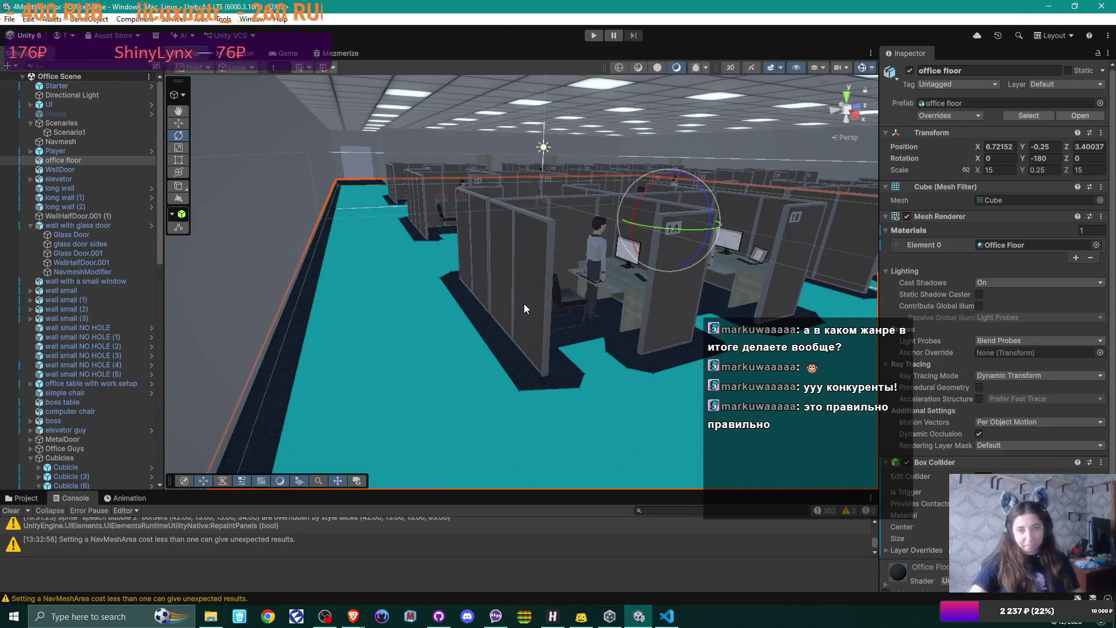
drag(524, 302, 615, 286)
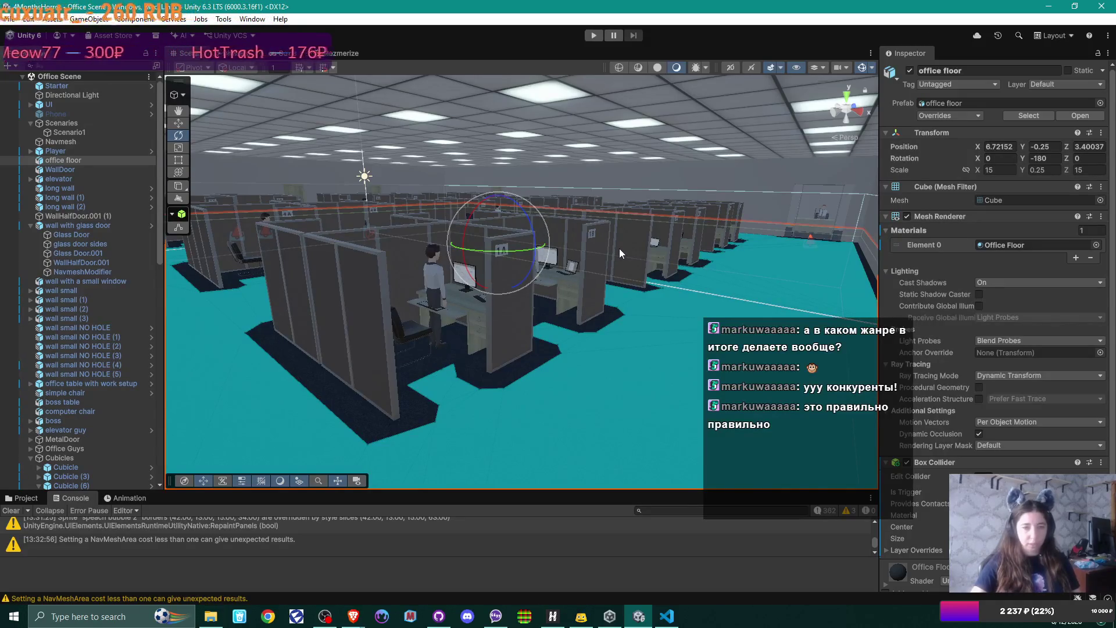
Change the Player's Character Controller height from 1.65 to 1.55
click(66, 151)
click(996, 272)
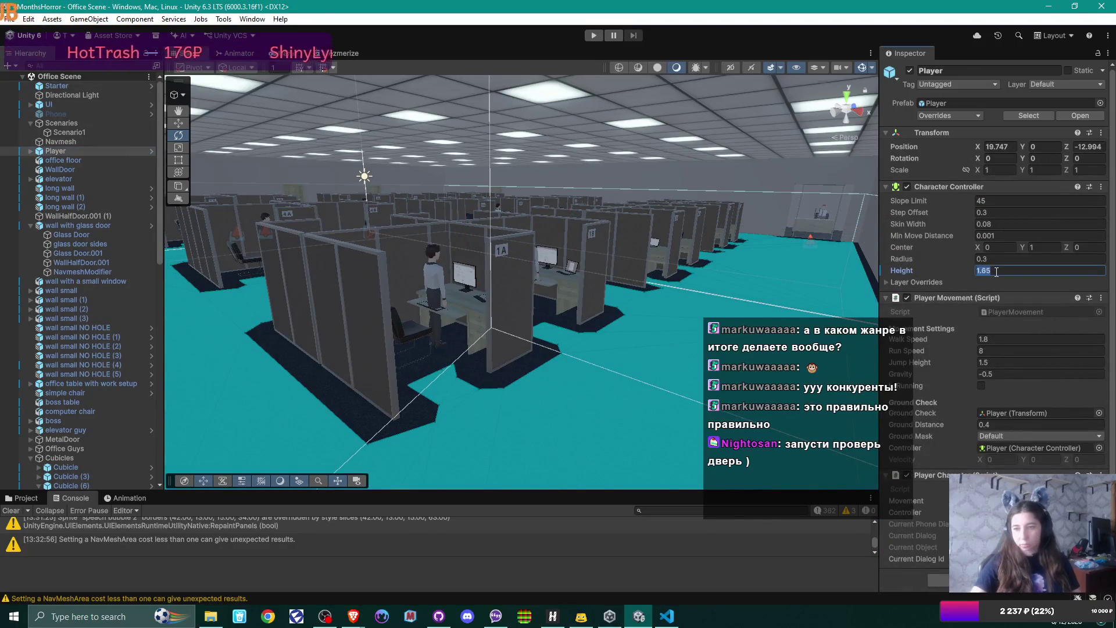
key(BackSpace)
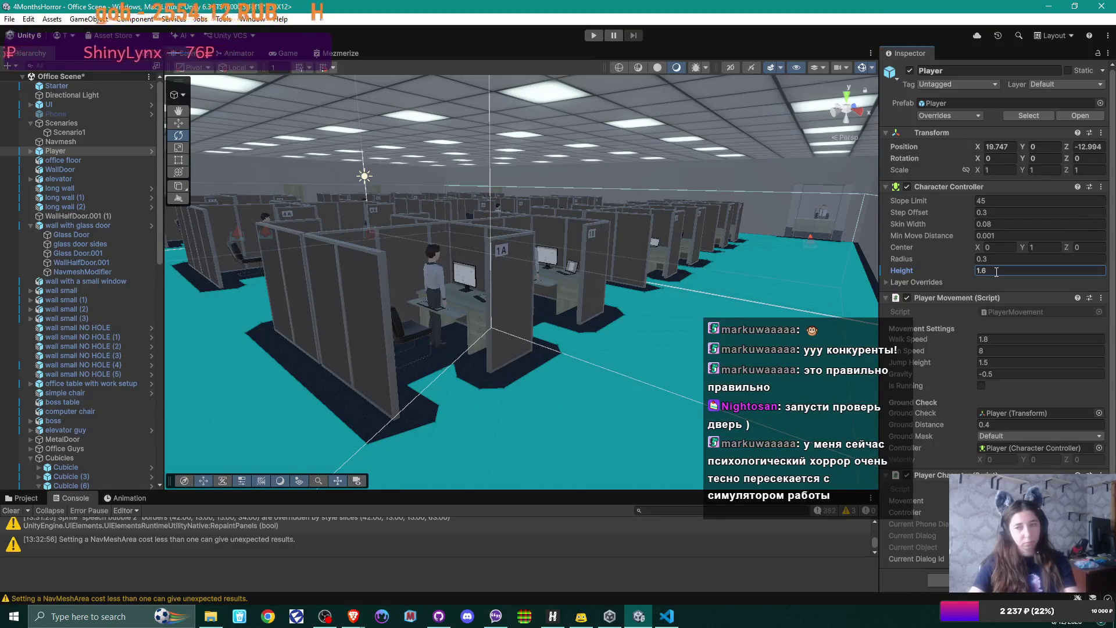
text(55)
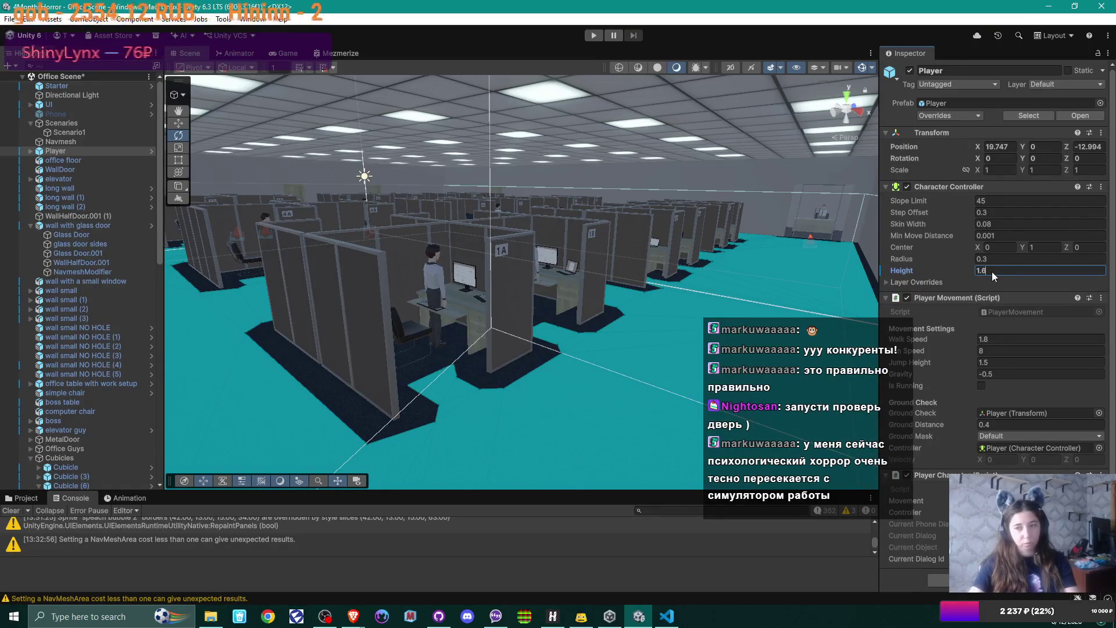
key(BackSpace)
key(BackSpace)
text(1.55)
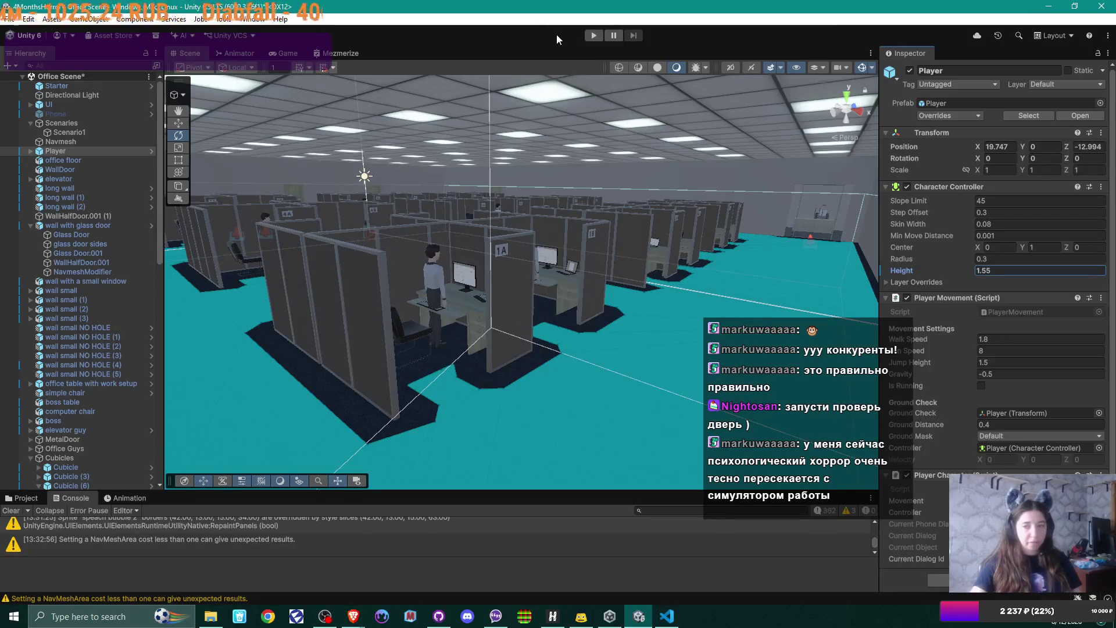
click(593, 35)
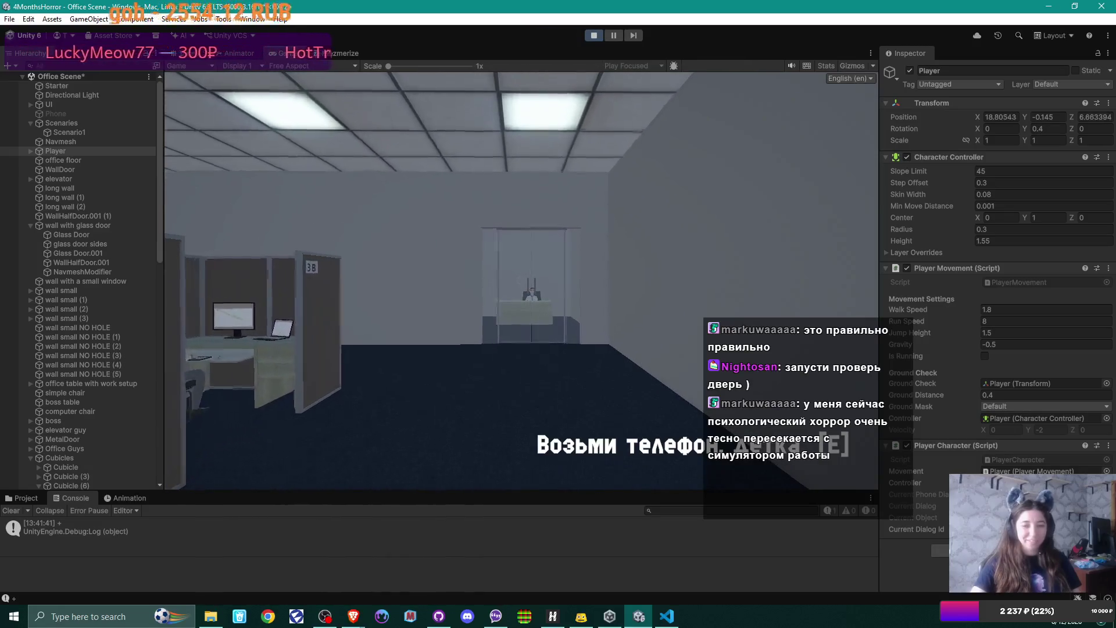
In play, pick up the phone, reply 'Thanks! Kiss Annie for me.' and maximize the Game view
key(e)
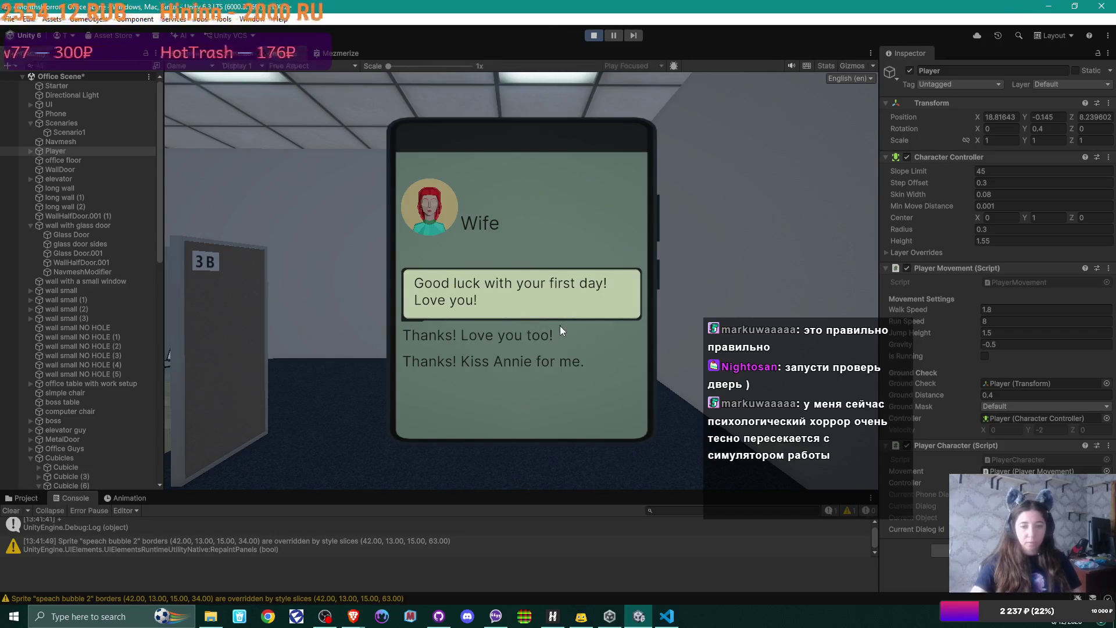
click(516, 364)
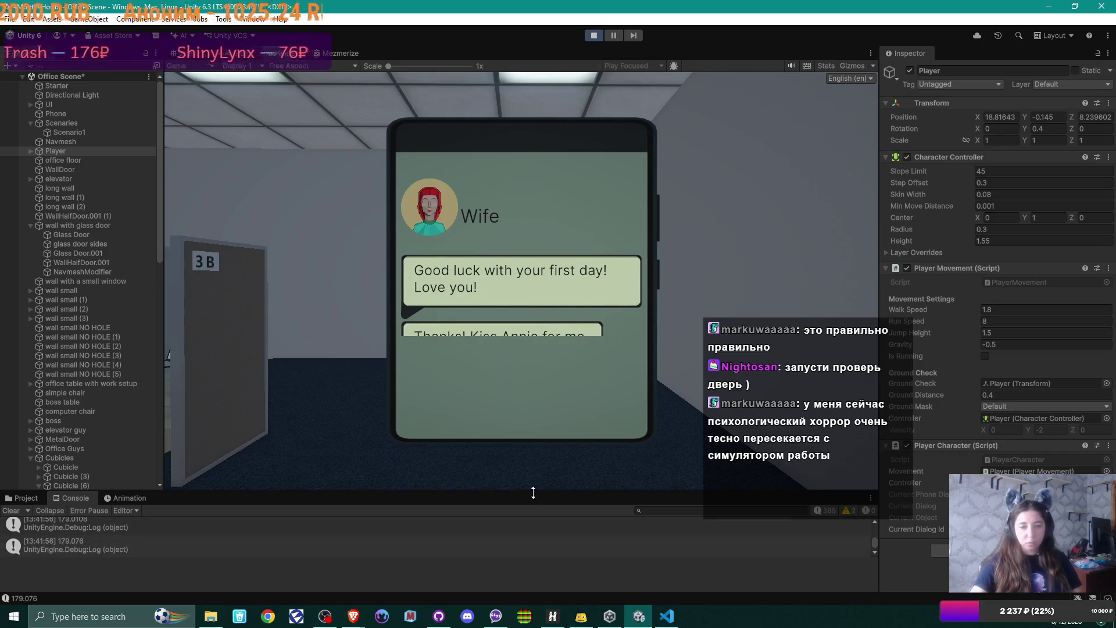
drag(532, 493, 542, 539)
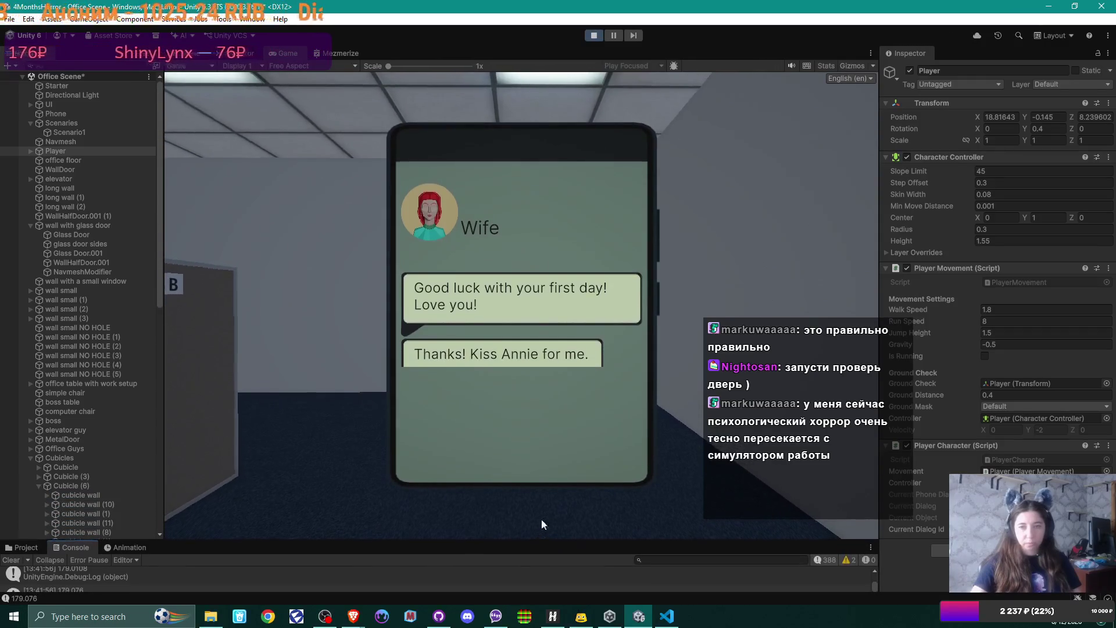
key(shift+space)
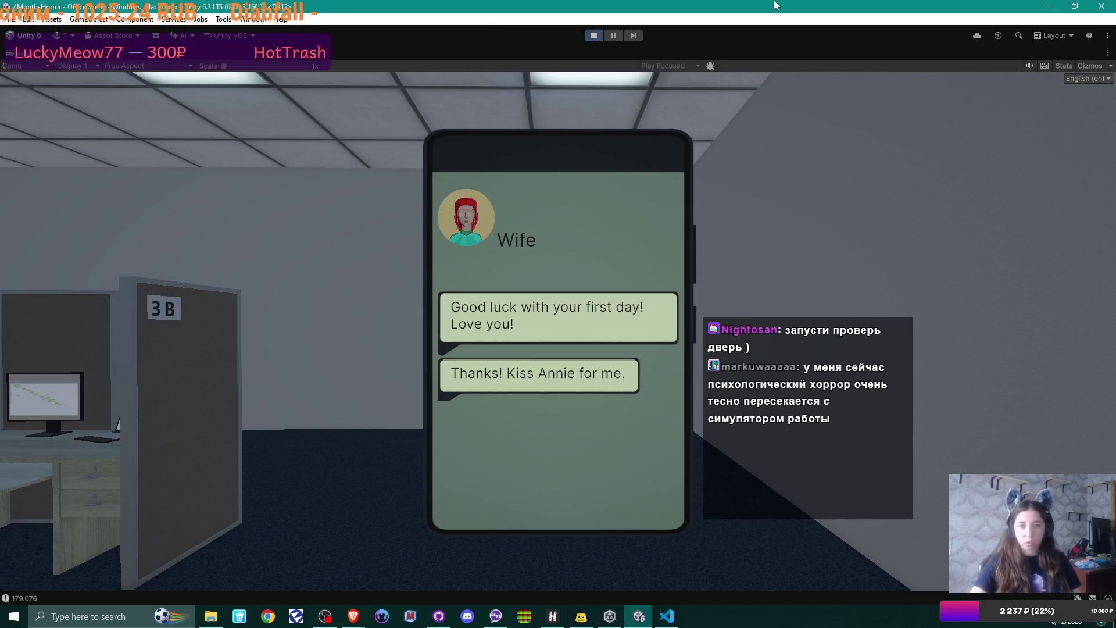
Restore, reposition and re-maximize the editor window
click(1074, 6)
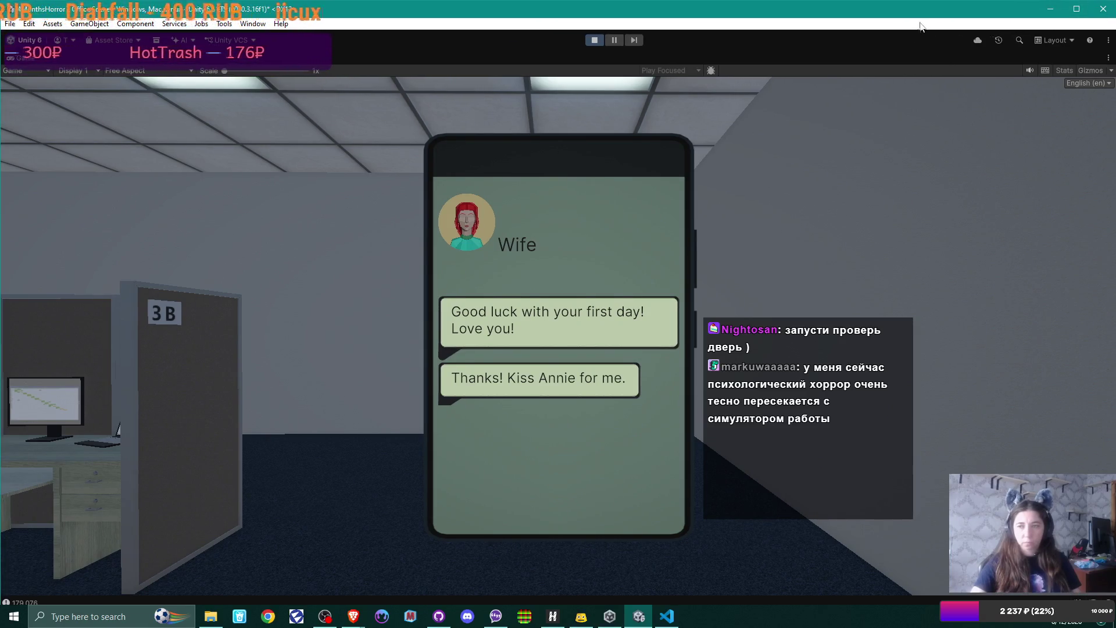
mouse_move(1072, 13)
mouse_down()
mouse_move(965, 122)
mouse_move(1077, 101)
mouse_up()
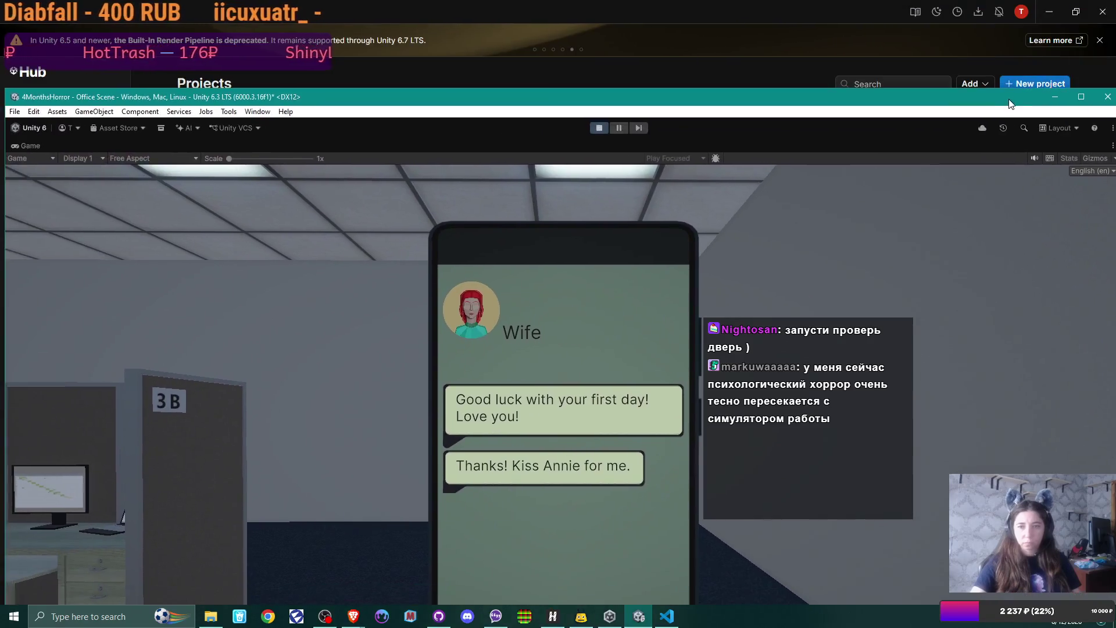
click(1081, 96)
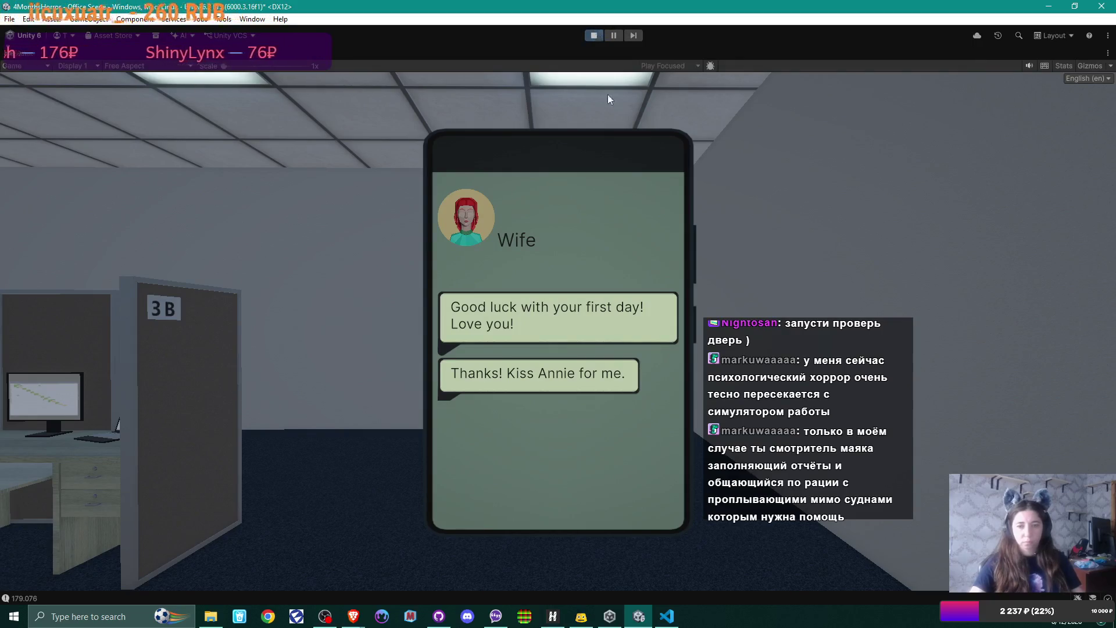
Open the glass door and walk into the manager's office up to the desk
key(w)
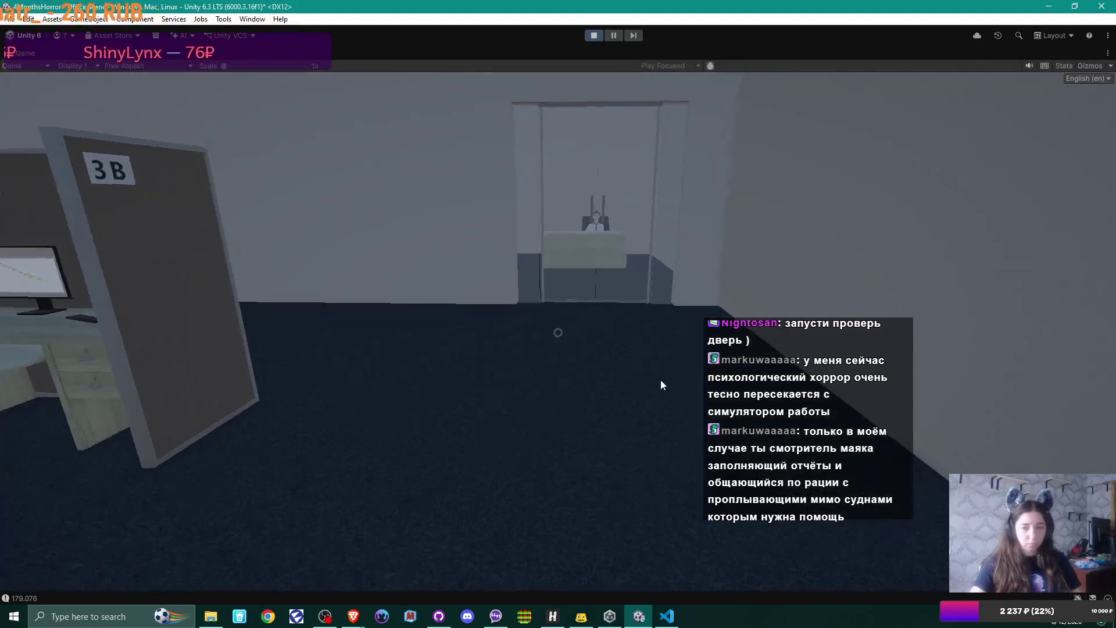
key(w)
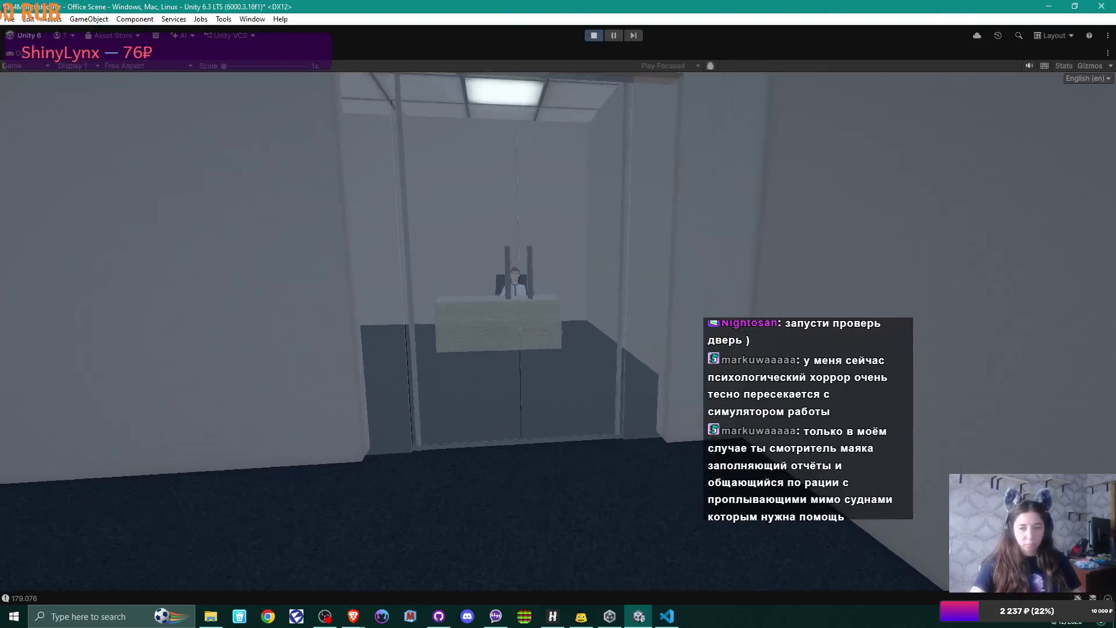
key(e)
key(w)
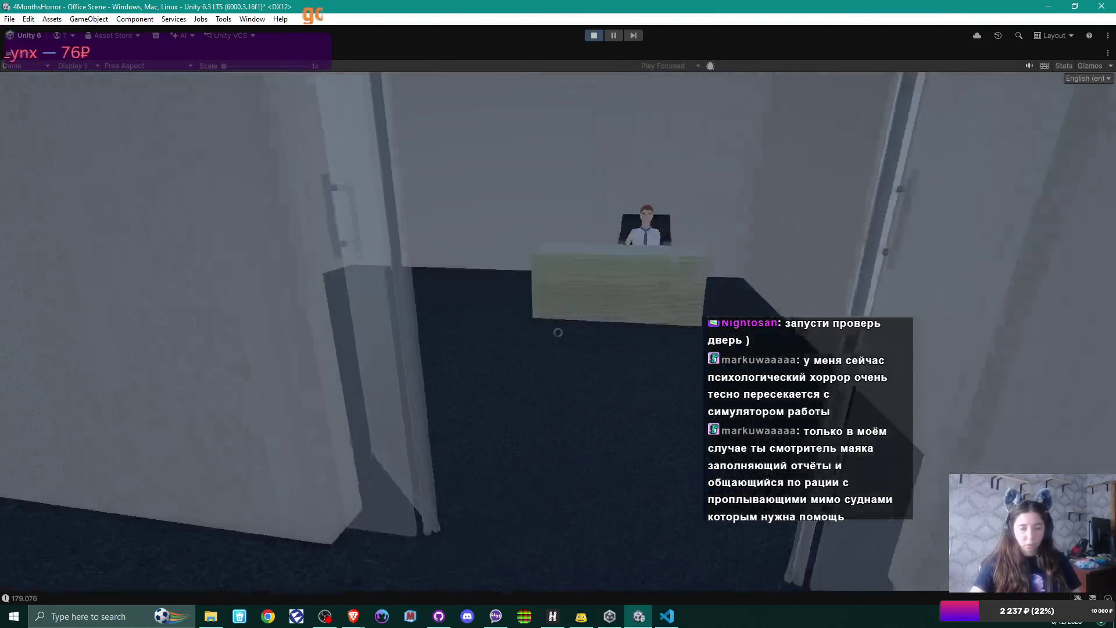
key(w)
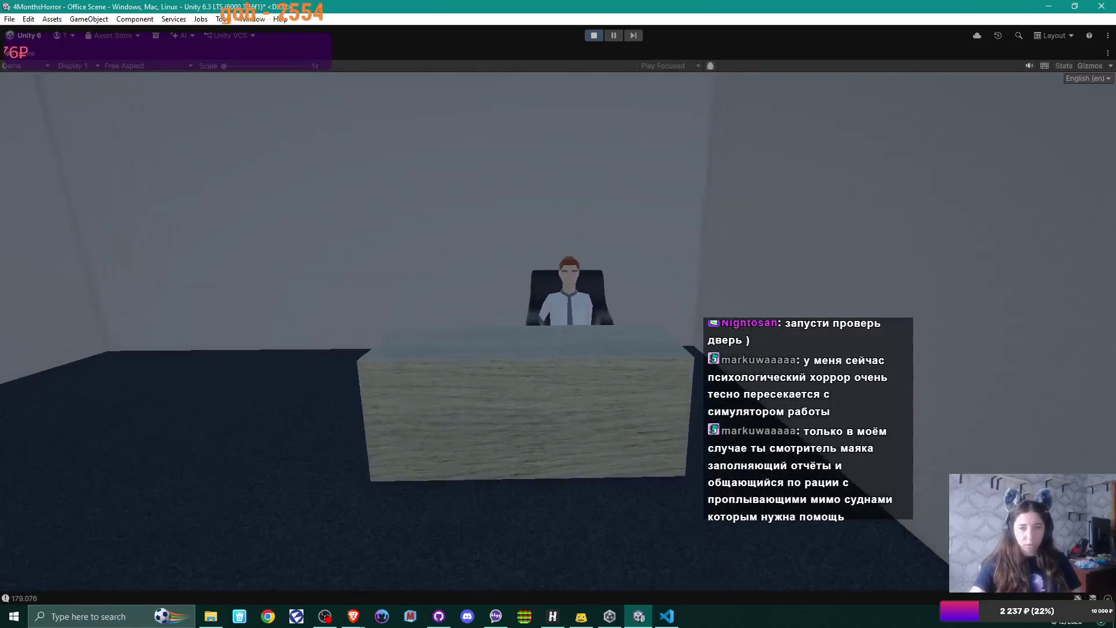
key(w)
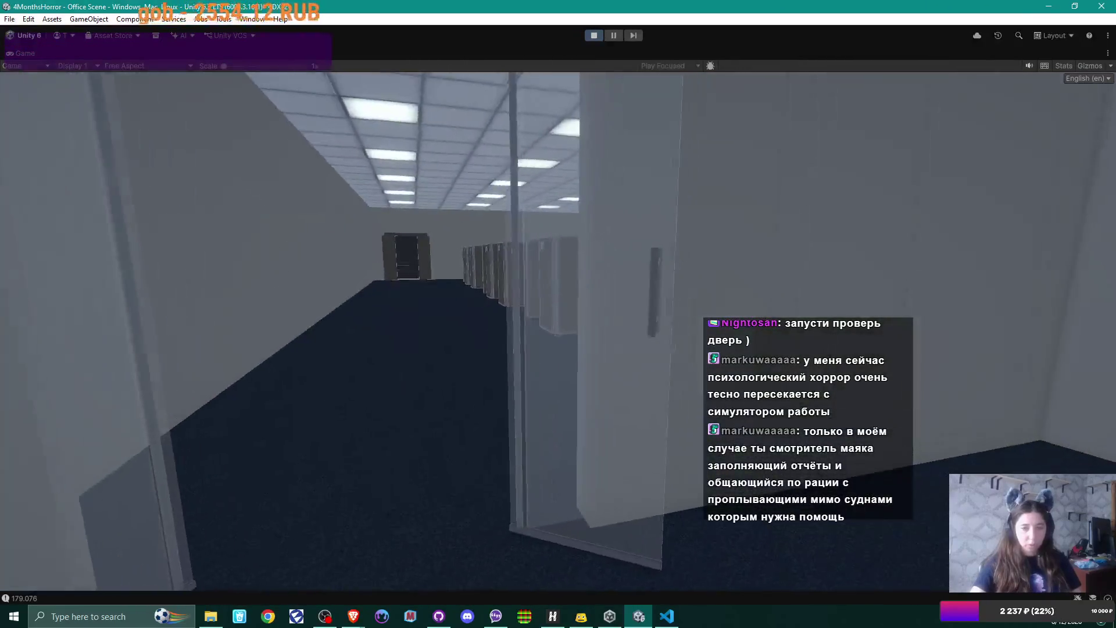
key(w)
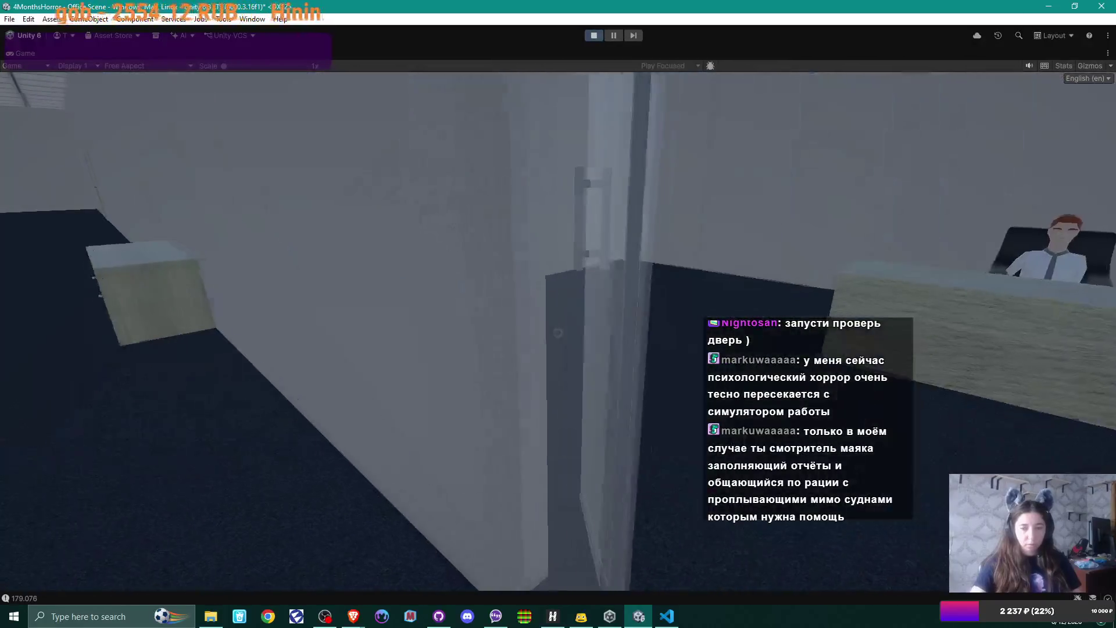
key(w)
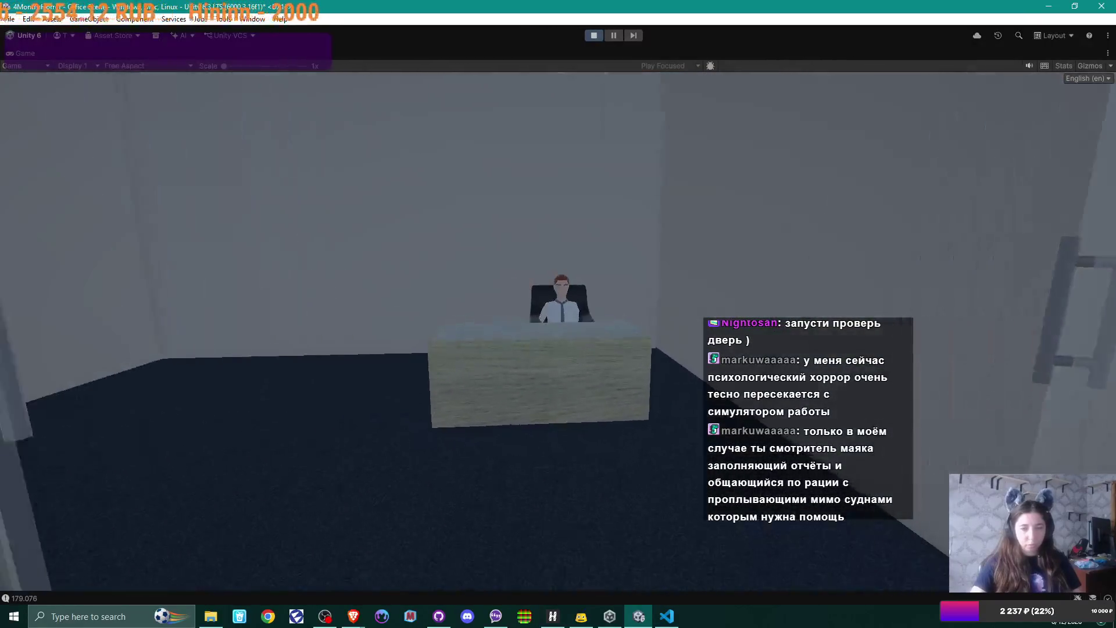
Walk back through the cubicles past 3B, 3A and 2B toward cubicles 5B and 6A
key(w)
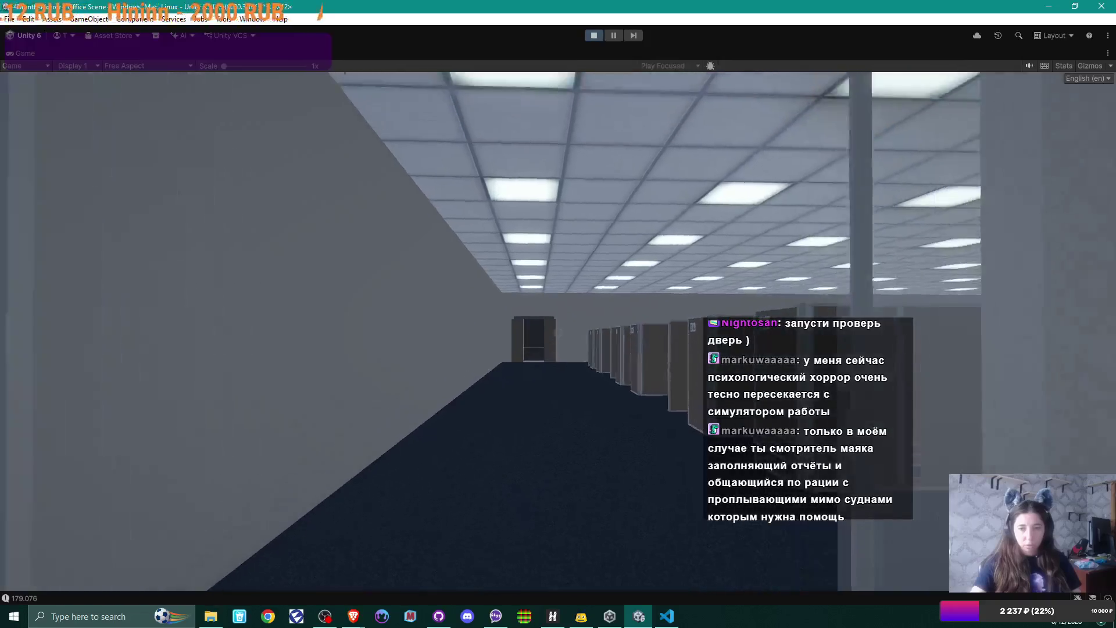
key(w)
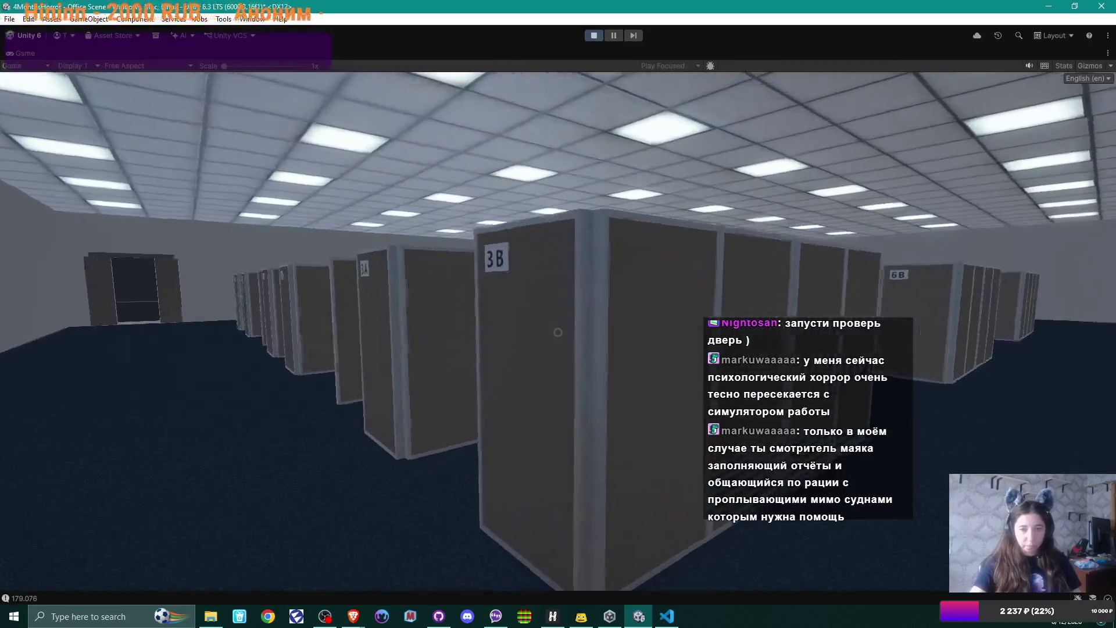
key(w)
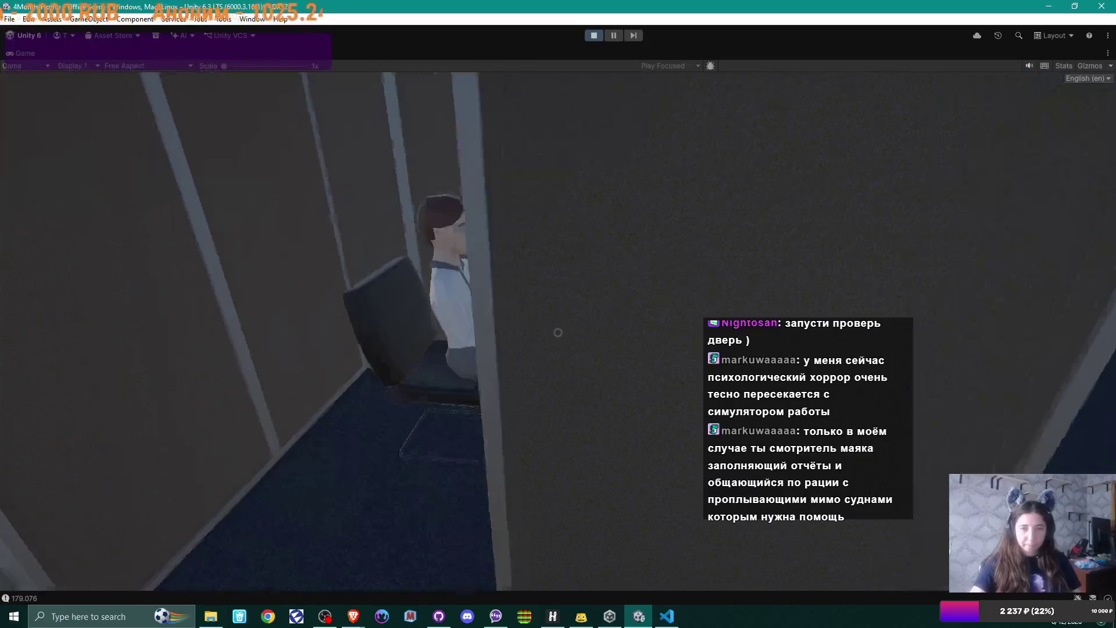
key(s)
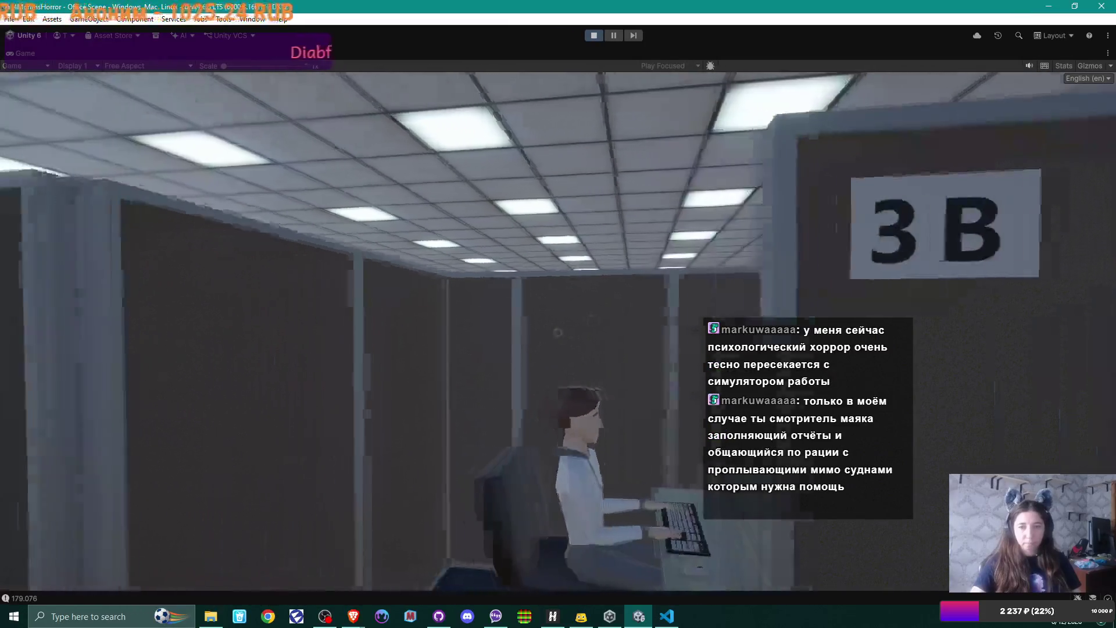
key(w)
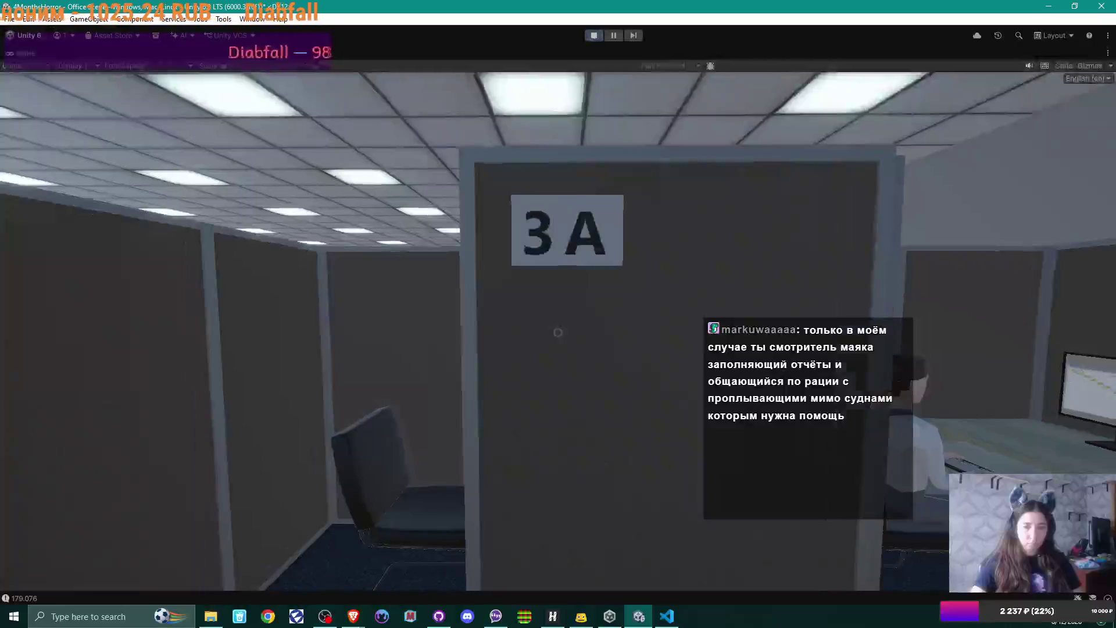
key(s)
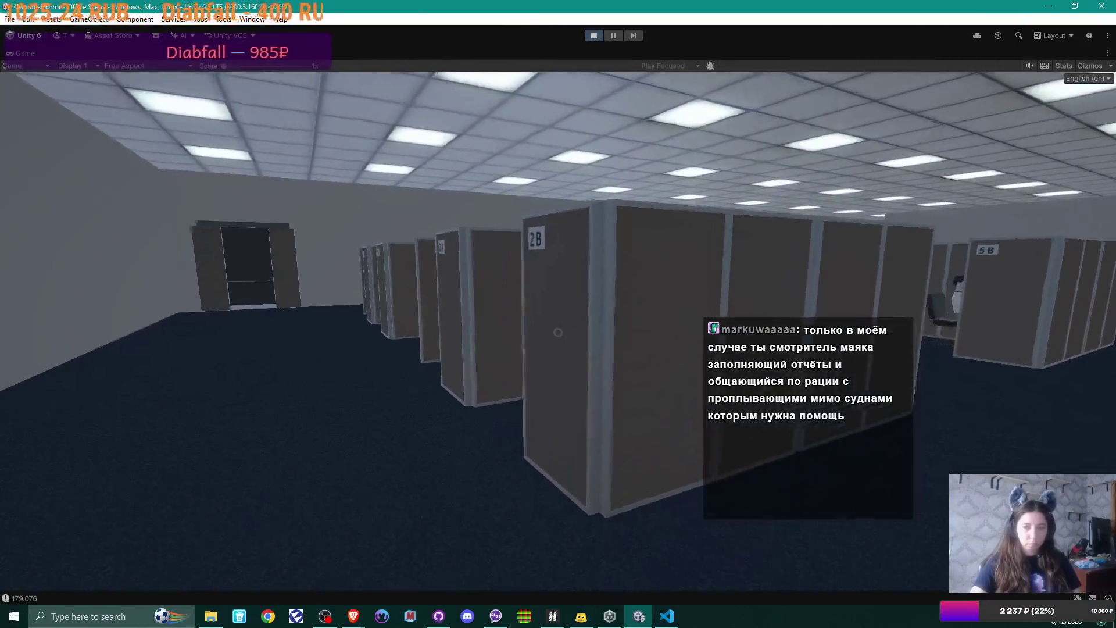
key(w)
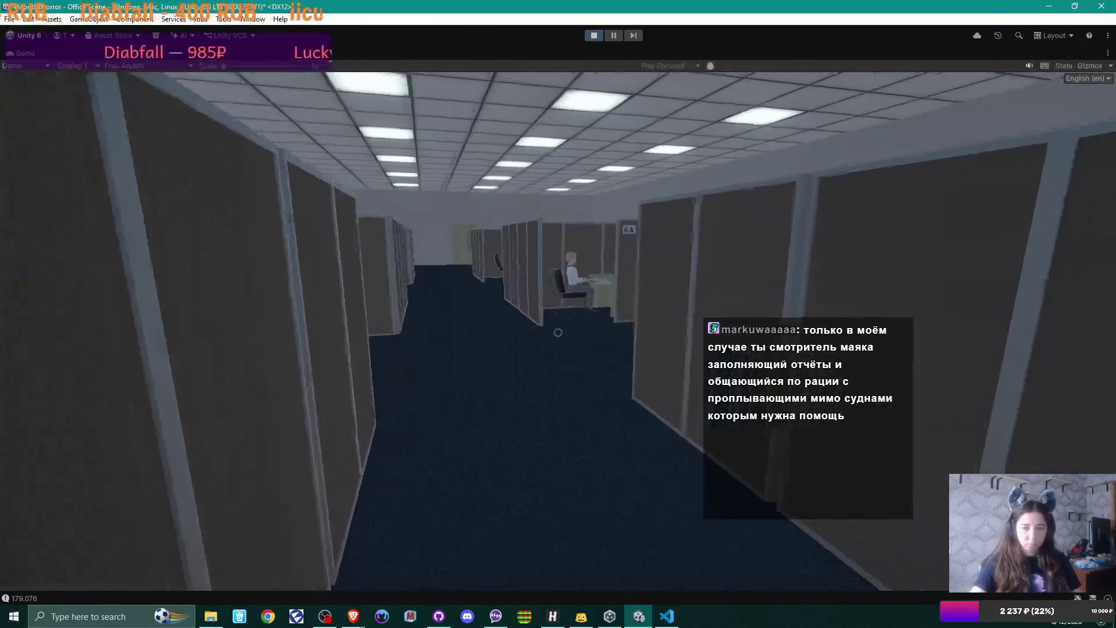
key(w)
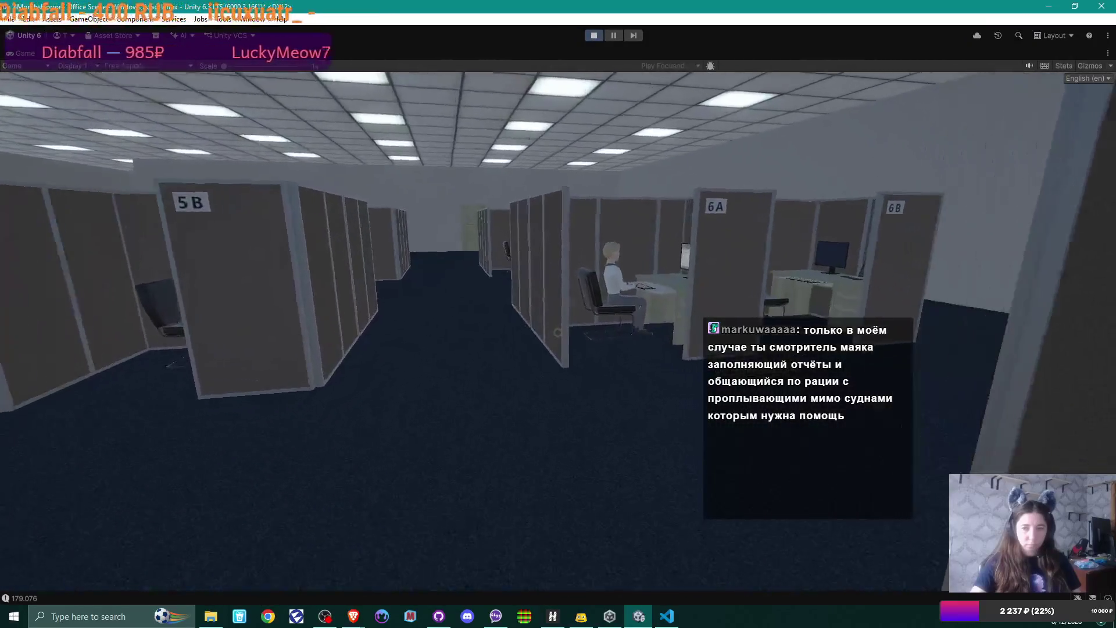
key(w)
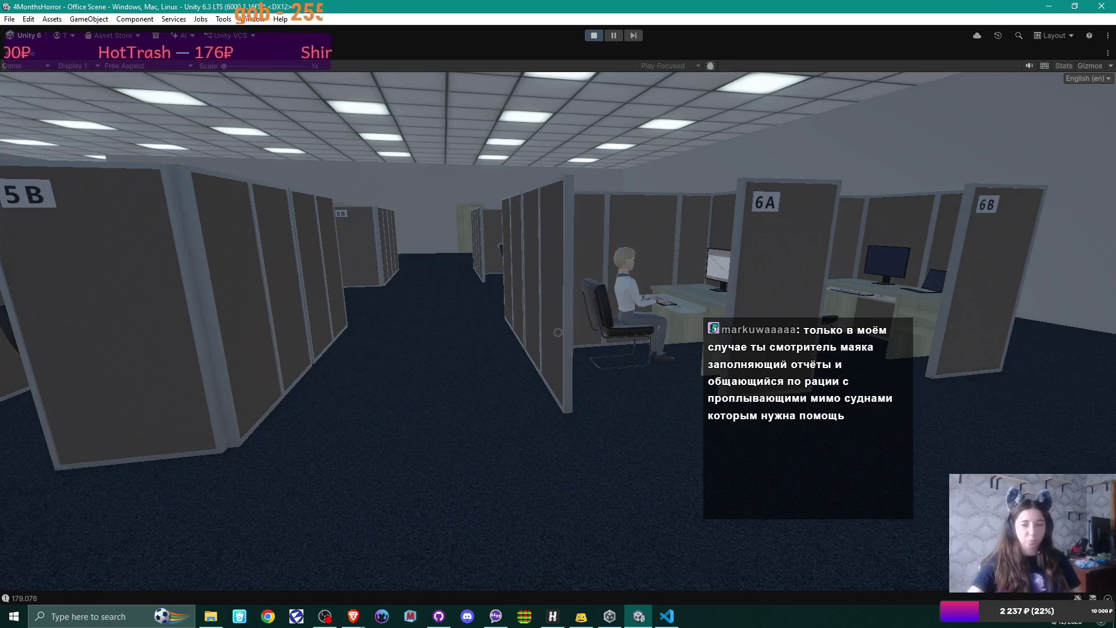
Tour cubicle 6A, the long corridor and the rows near cubicles 9A and 9B
key(w)
key(w)
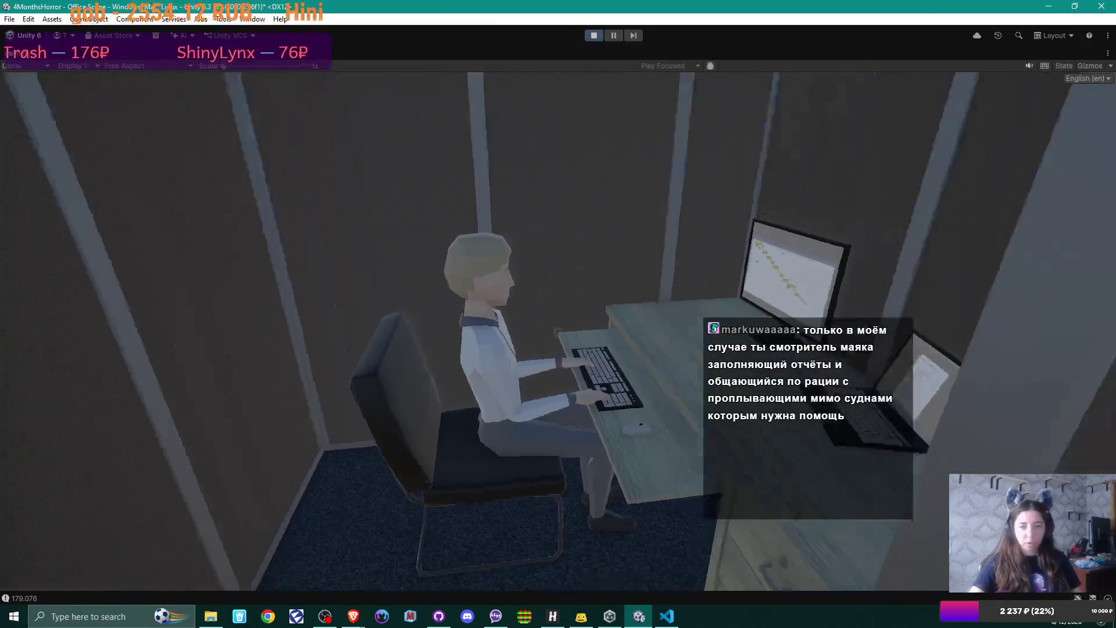
key(w)
key(w)
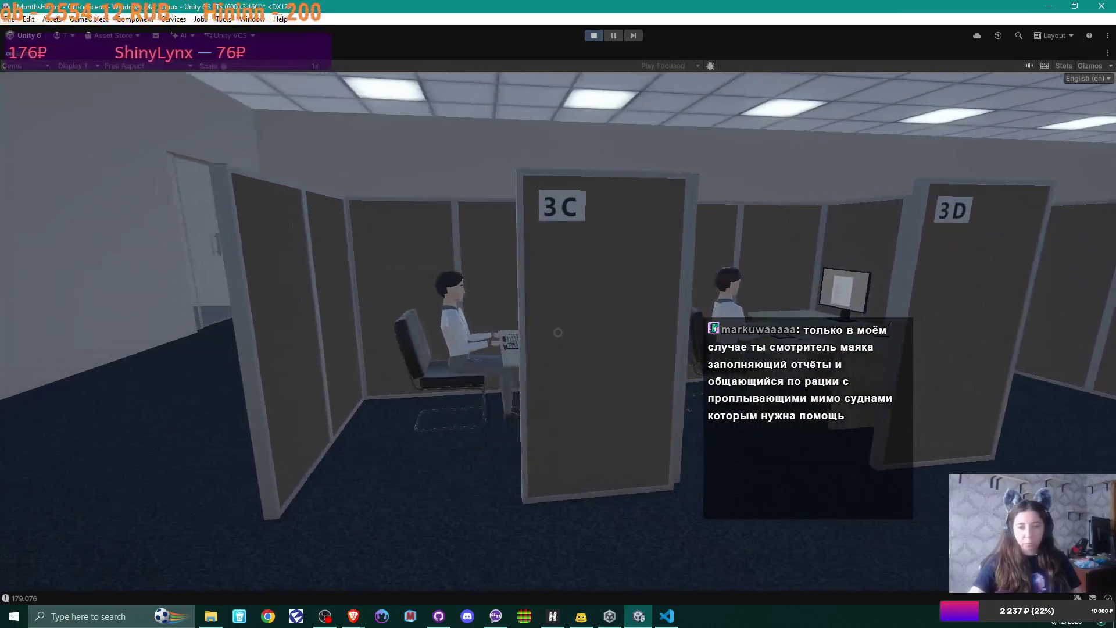
key(w)
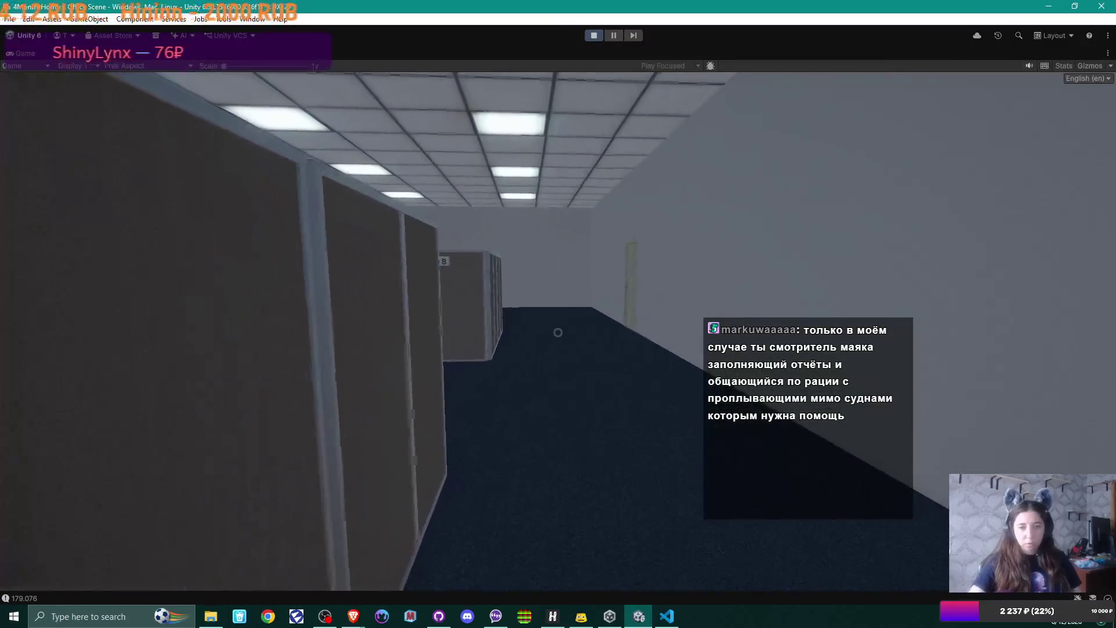
key(w)
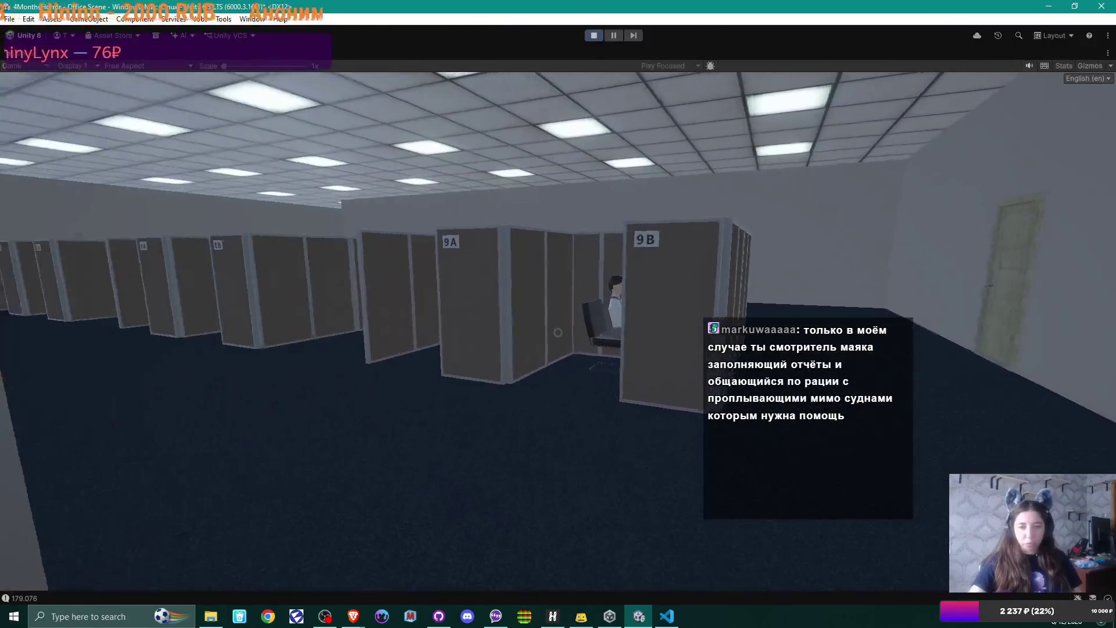
key(s)
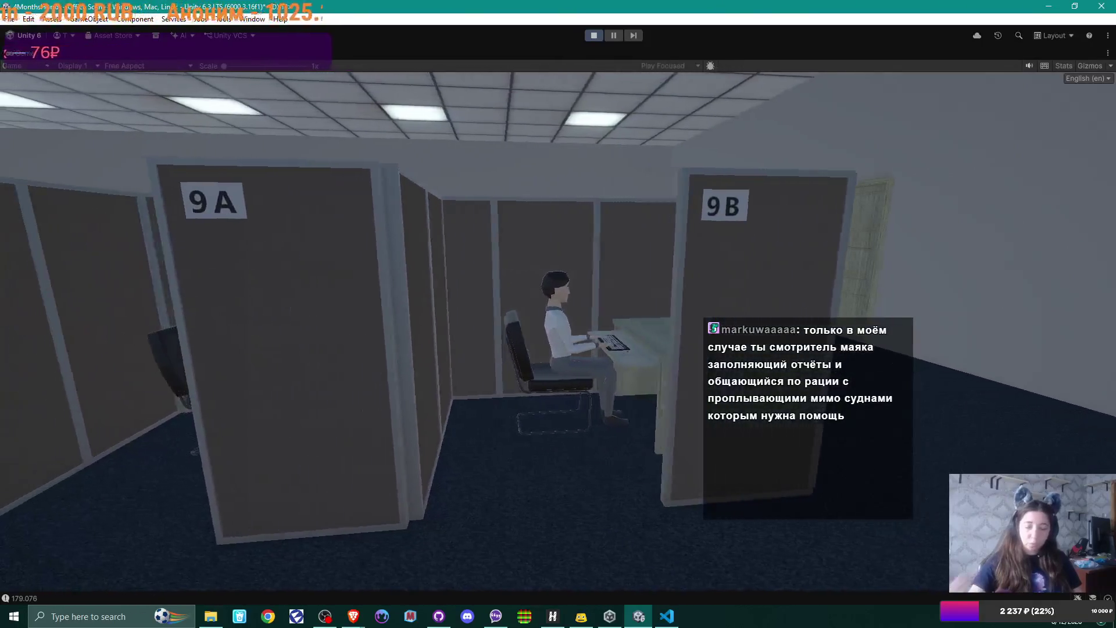
key(w)
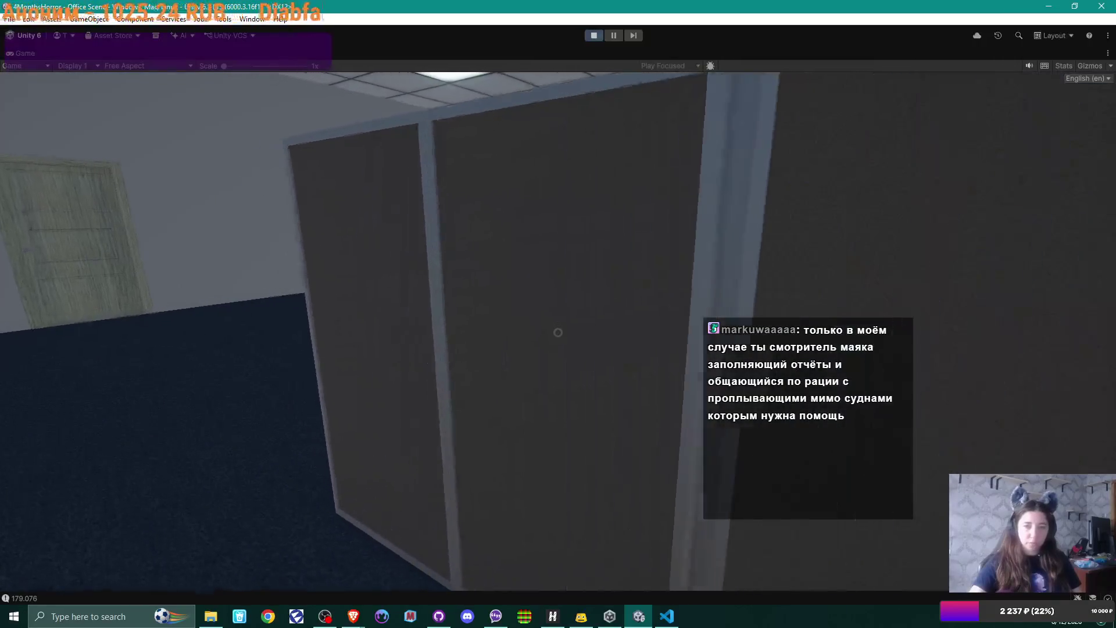
key(s)
key(s)
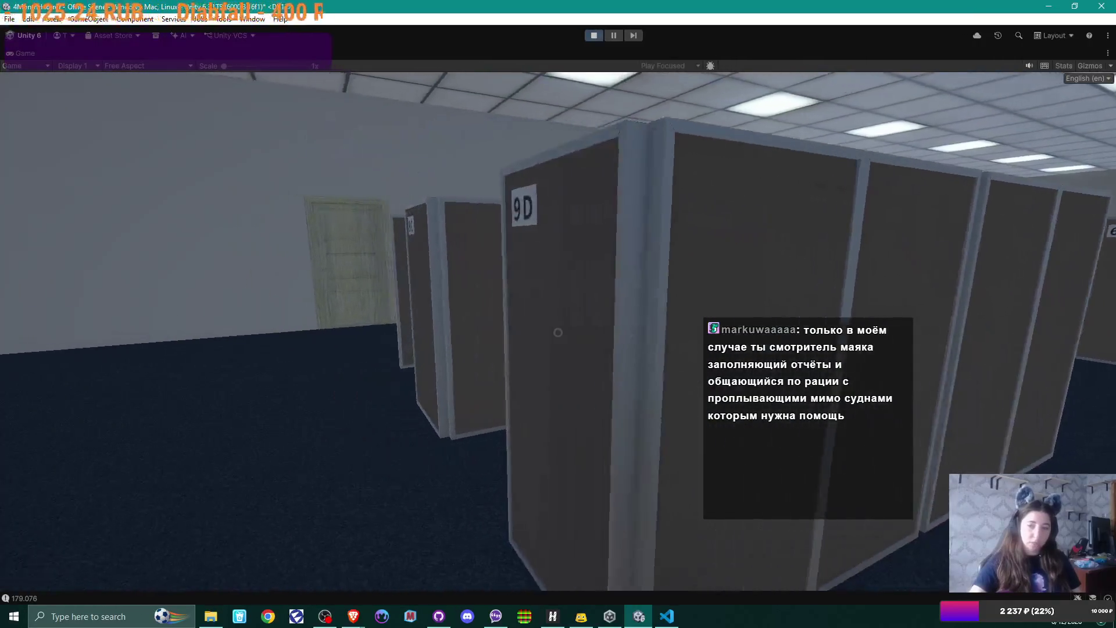
Visit the worker in cubicle 7C and its neighbour, then stop Play mode
key(w)
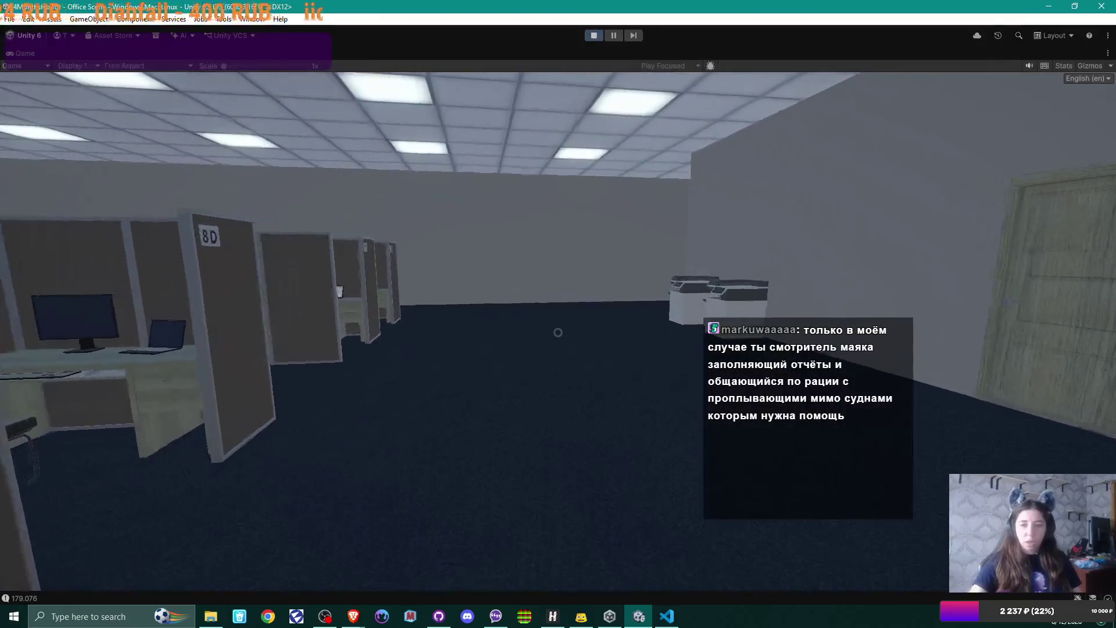
key(w)
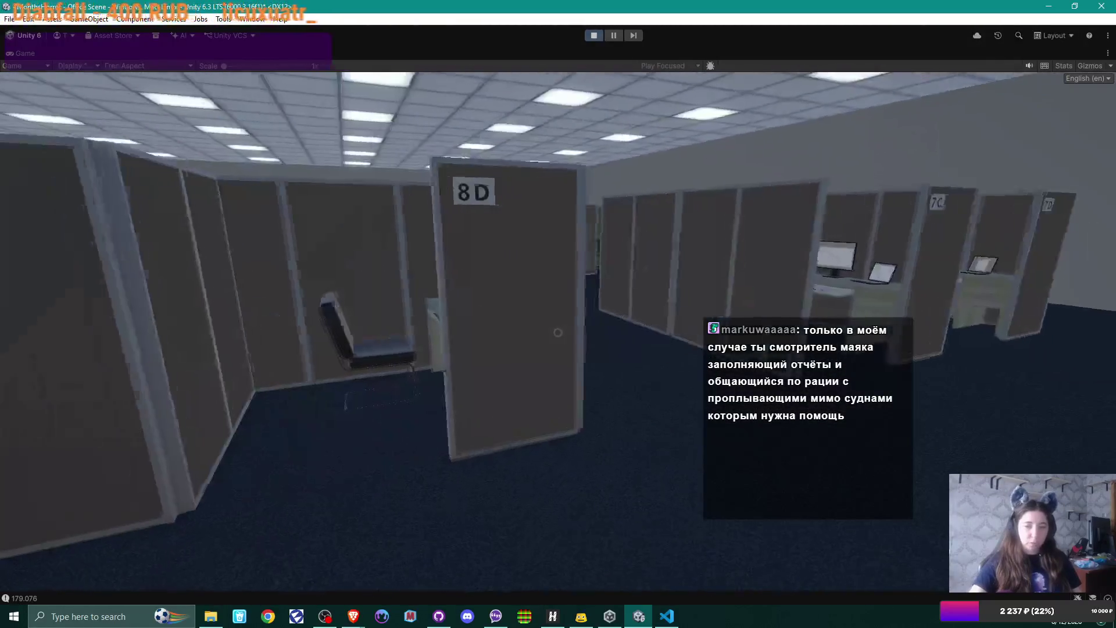
key(w)
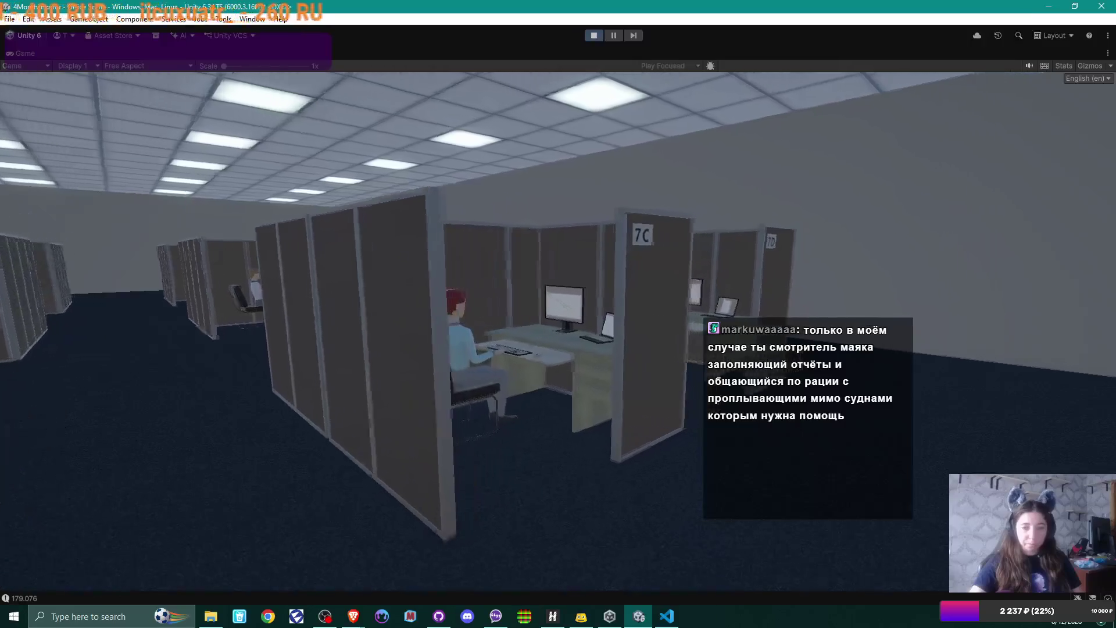
key(w)
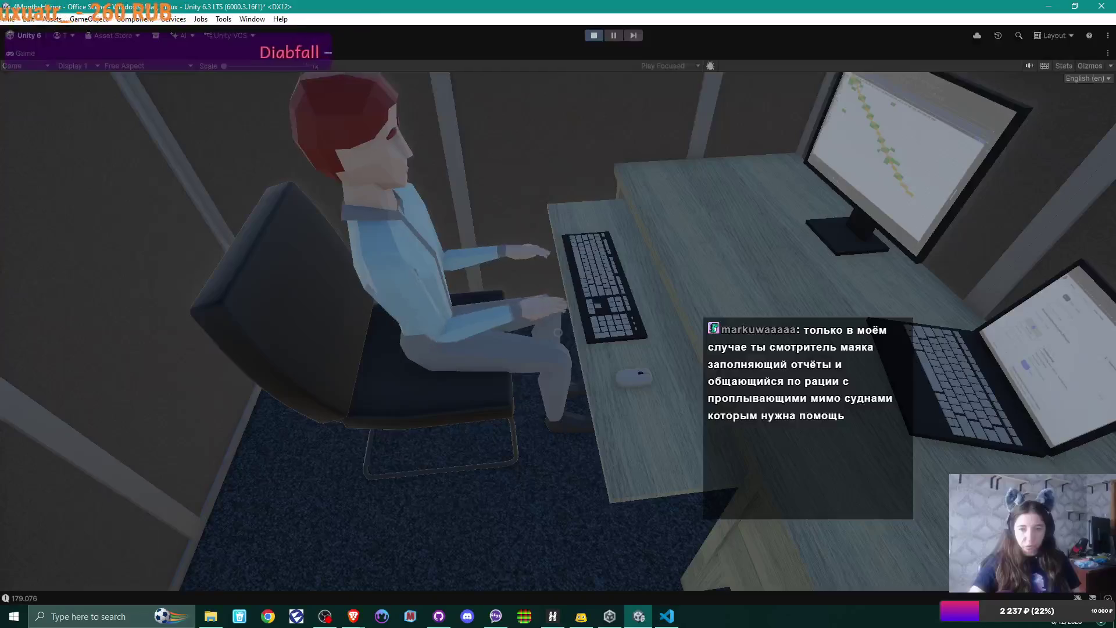
key(w)
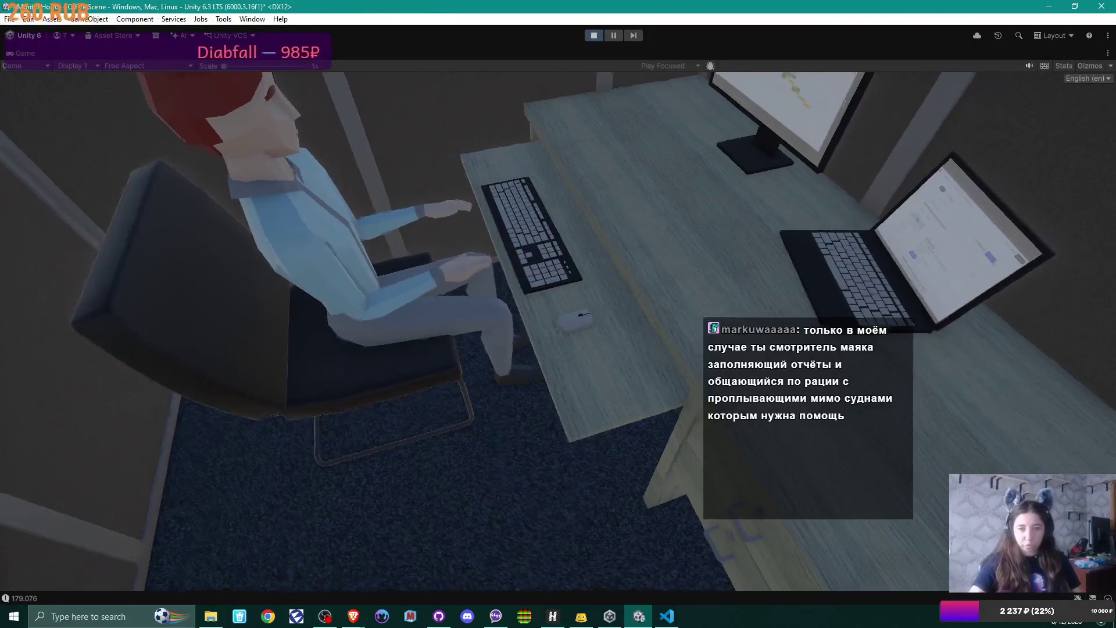
key(s)
key(d)
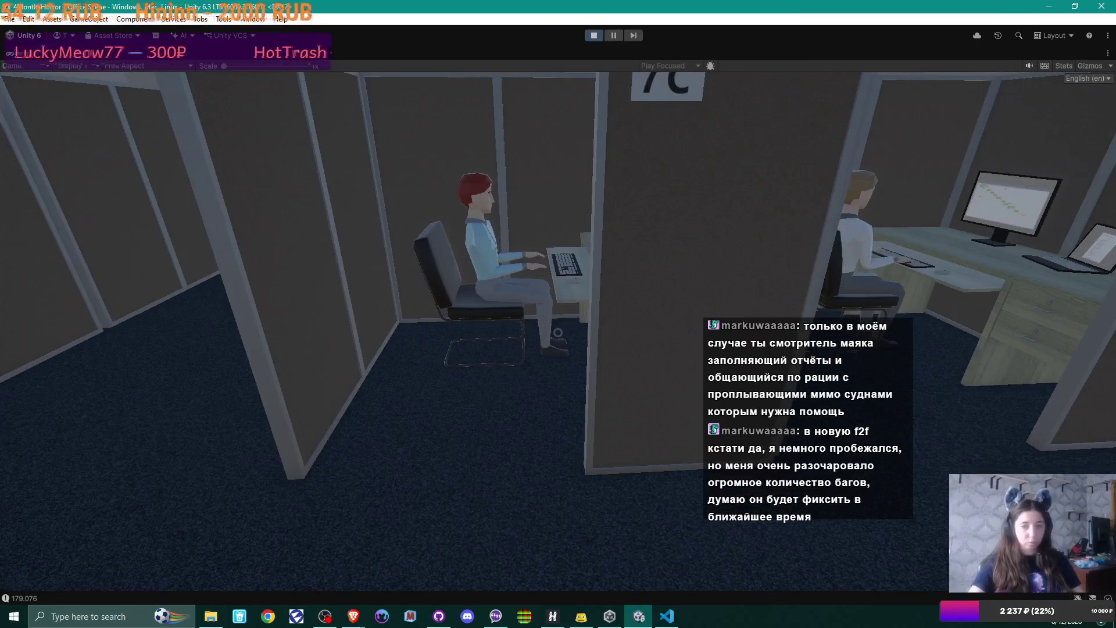
key(ctrl+p)
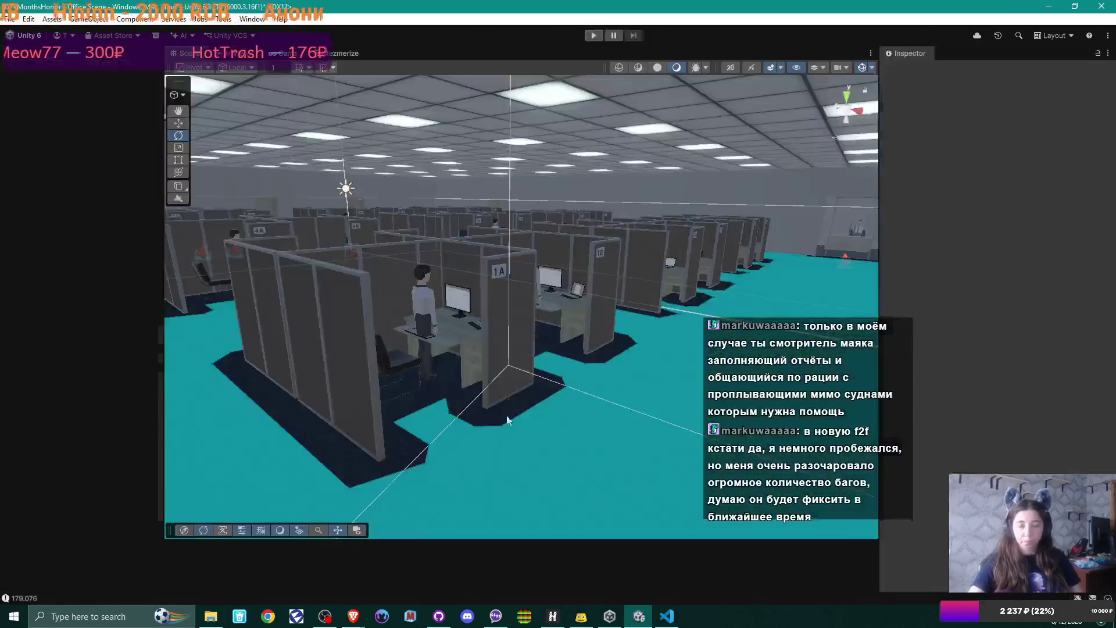